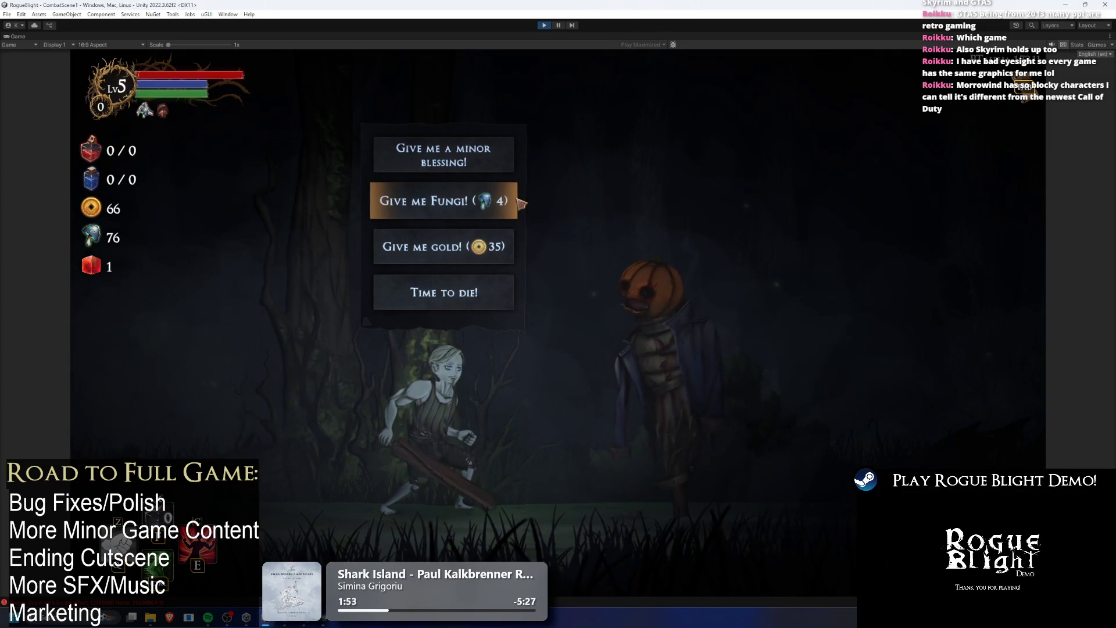
- Take the gold offer, travel to the bonfire node, and take all the loot
left_click(538, 247)
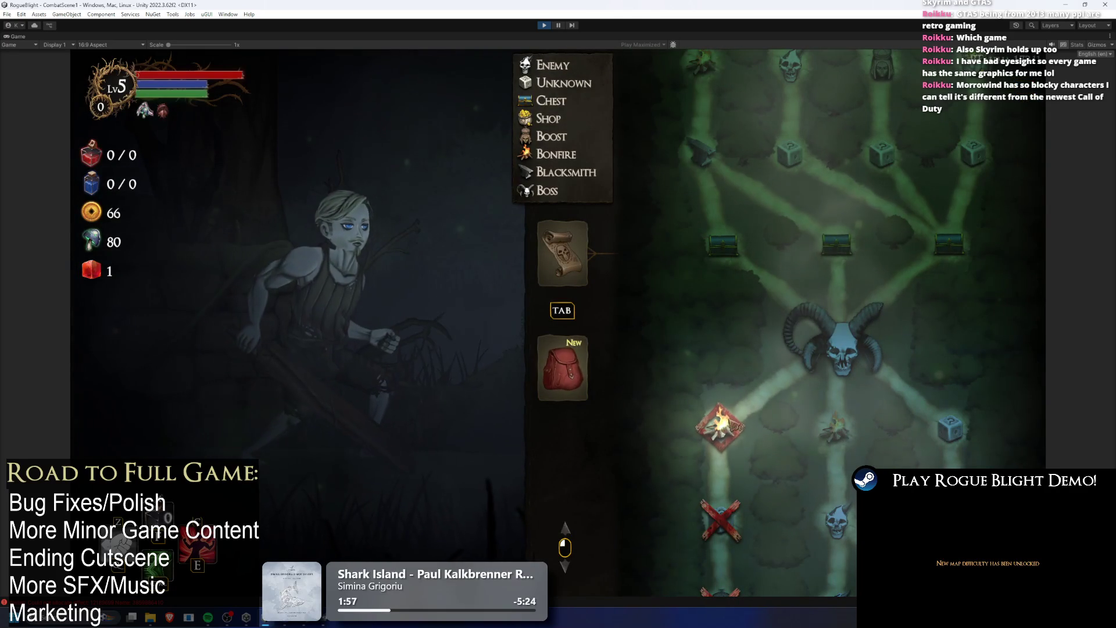
left_click(723, 430)
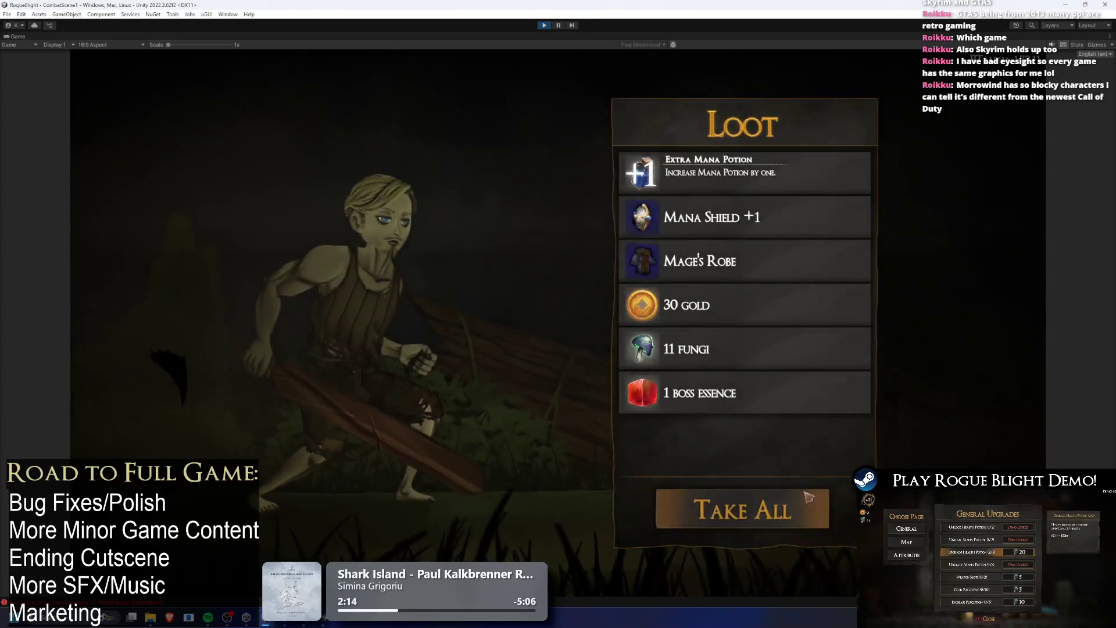
left_click(810, 499)
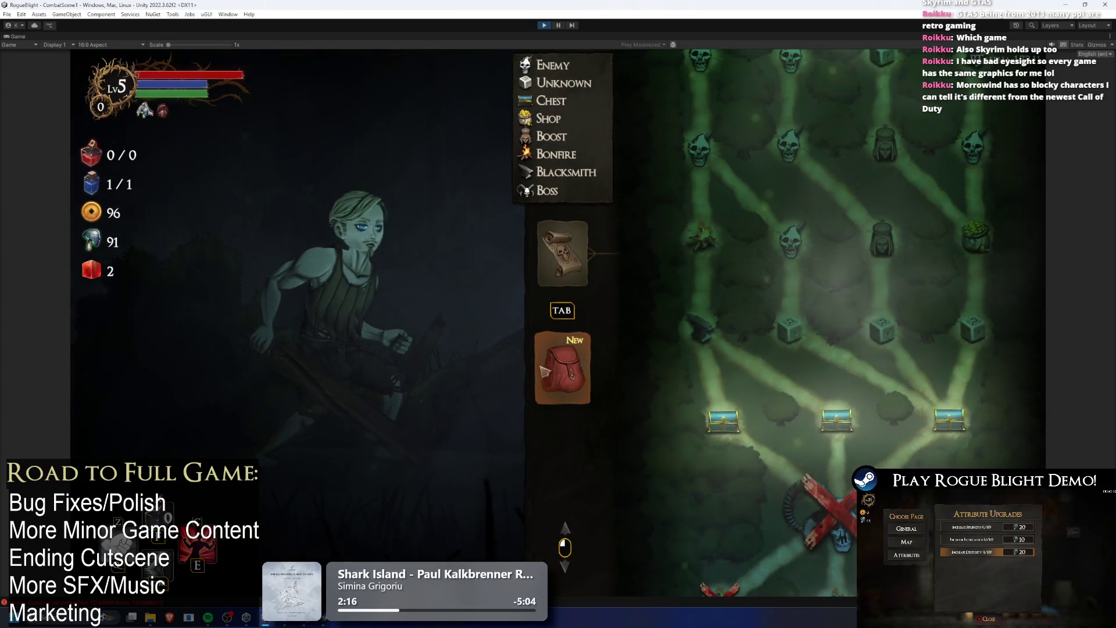
- Equip the Fire Wand +1, Mage's Robe and Guard's Leggings, then return to the map
left_click(543, 371)
left_click(651, 427)
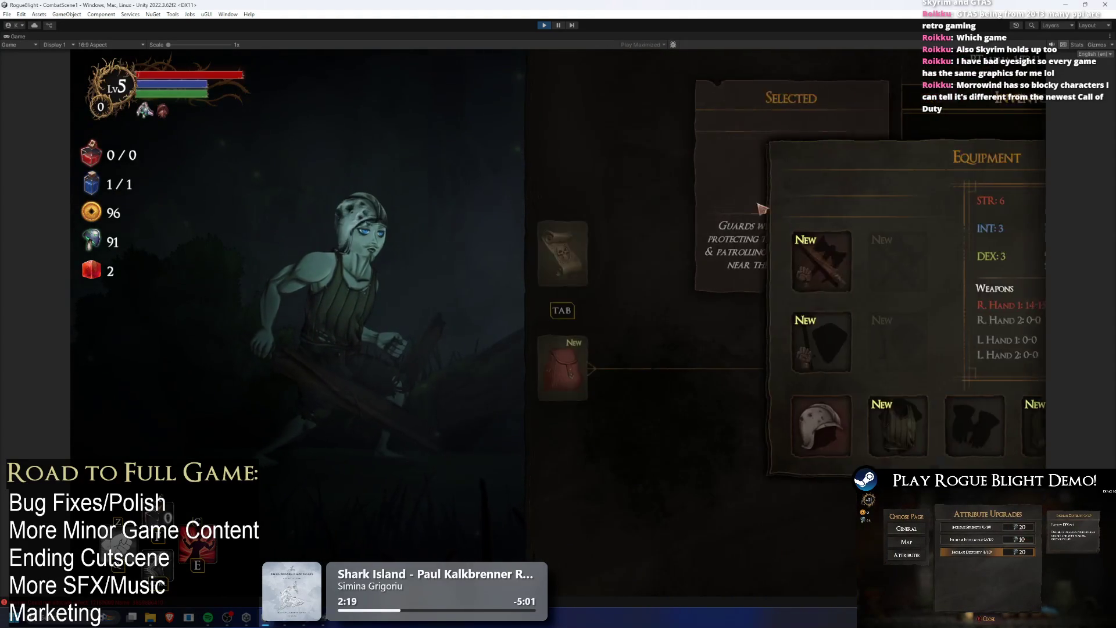
left_click(653, 344)
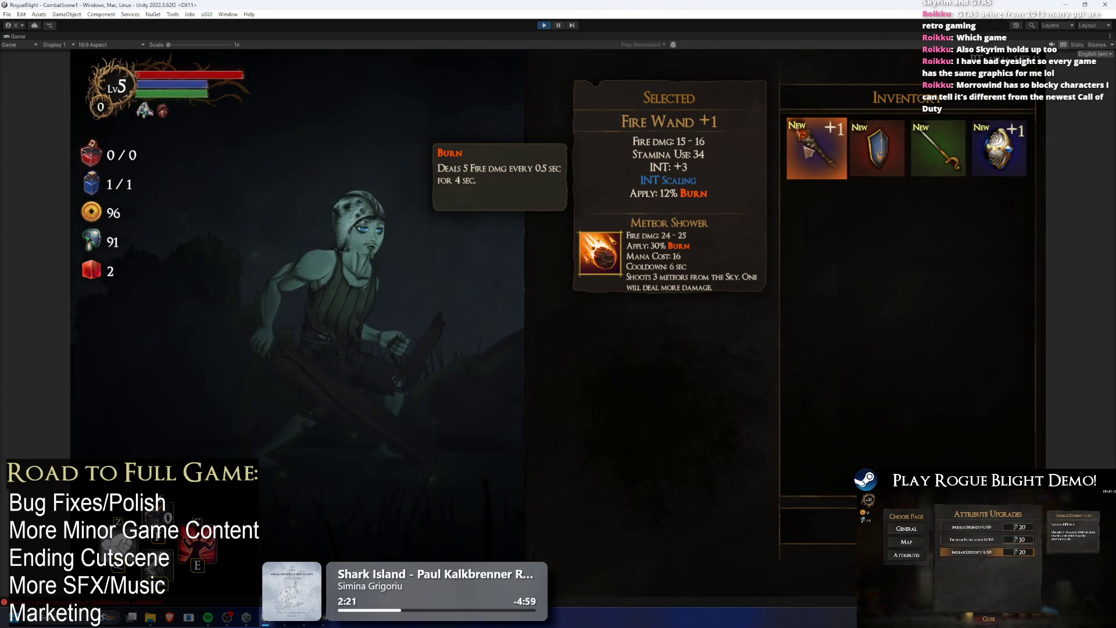
left_click(802, 145)
left_click(719, 440)
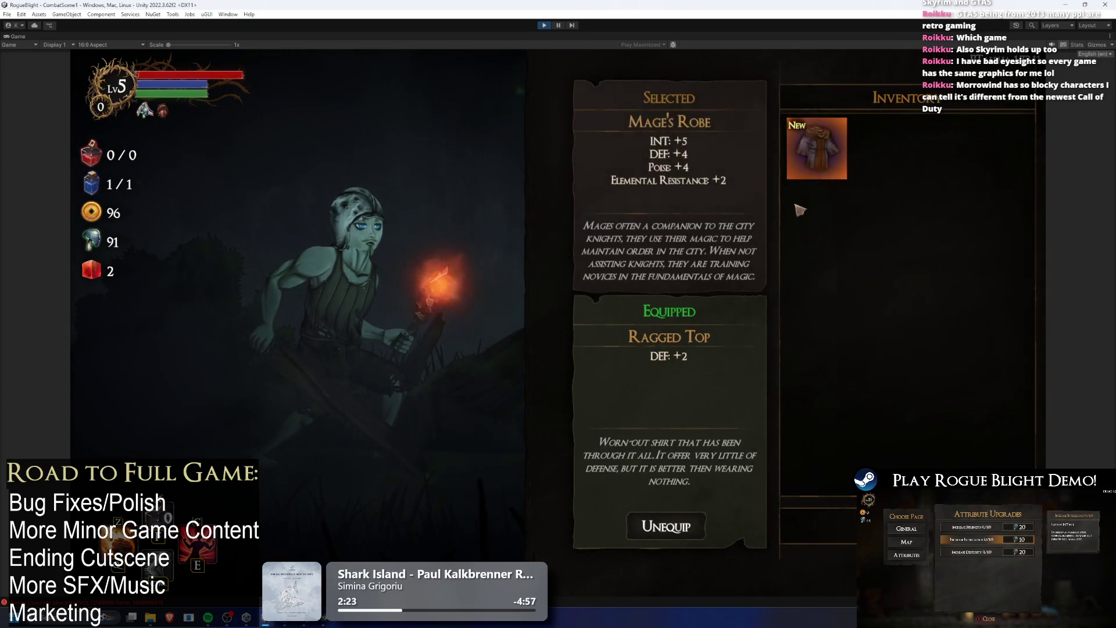
left_click(802, 146)
left_click(881, 397)
left_click(804, 145)
key("Tab")
- Travel to the middle chest node, open it, and choose the Sandro's Bastion blessing
left_click(836, 419)
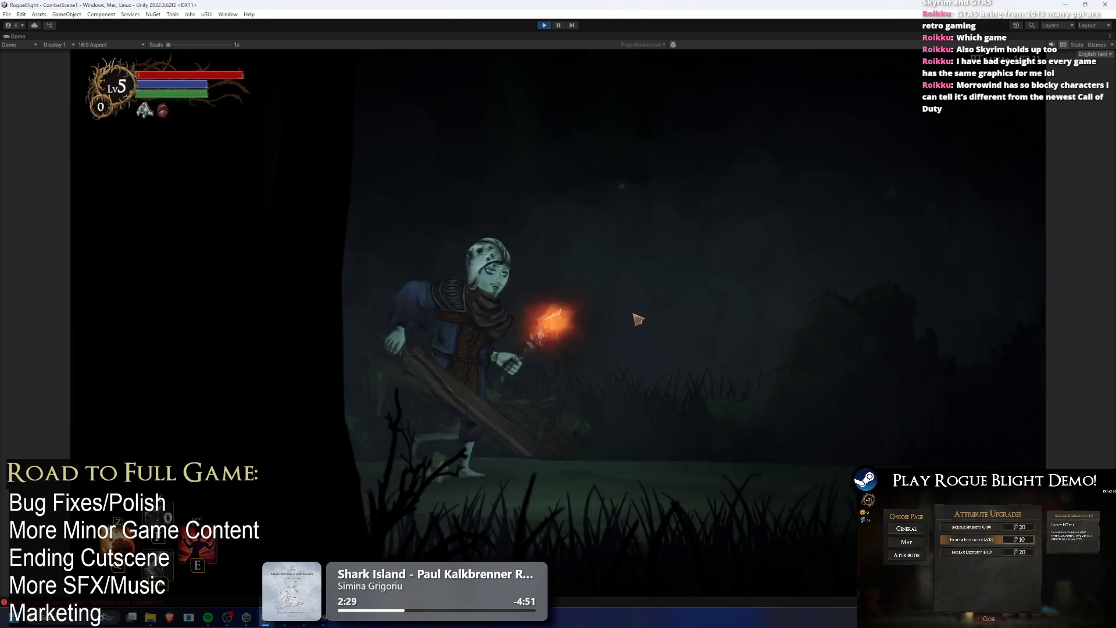
key("e")
left_click(605, 311)
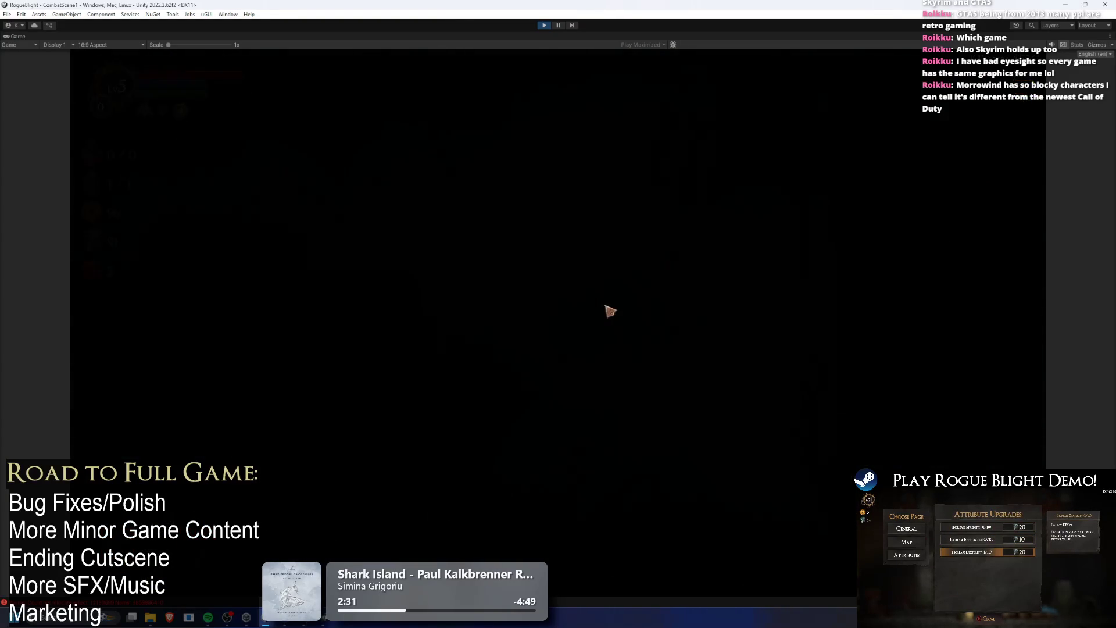
- Continue the run and visit the blacksmith without upgrading anything
key("Tab")
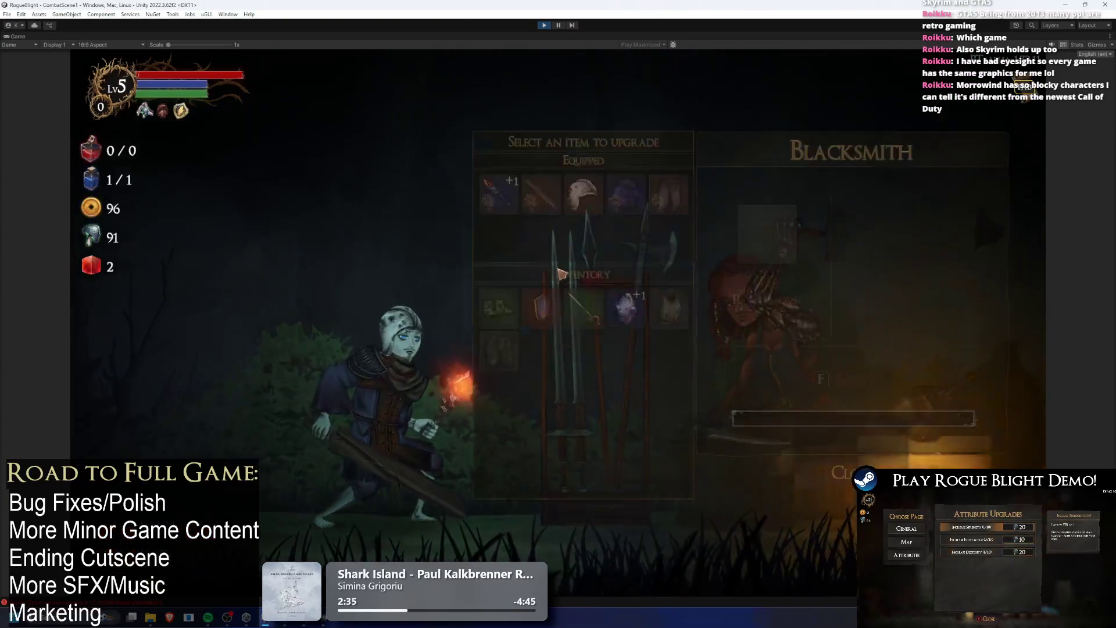
key("e")
key("Escape")
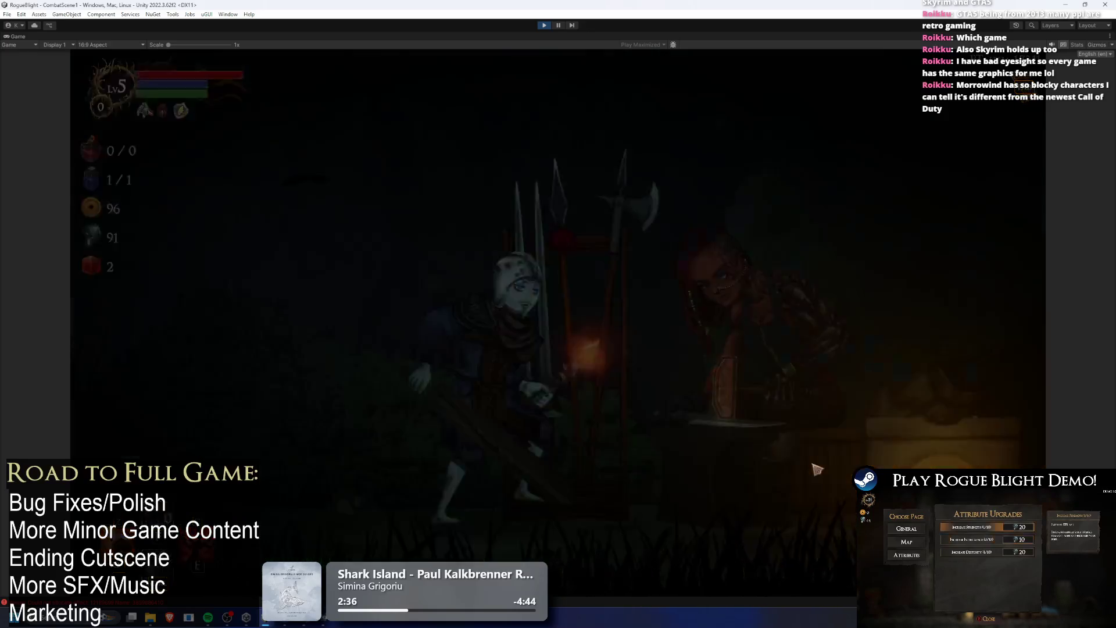
- Check the equipment from the run map, reach the bonfire, and stop the play-test with Ctrl+P
key("Tab")
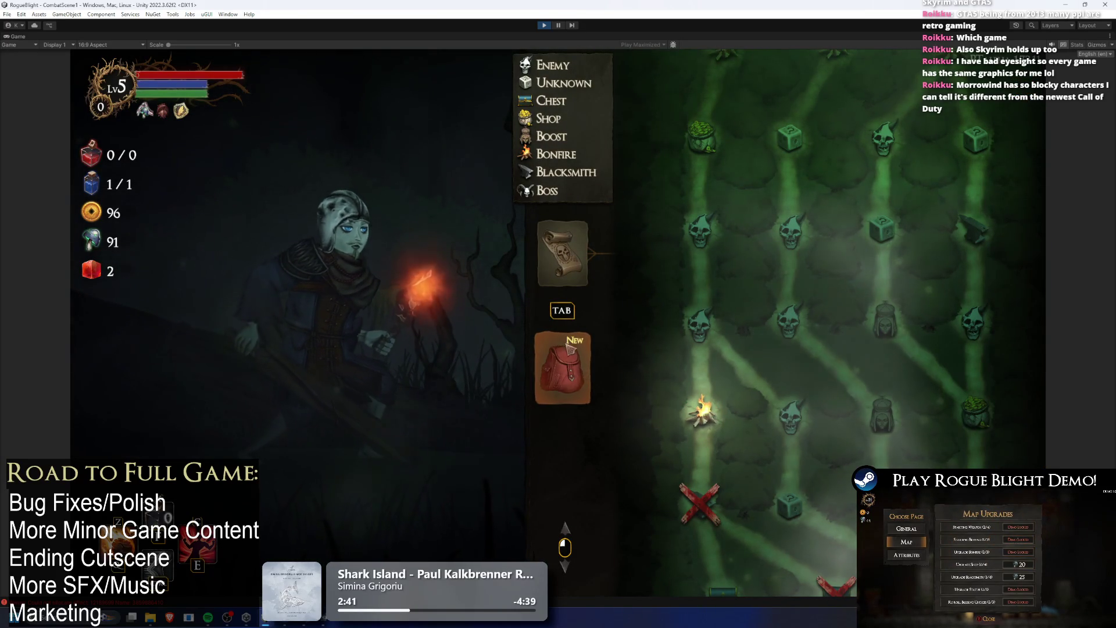
left_click(567, 349)
key("Escape")
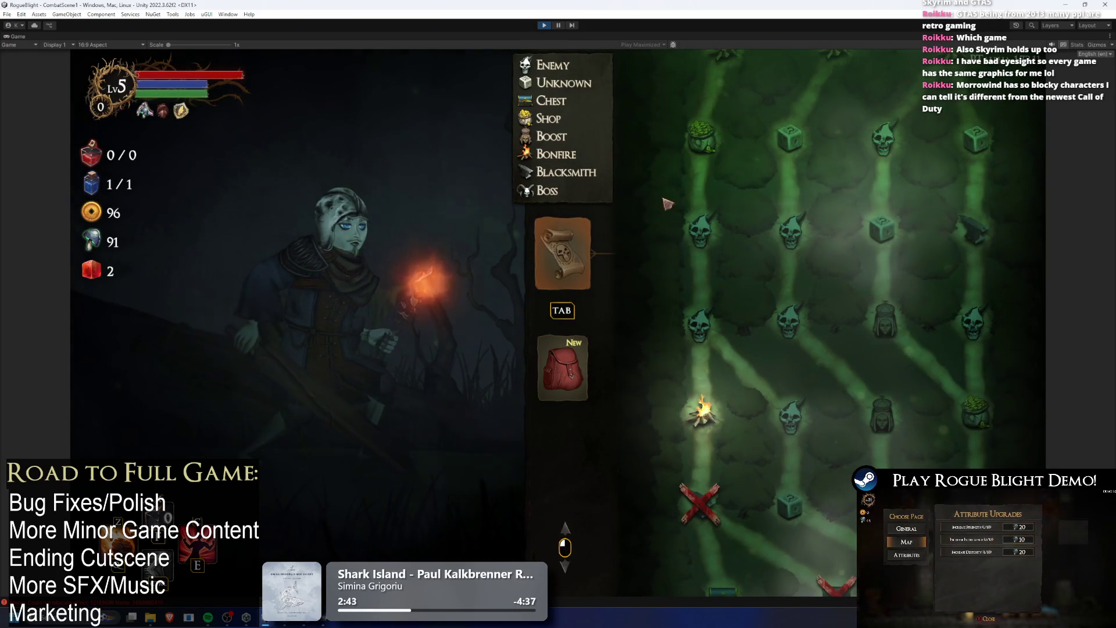
key("Tab")
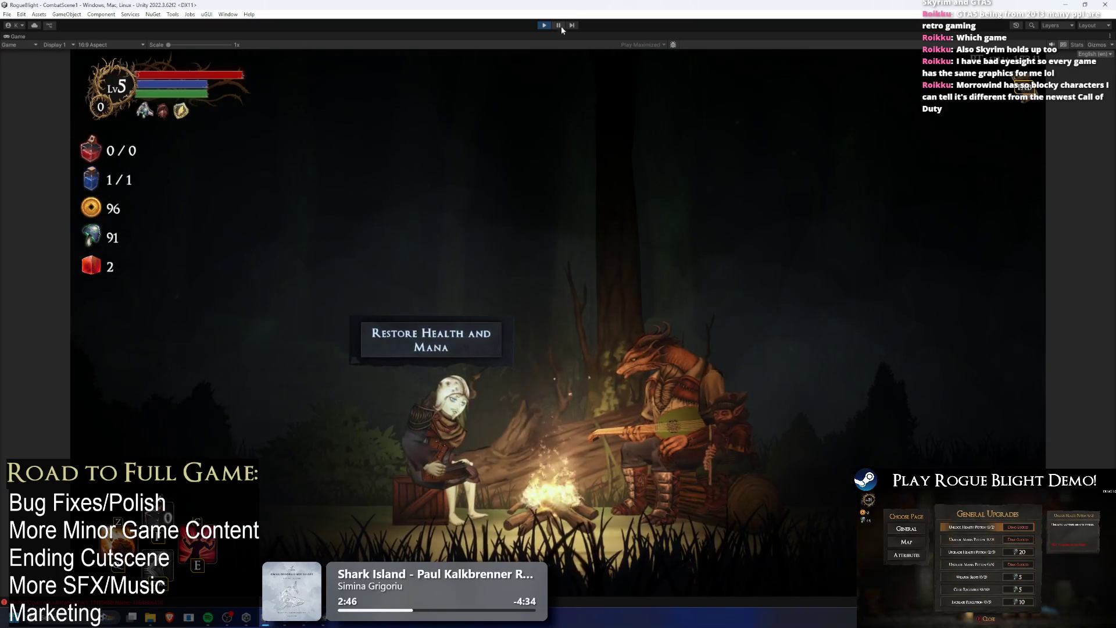
key("ctrl+p")
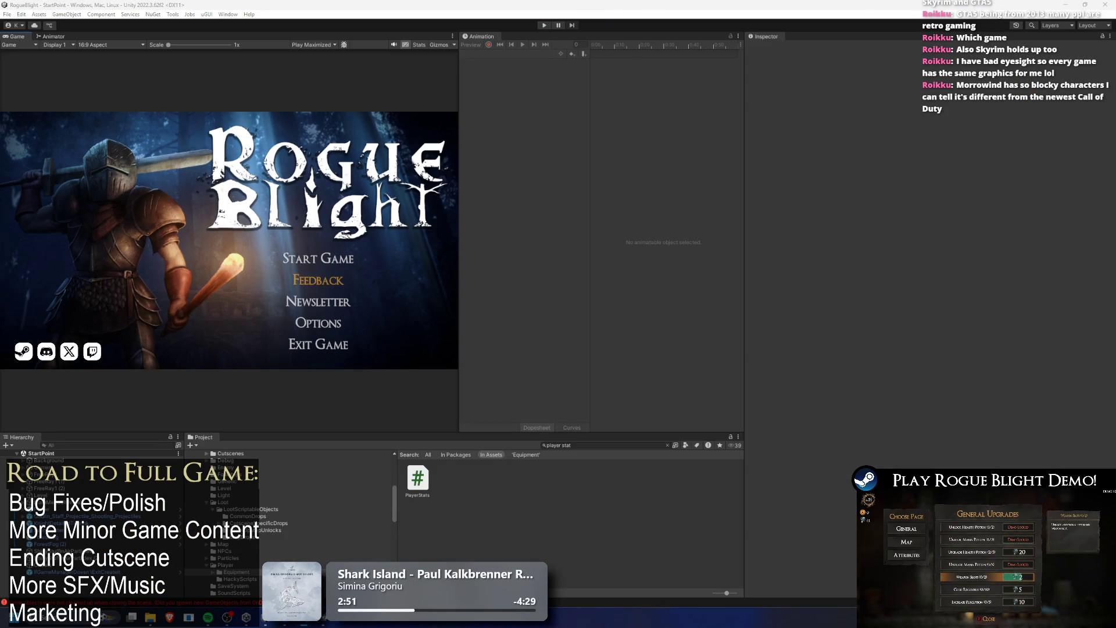
- Search the Project window for 'TODO' and open the TODO text asset in Visual Studio
left_click(607, 446)
type("TODO")
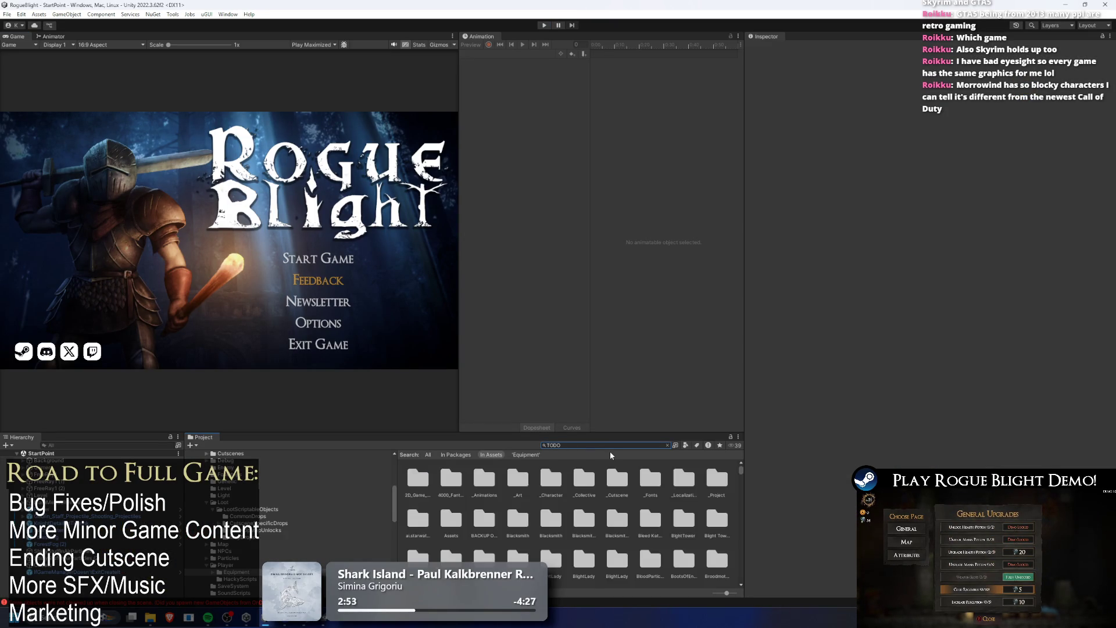
left_click(430, 480)
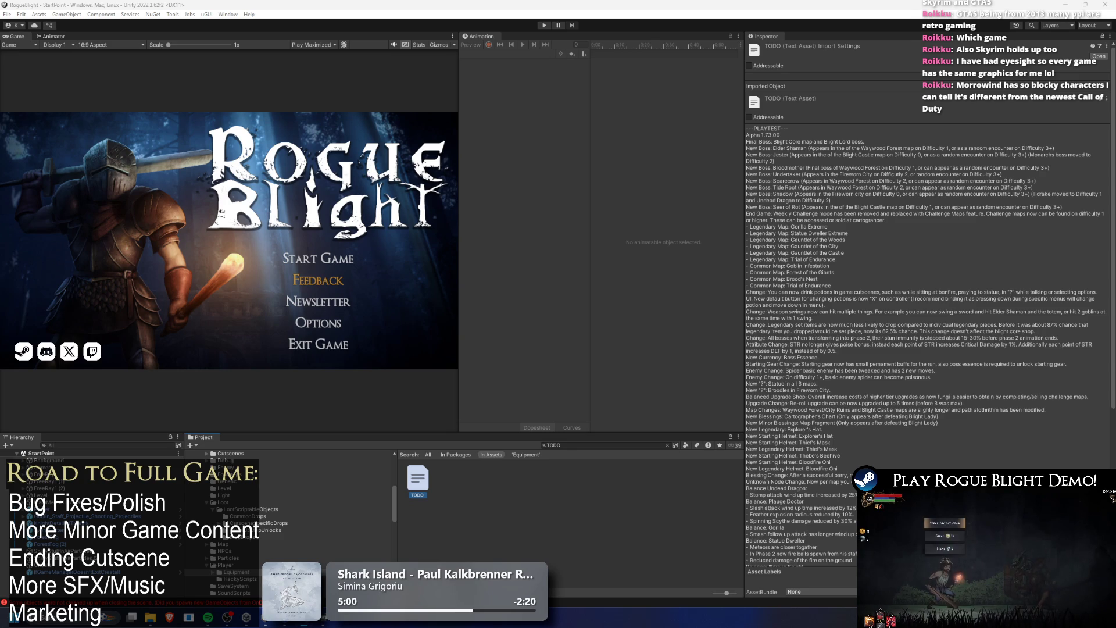
key("alt+Tab")
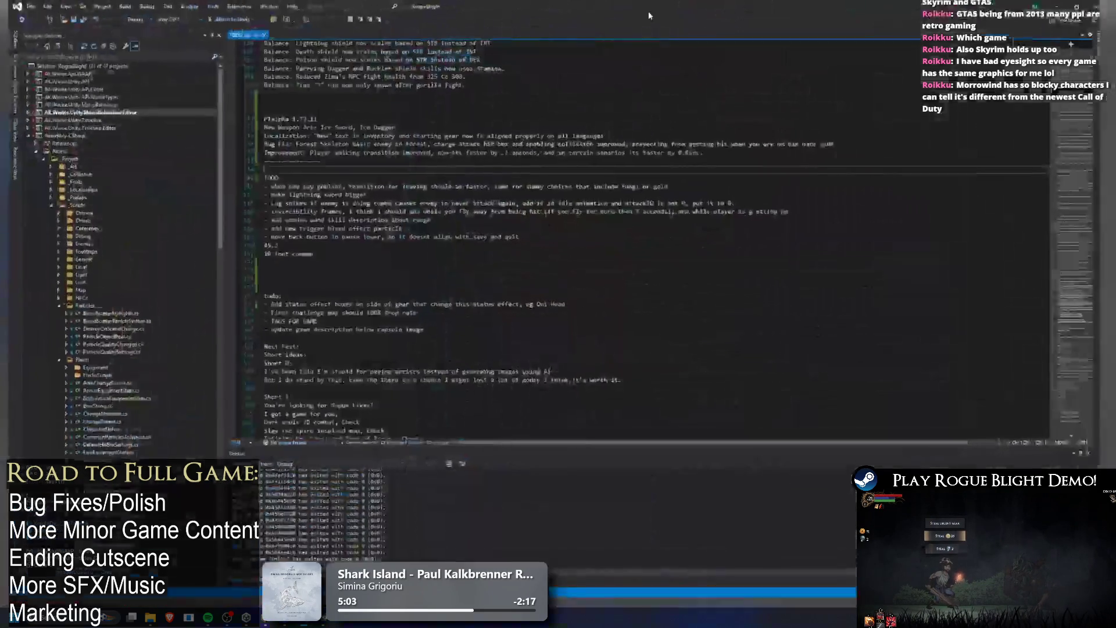
- Scroll TODO.txt down to the TODO list, then return to Unity and enter Play mode
scroll(434, 197, "down", 3)
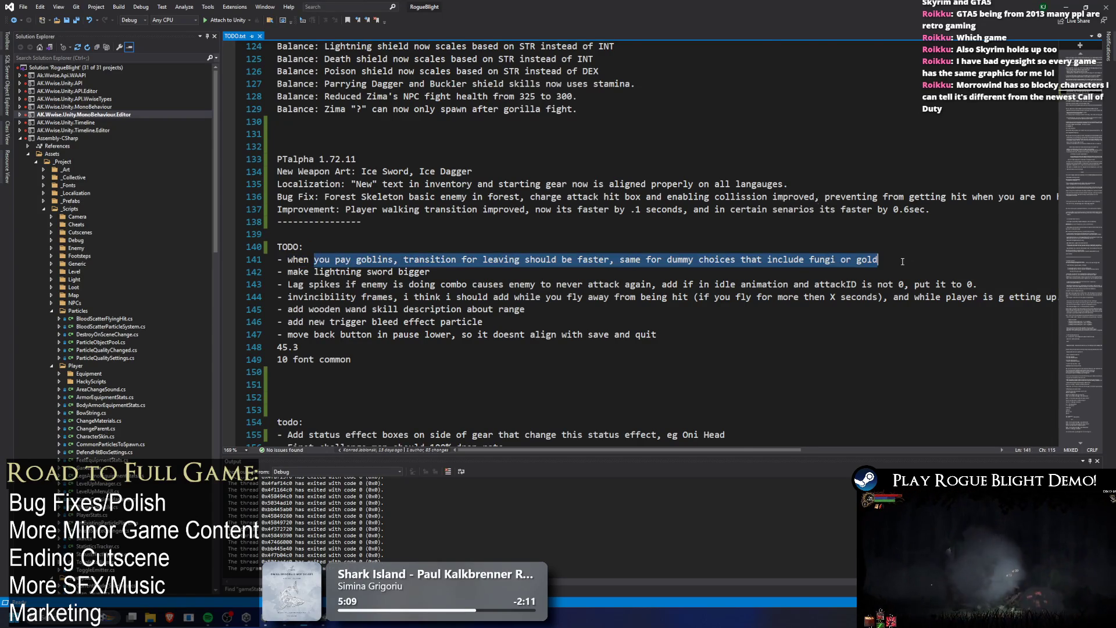
key("alt+Tab")
left_click(542, 27)
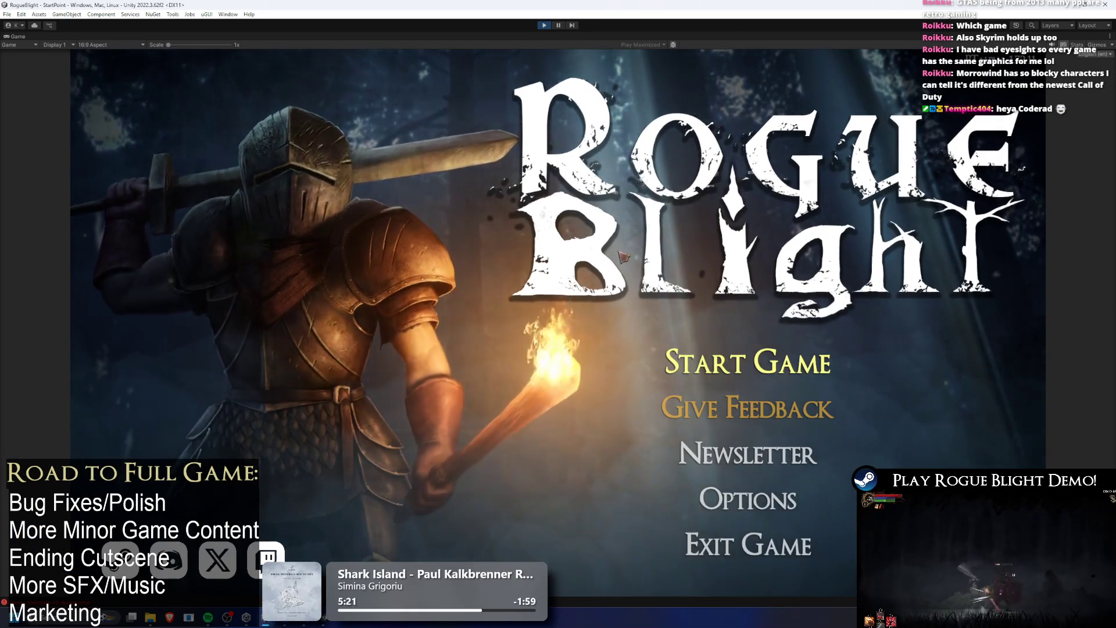
- Start the game, load the save slot, and abandon the current run from the pause menu
left_click(752, 378)
left_click(792, 337)
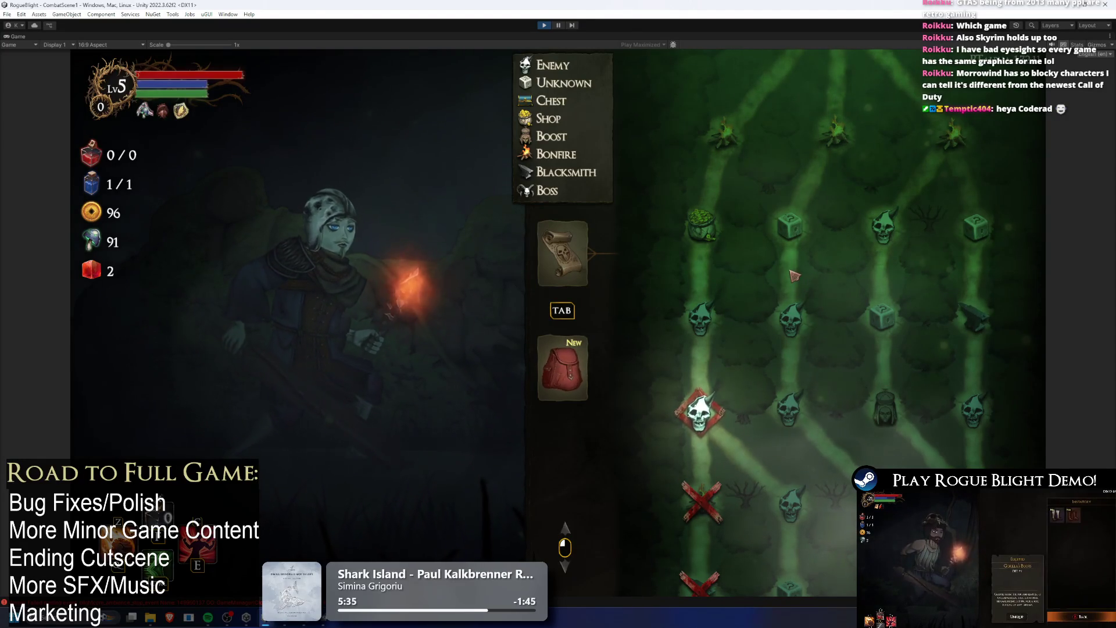
key("Escape")
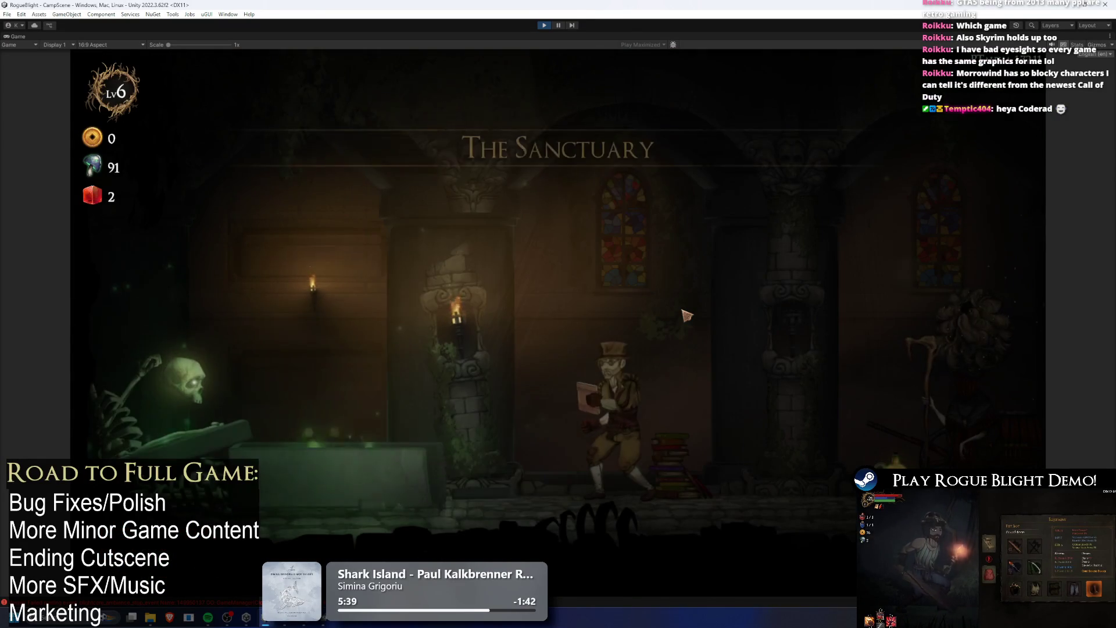
- Walk to the map keeper and start a Story Mode map at difficulty 0
key("a")
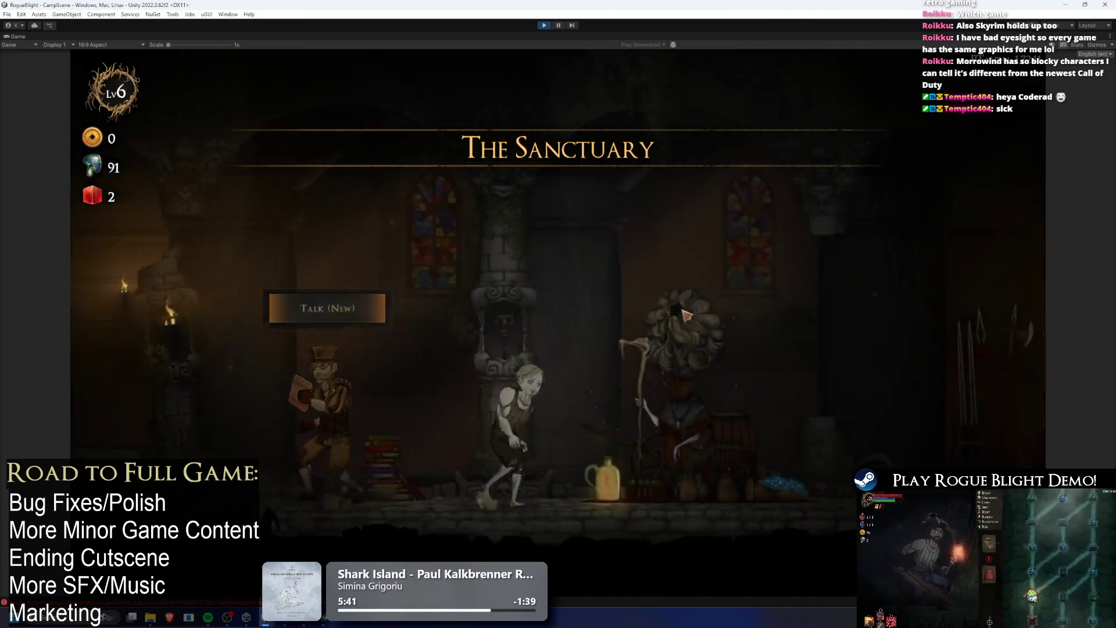
key("d")
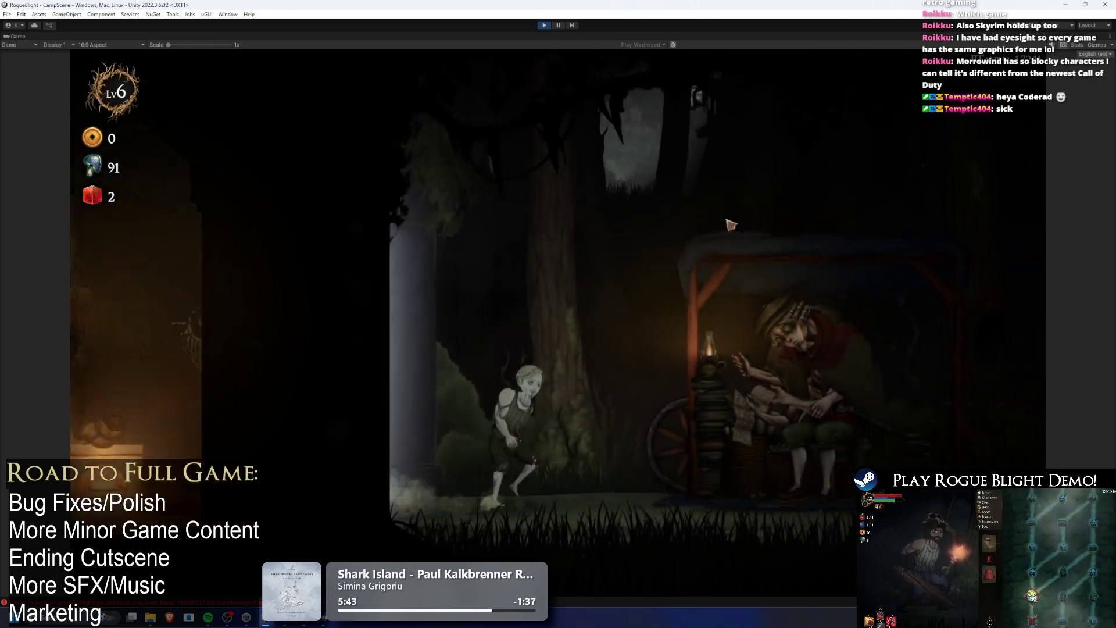
key("e")
left_click(491, 236)
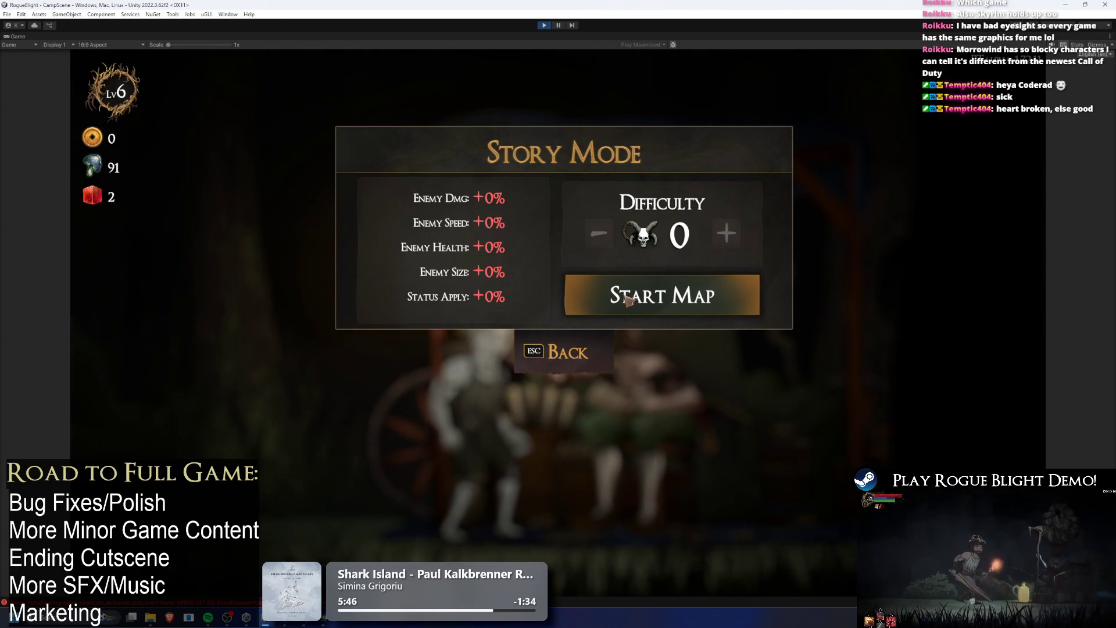
left_click(622, 304)
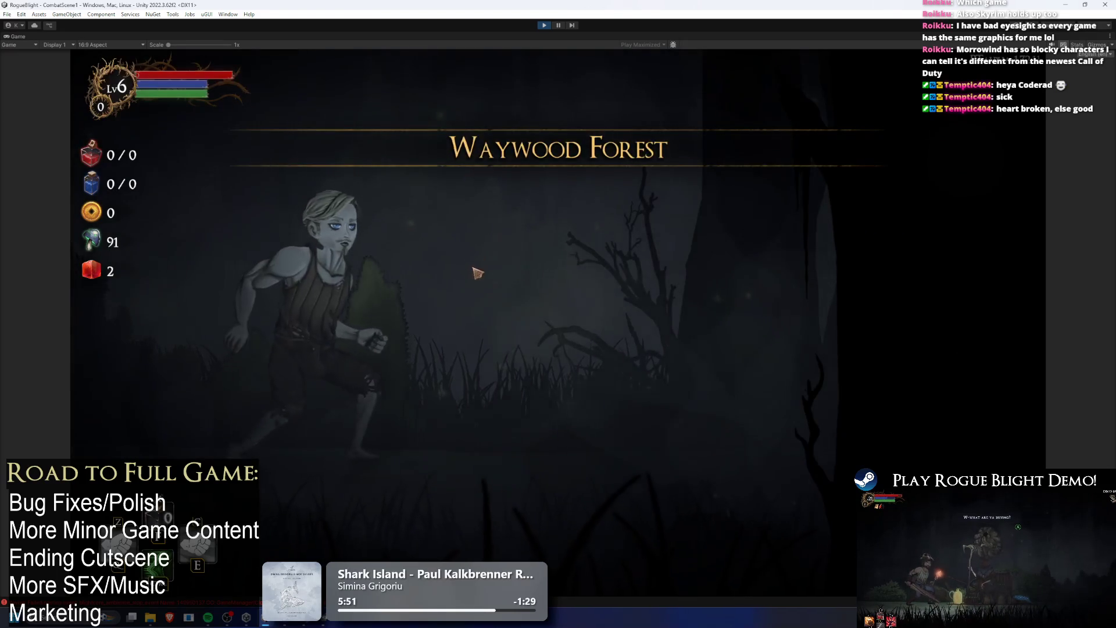
- Open the run map, turn on cheats, and set all enemy health to 1
left_click(523, 290)
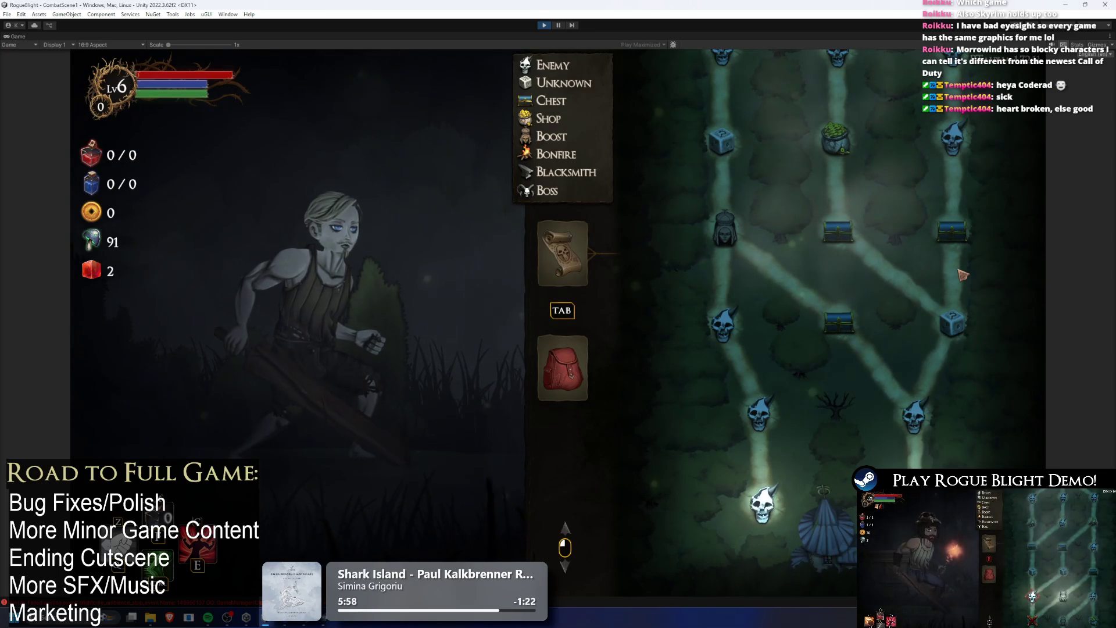
scroll(918, 277, "up", 2)
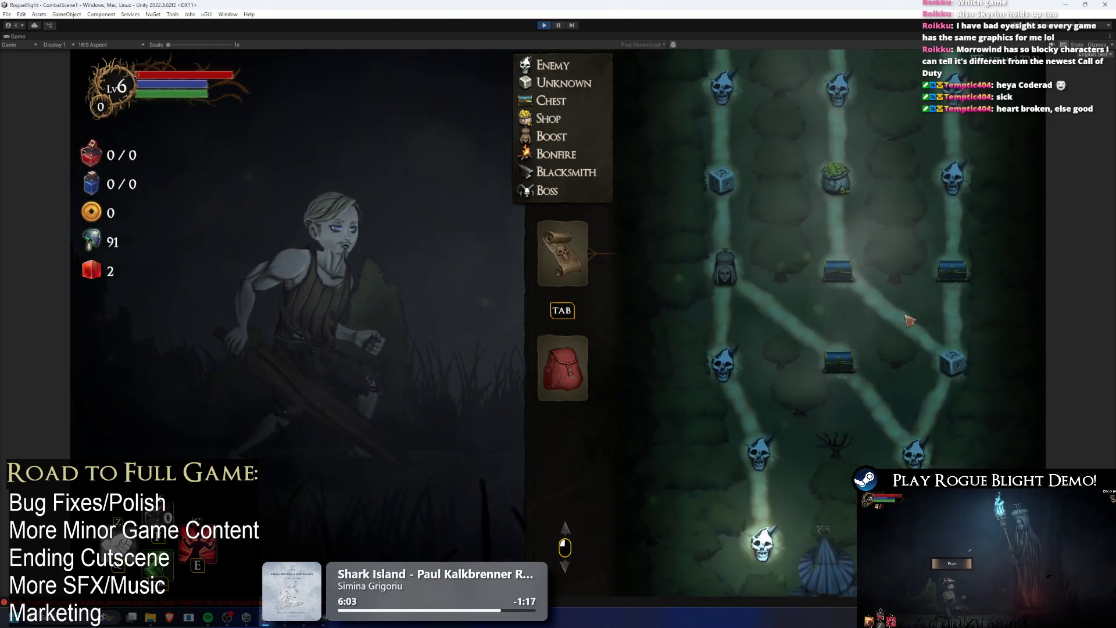
scroll(909, 316, "down", 2)
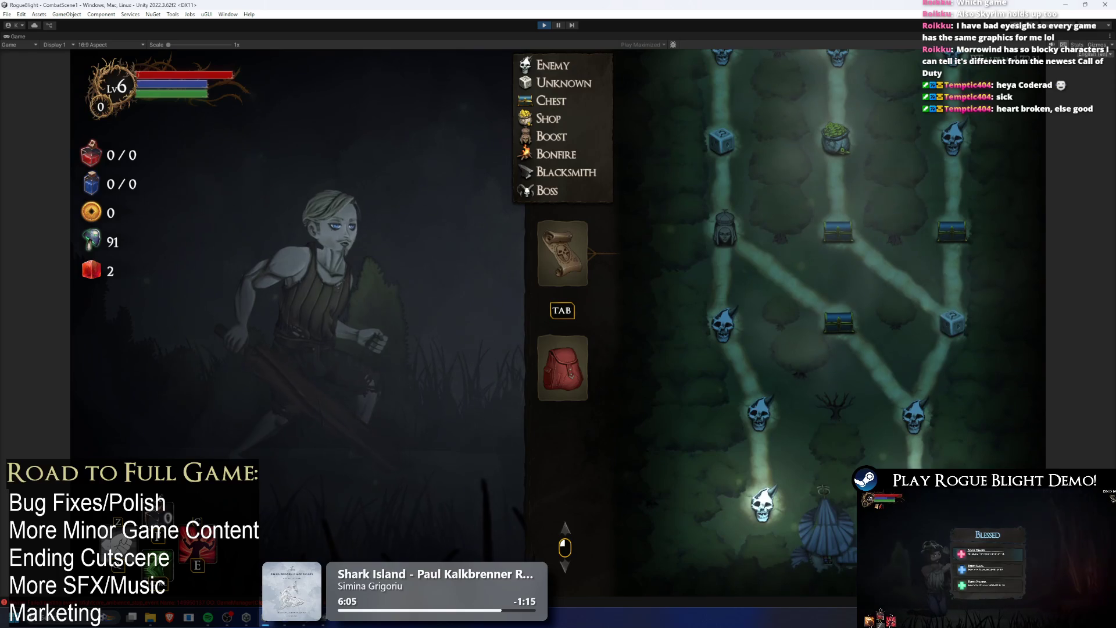
key("Tab")
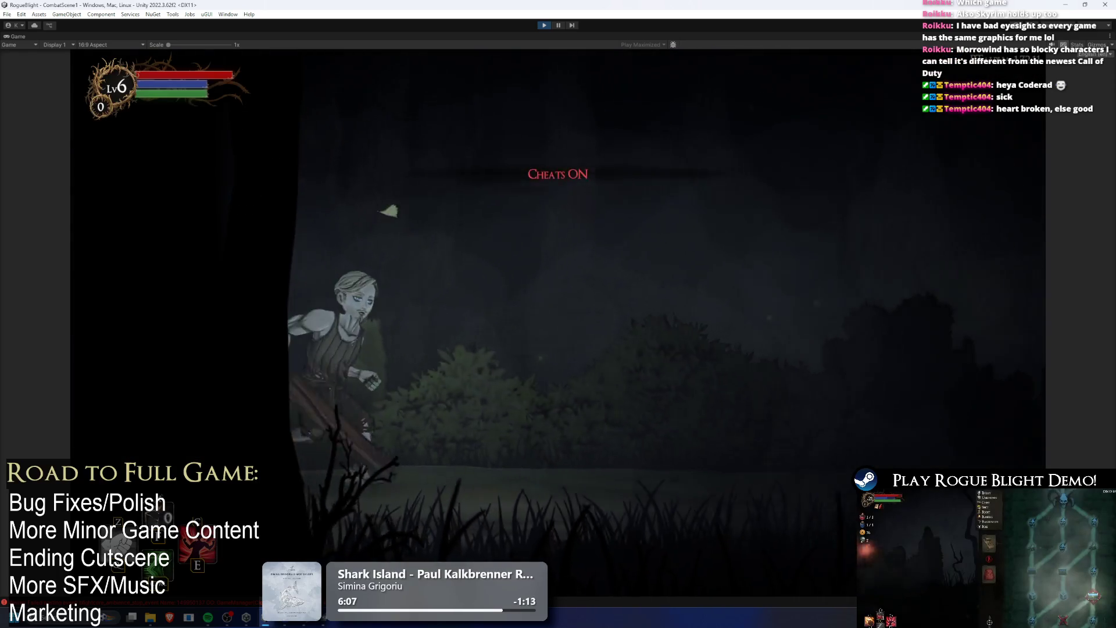
key("k")
key("k")
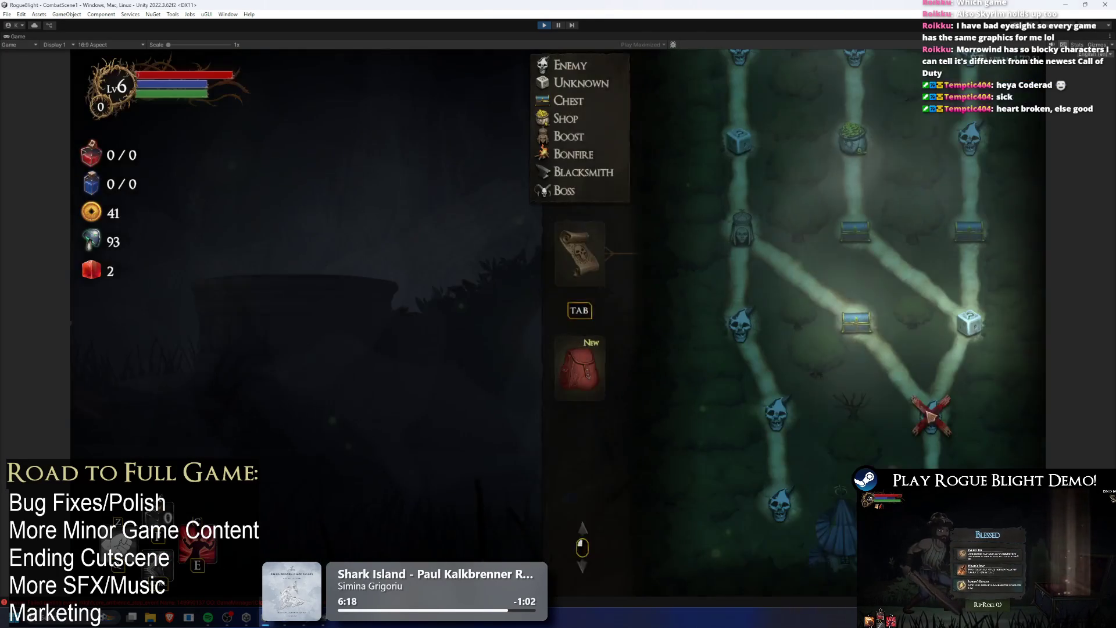
- Travel to the unknown node and upgrade an inventory item at the blacksmith
left_click(963, 316)
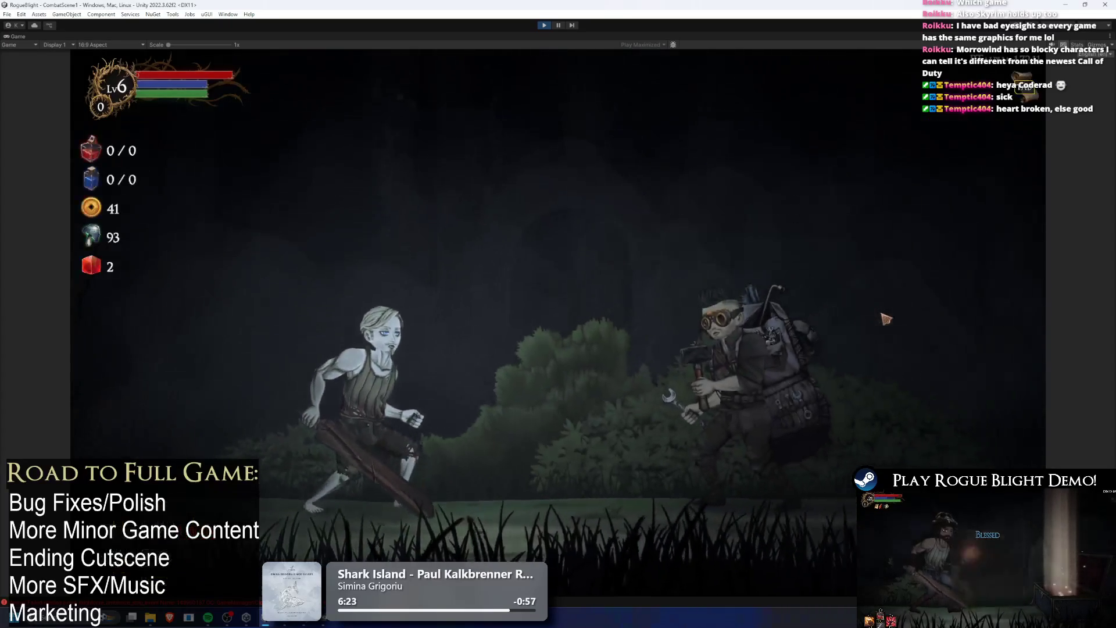
left_click(885, 319)
left_click(608, 304)
left_click(558, 543)
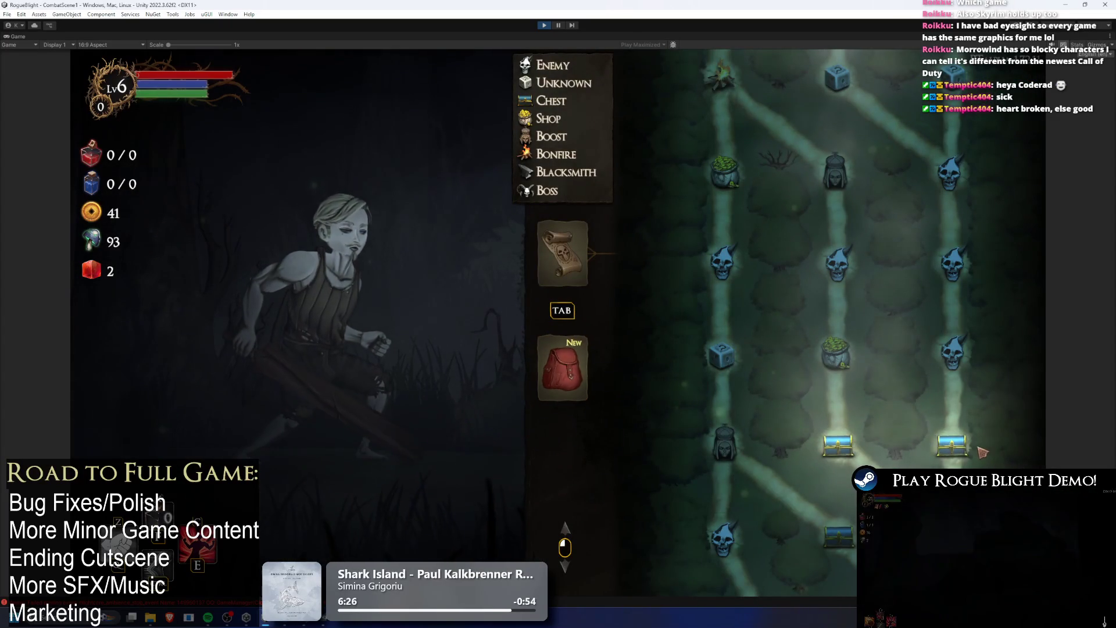
- Open the chest node for a blessing, then travel onward and kill the enemy
left_click(980, 449)
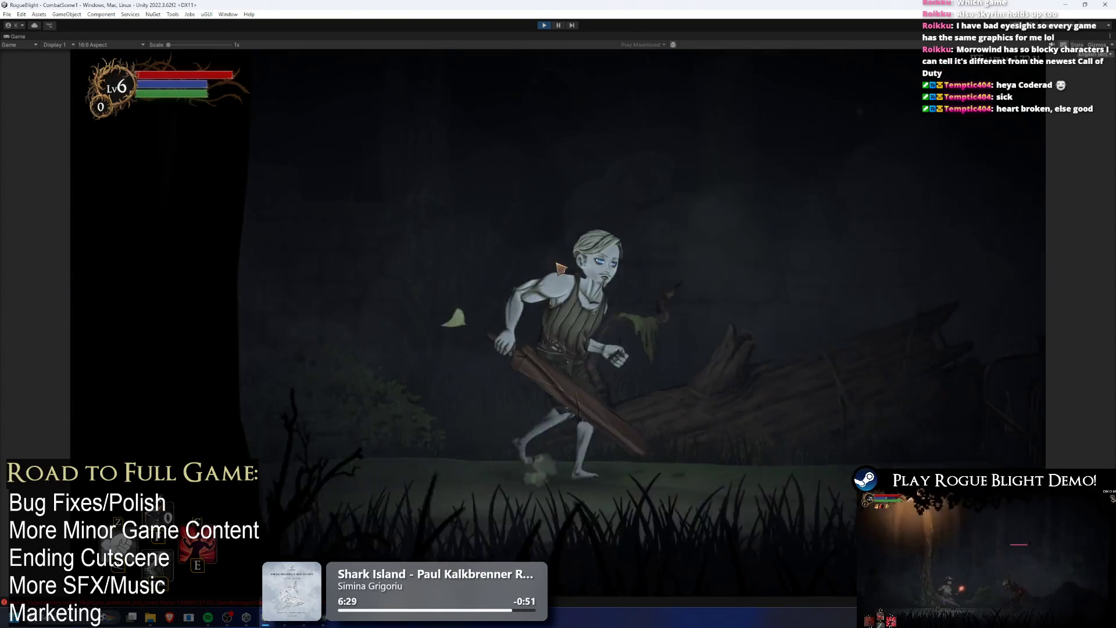
key("e")
left_click(567, 287)
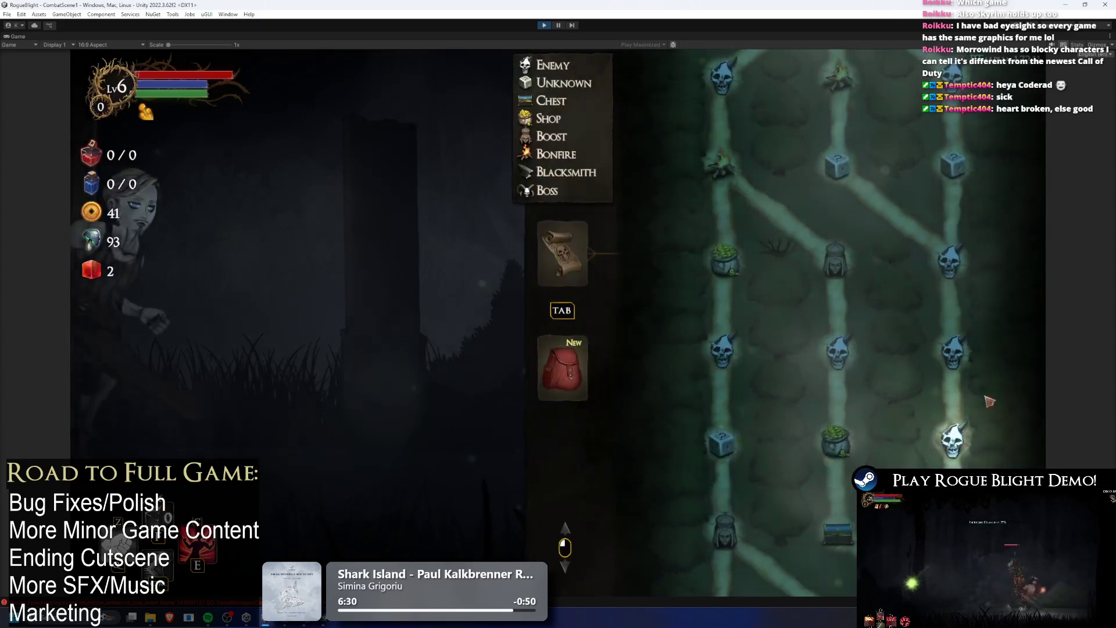
left_click(948, 432)
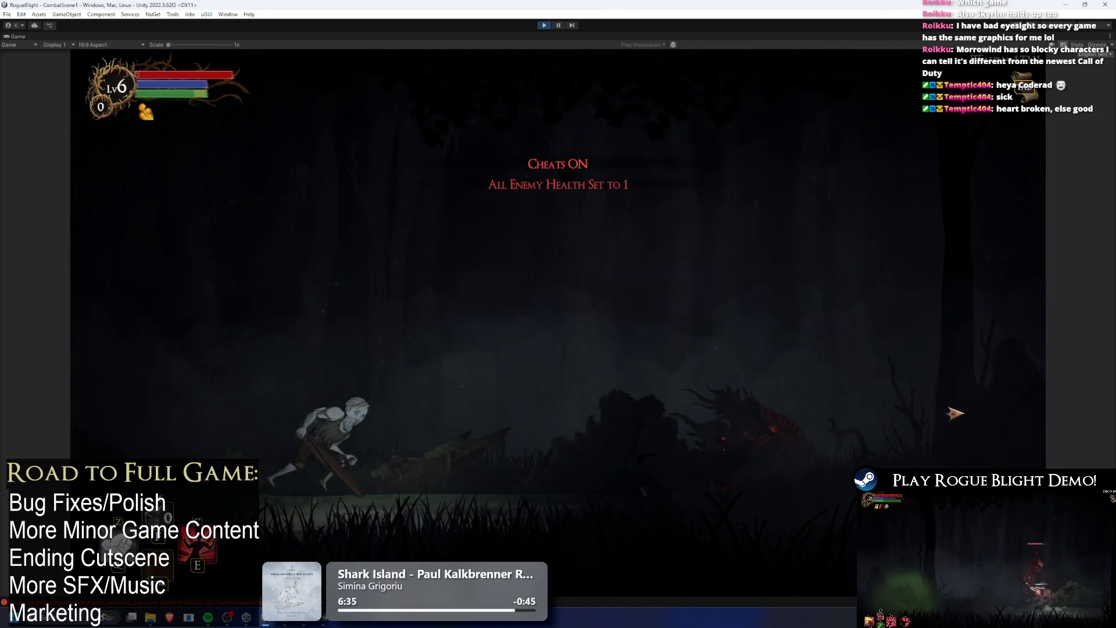
left_click(955, 412)
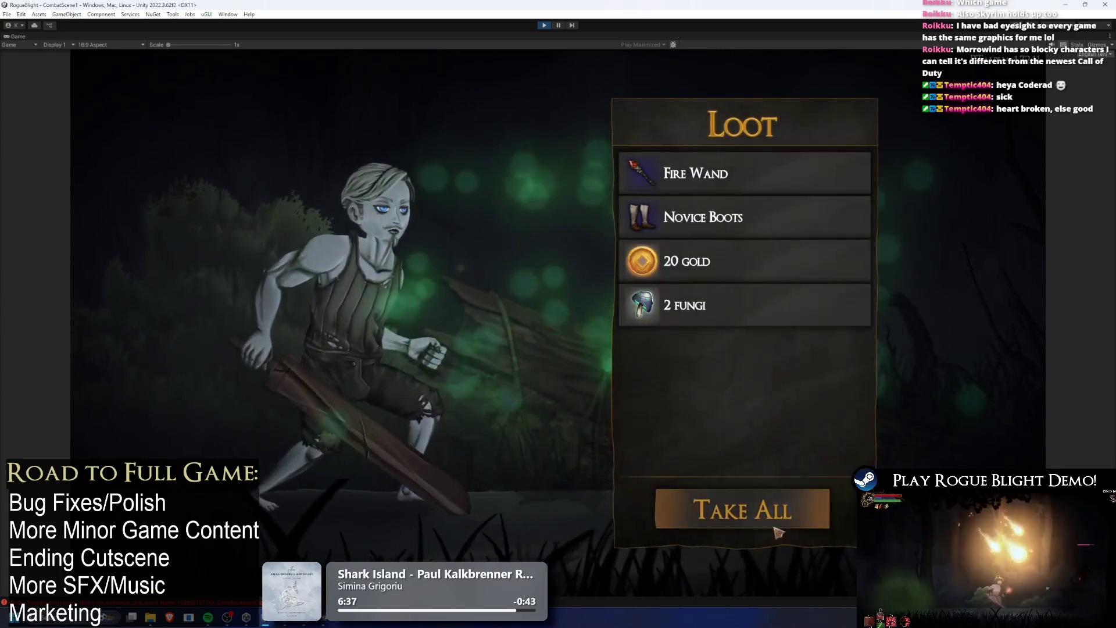
- Take all the loot, enable cheats with enemy health at 1, and kill the next enemy
left_click(778, 533)
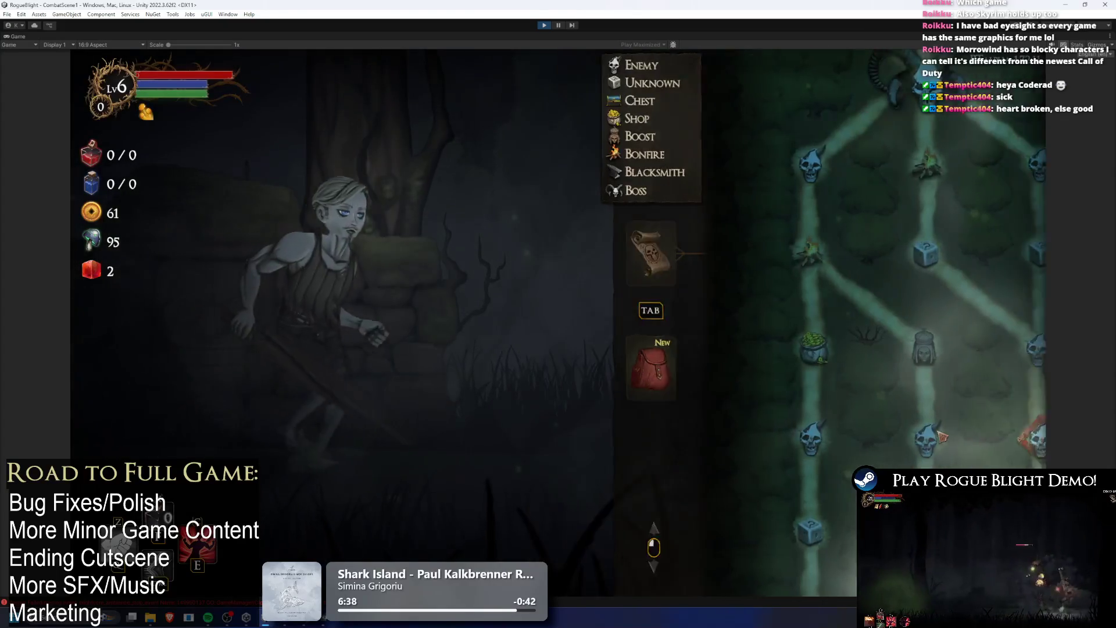
left_click(939, 433)
key("F1")
key("F2")
key("F2")
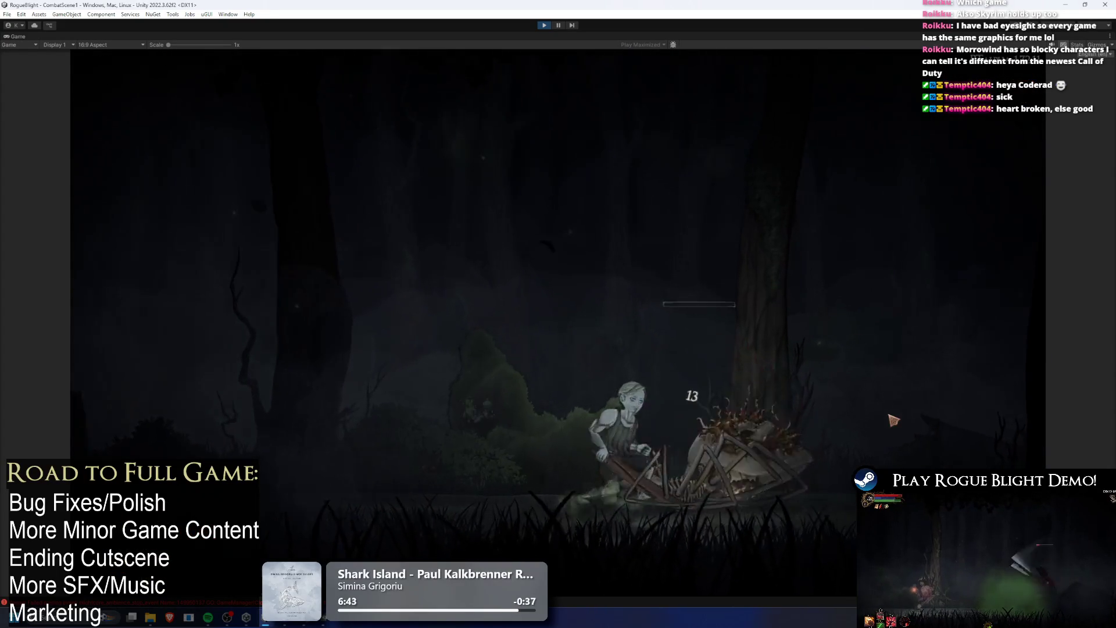
left_click(917, 428)
- Advance through several map nodes to the leftmost chest and claim a blessing
left_click(944, 383)
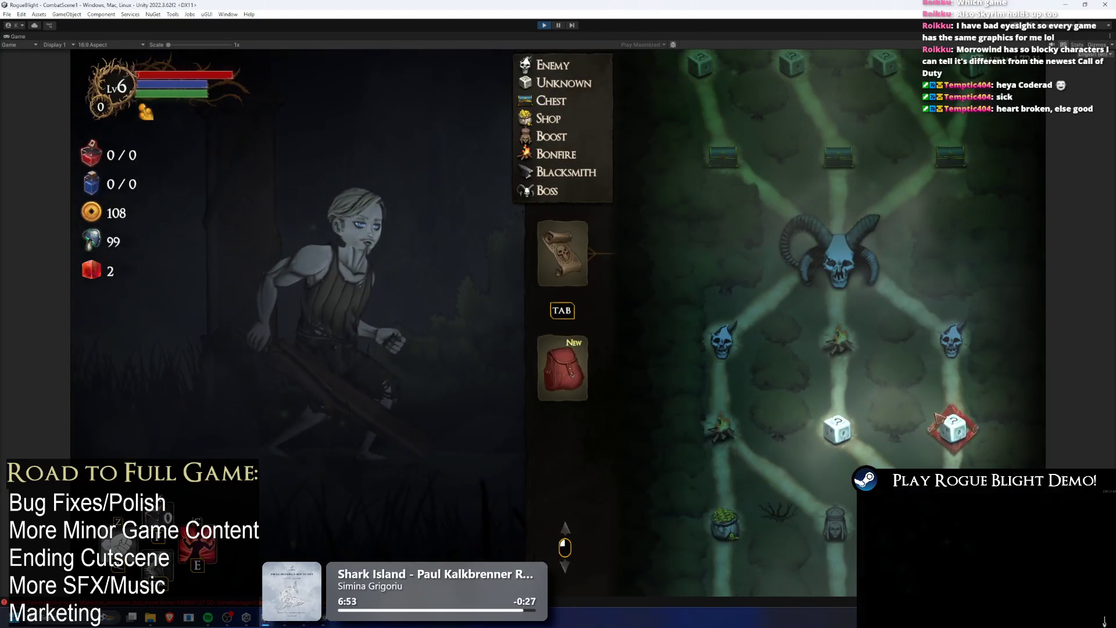
left_click(831, 437)
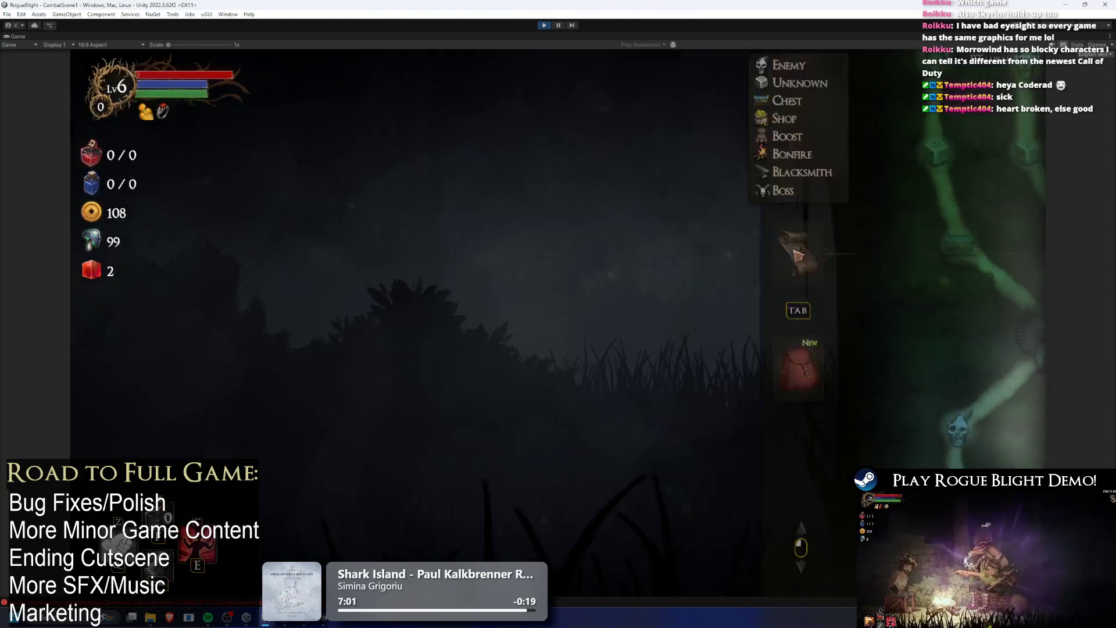
left_click(798, 254)
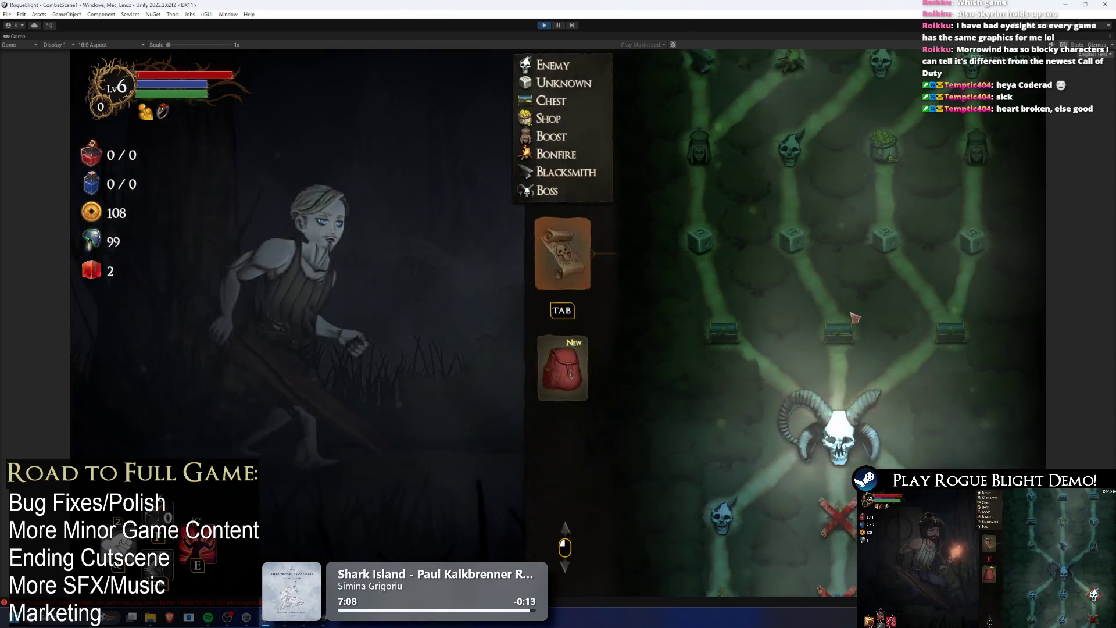
left_click(824, 439)
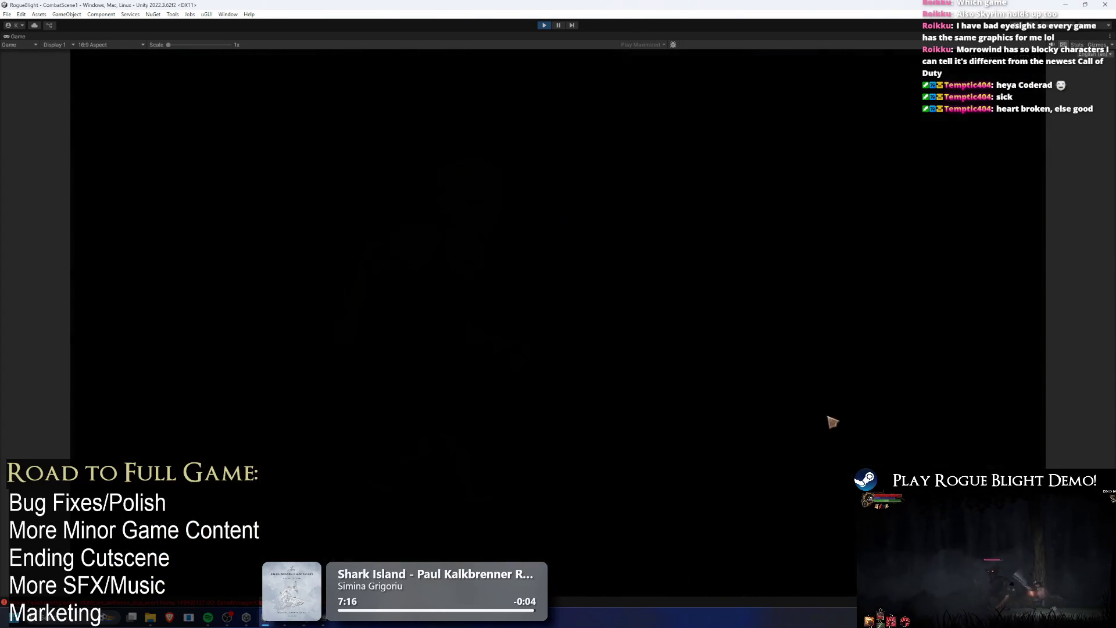
scroll(877, 380, "up", 5)
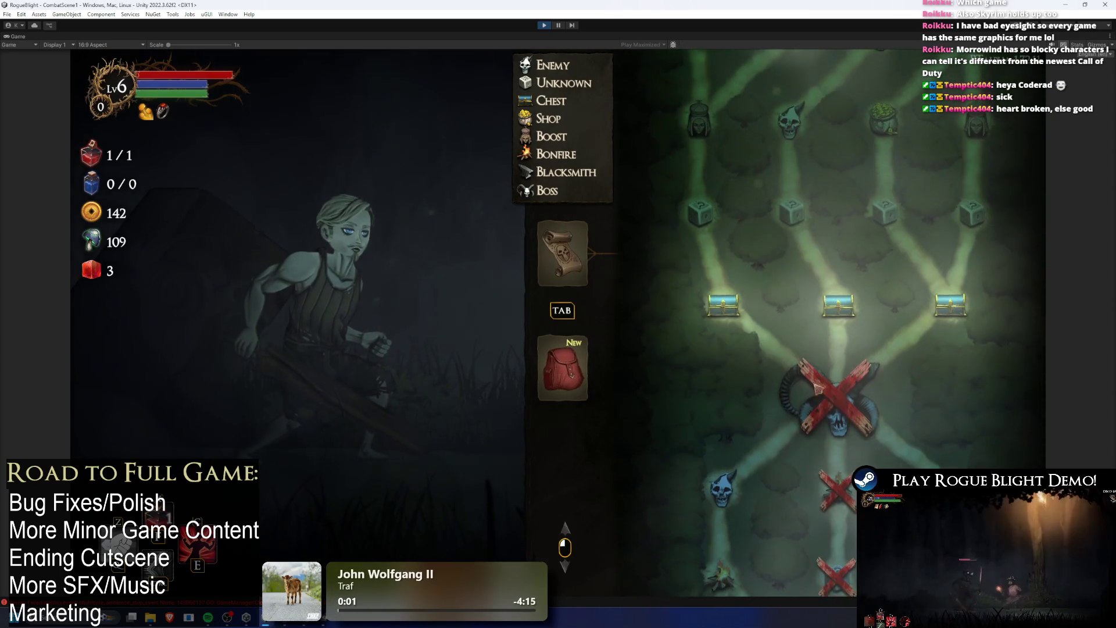
left_click(710, 302)
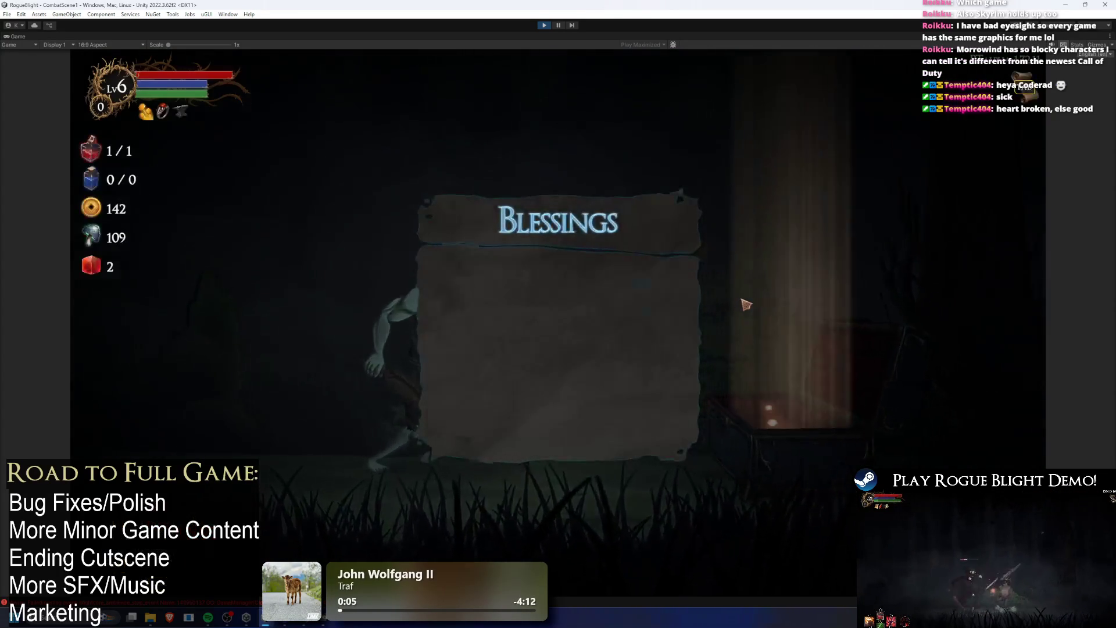
left_click(746, 303)
left_click(692, 335)
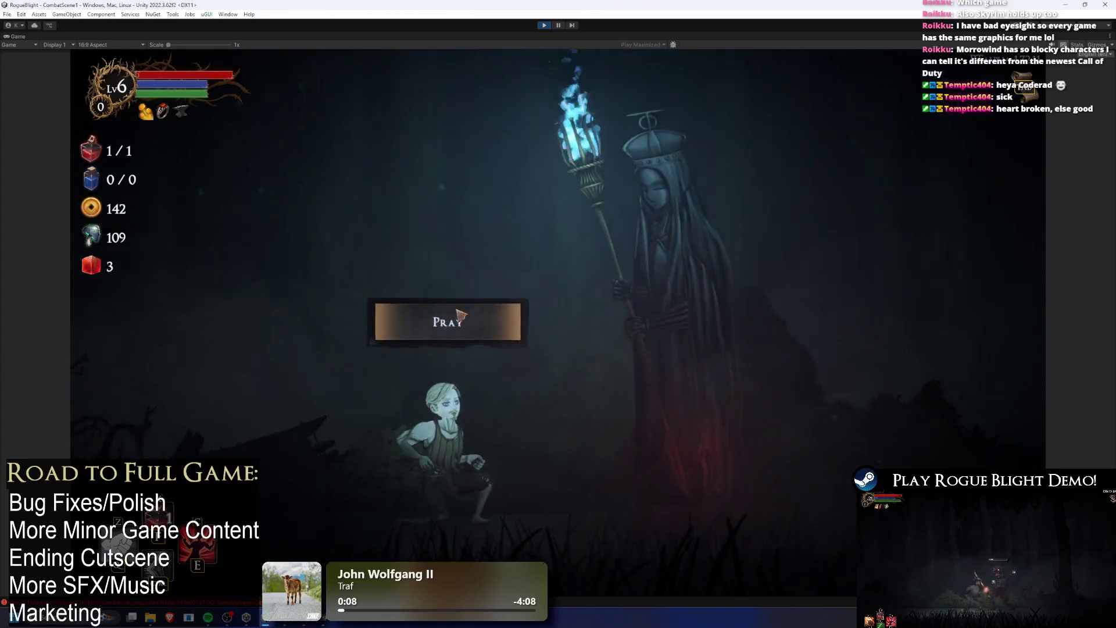
- Pray at shrines for the Bonus Mana and Bonus Health boosts
left_click(458, 315)
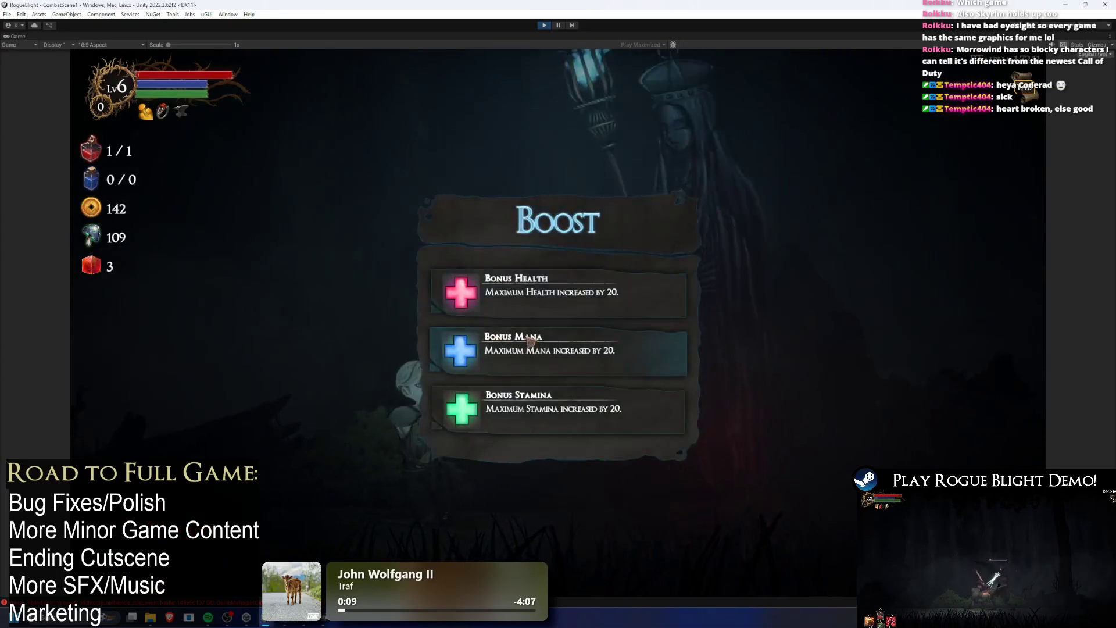
left_click(530, 340)
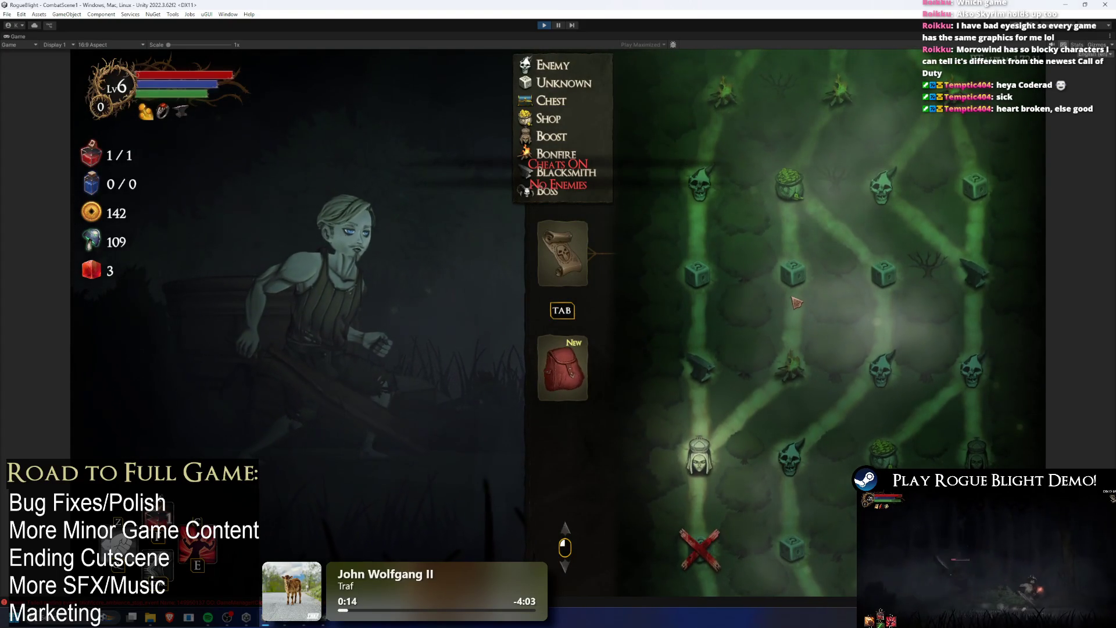
key("Tab")
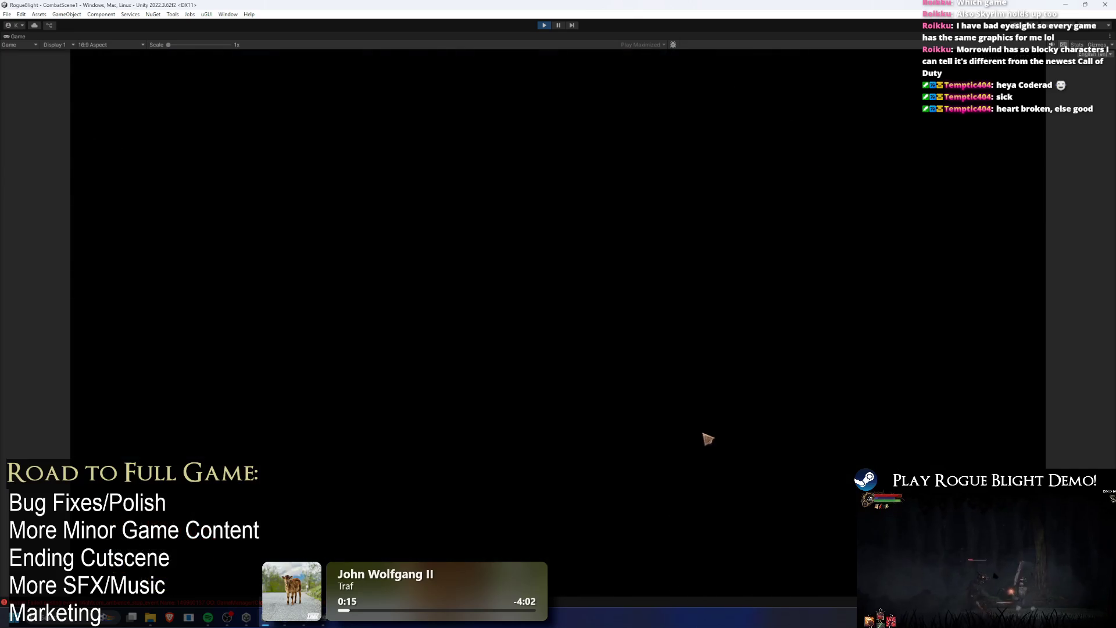
key("e")
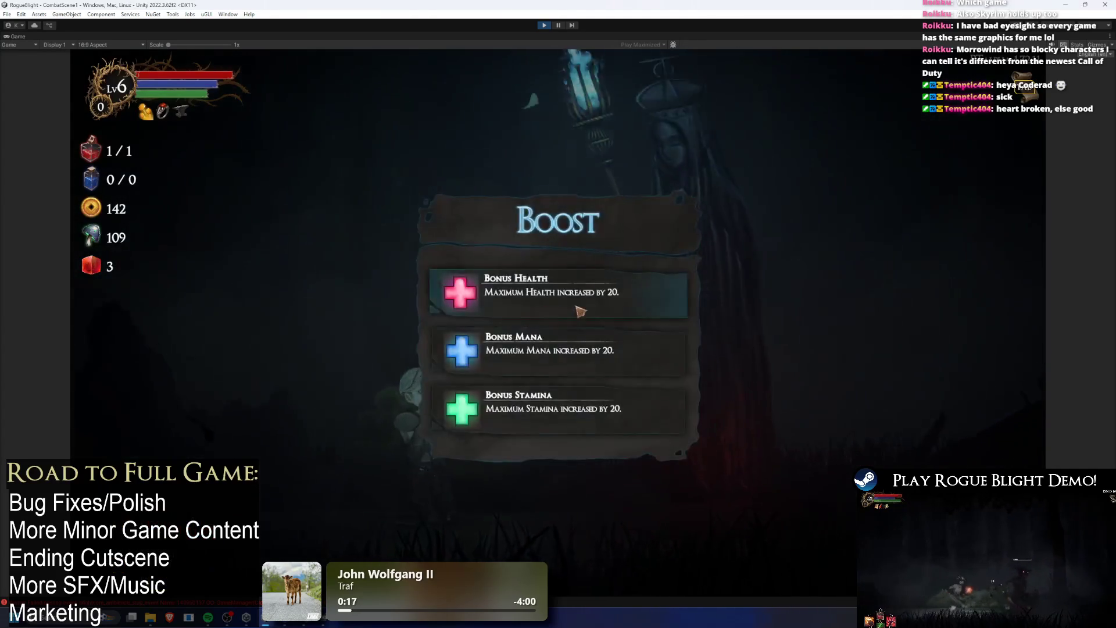
key("Return")
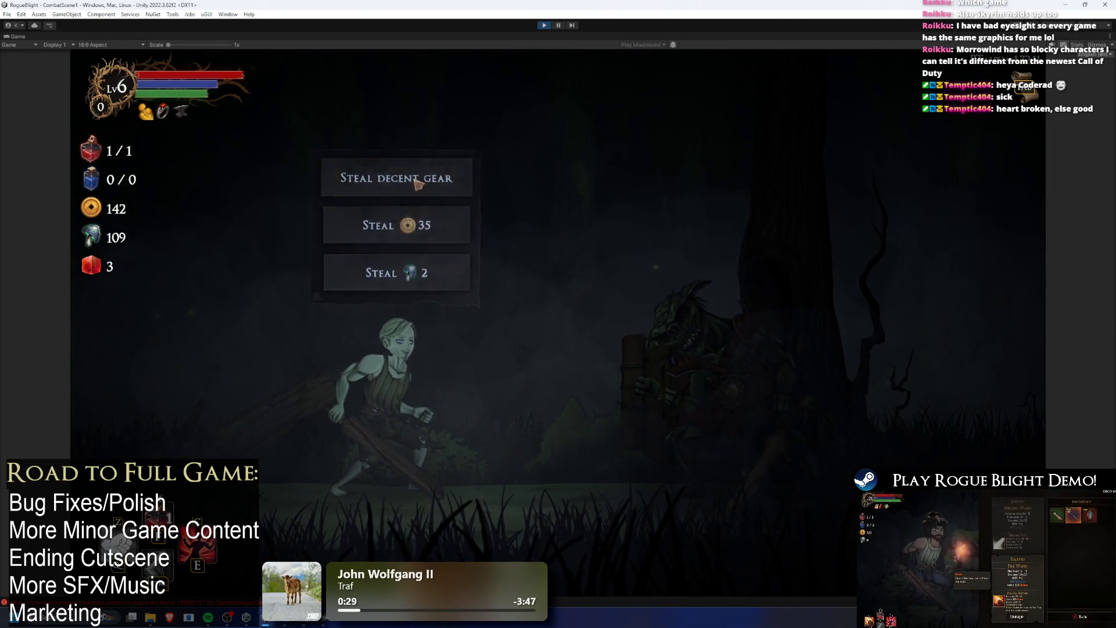
- Steal the decent gear, take all the loot, and abandon the run
left_click(444, 241)
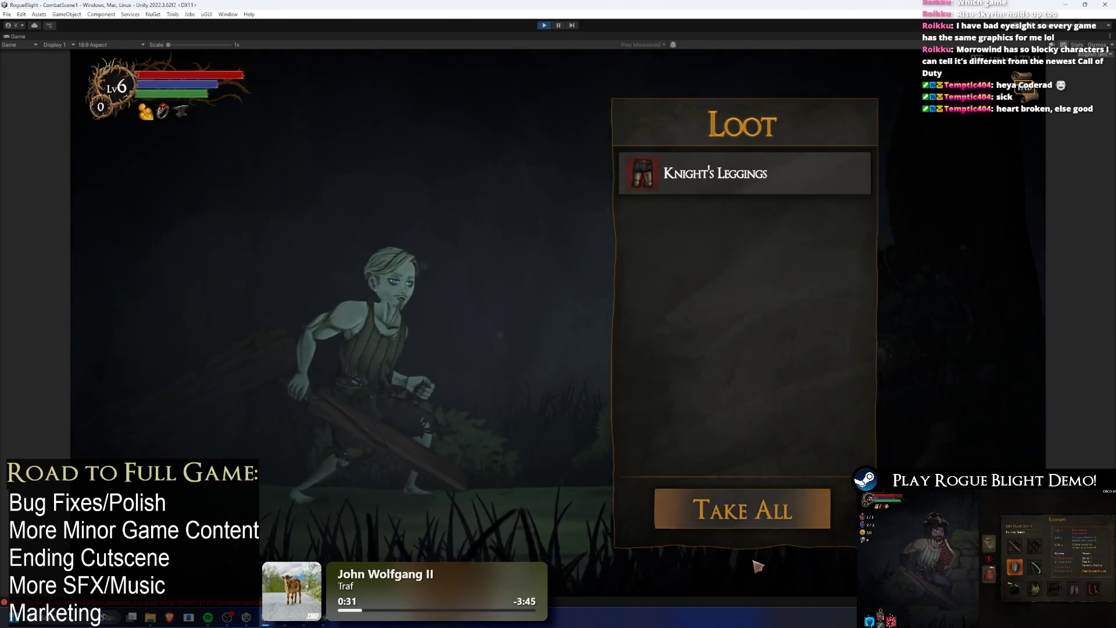
left_click(662, 511)
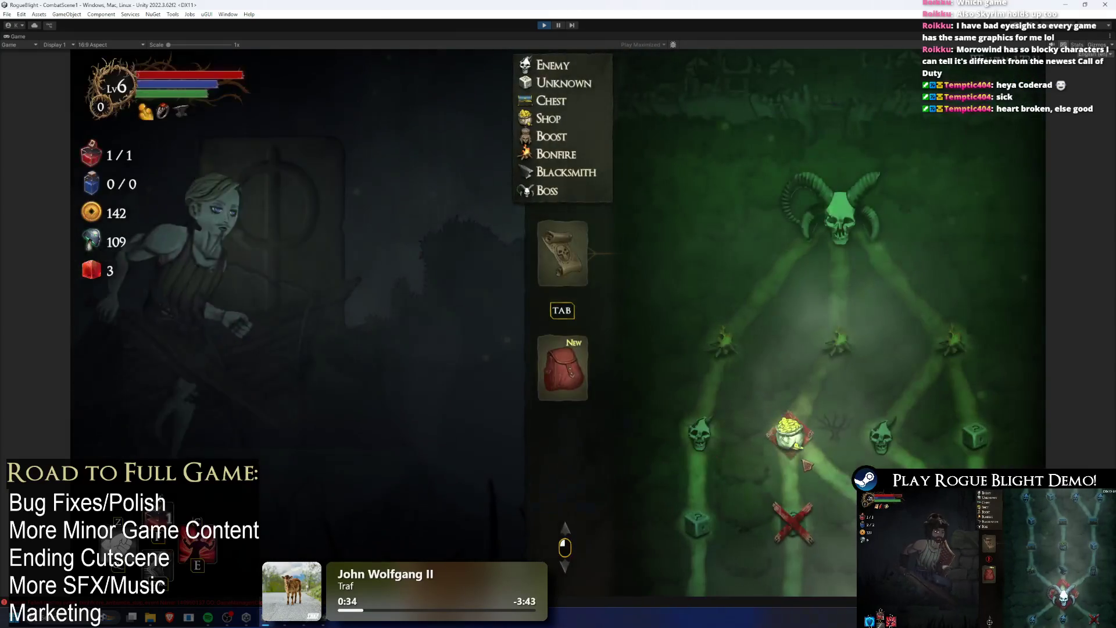
key("Escape")
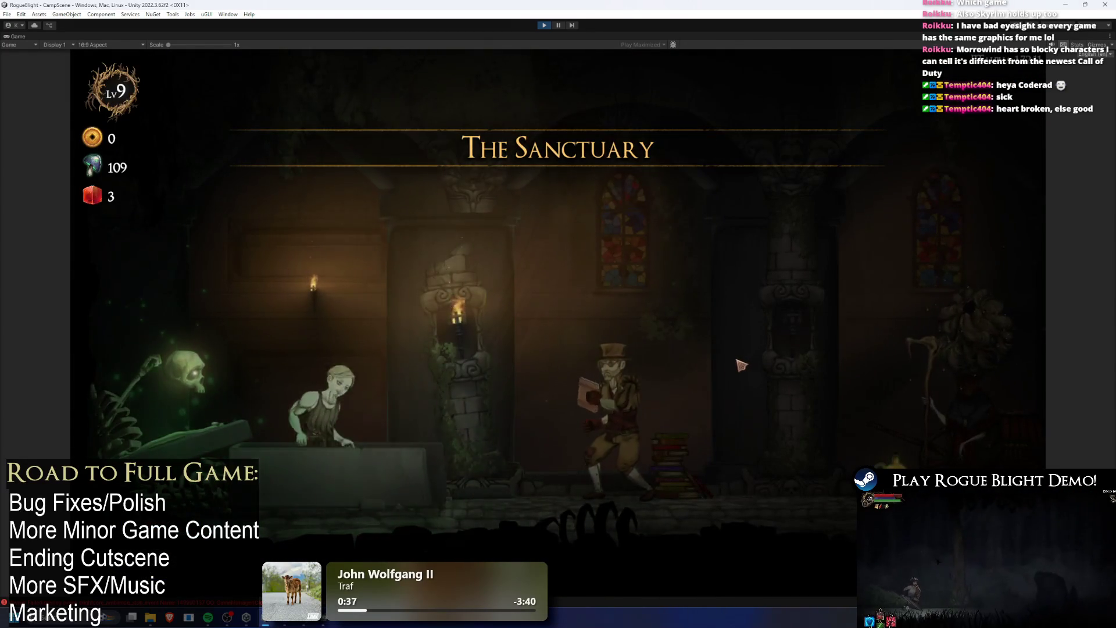
- Walk past the blacksmith to the map keeper and start a new Story Mode map
key("d")
key("e")
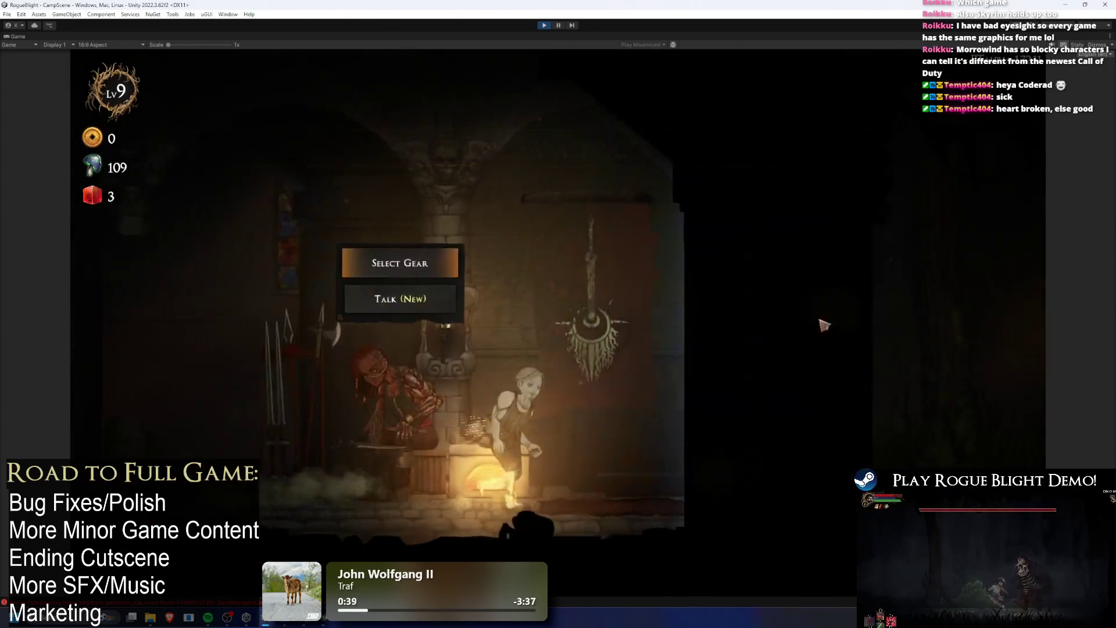
key("d")
key("e")
key("e")
key("e")
left_click(718, 307)
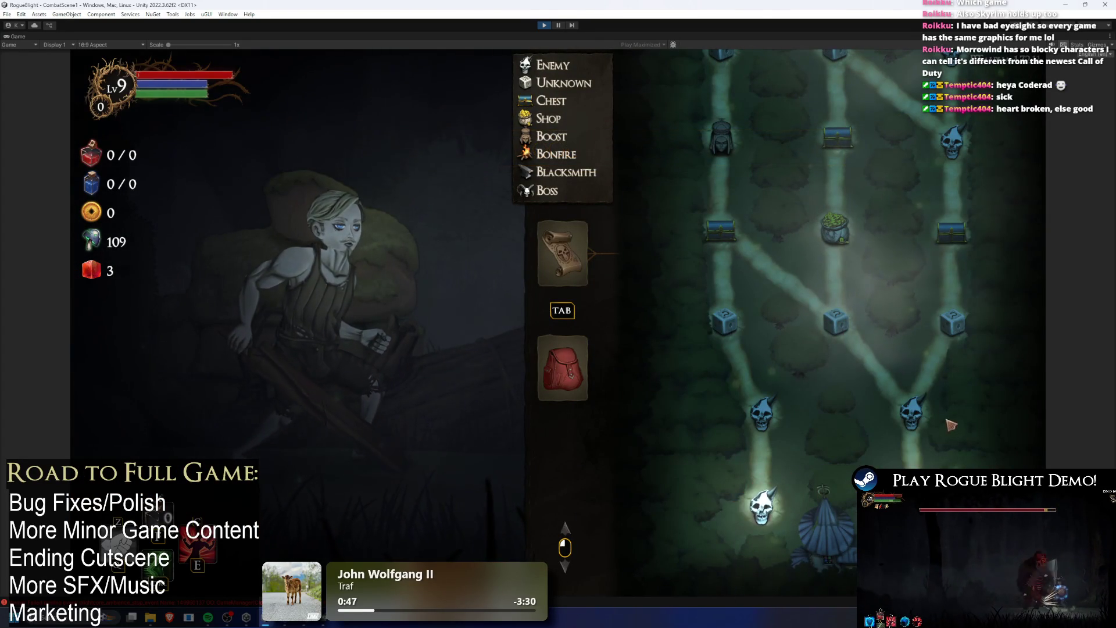
- Defeat the red enemy in the first room, collect the loot, and accept the Greed Dagger
scroll(823, 310, "up", 2)
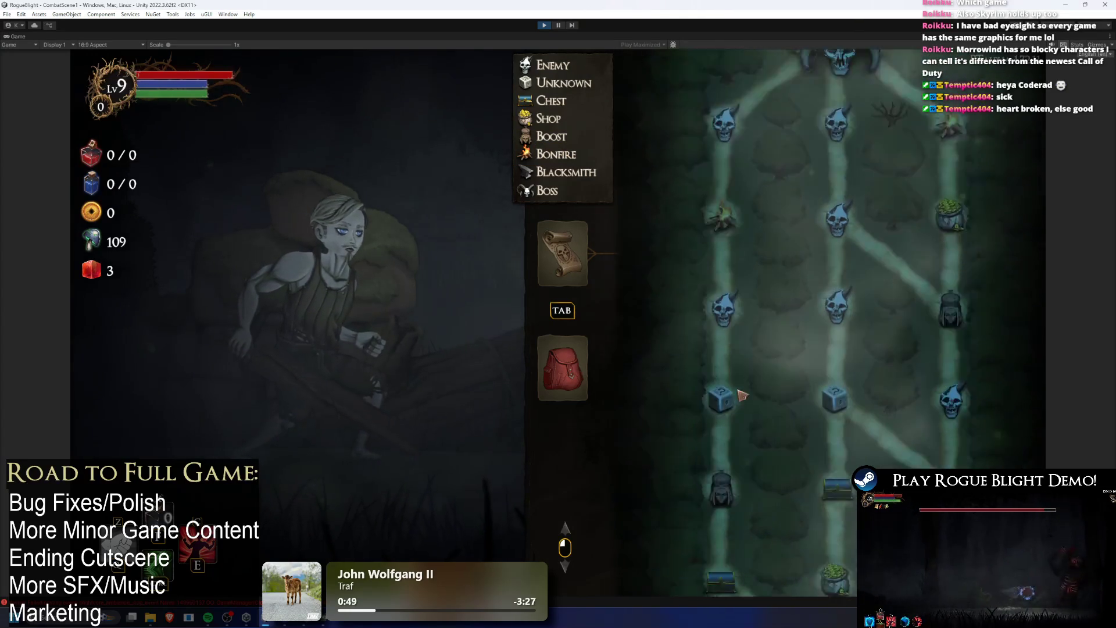
scroll(861, 244, "down", 3)
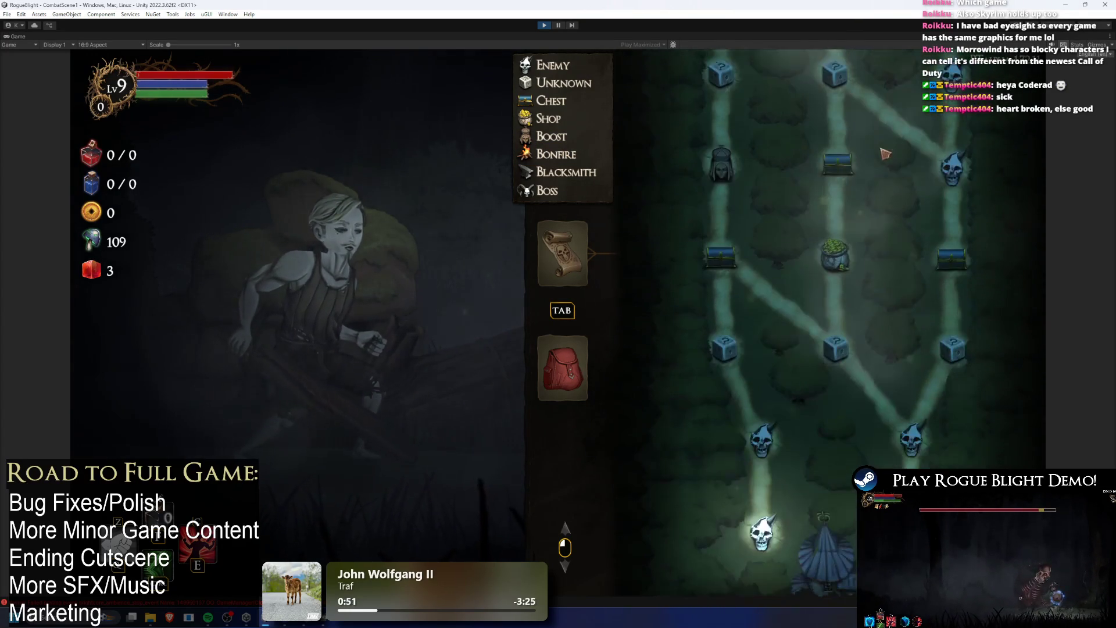
scroll(895, 172, "up", 3)
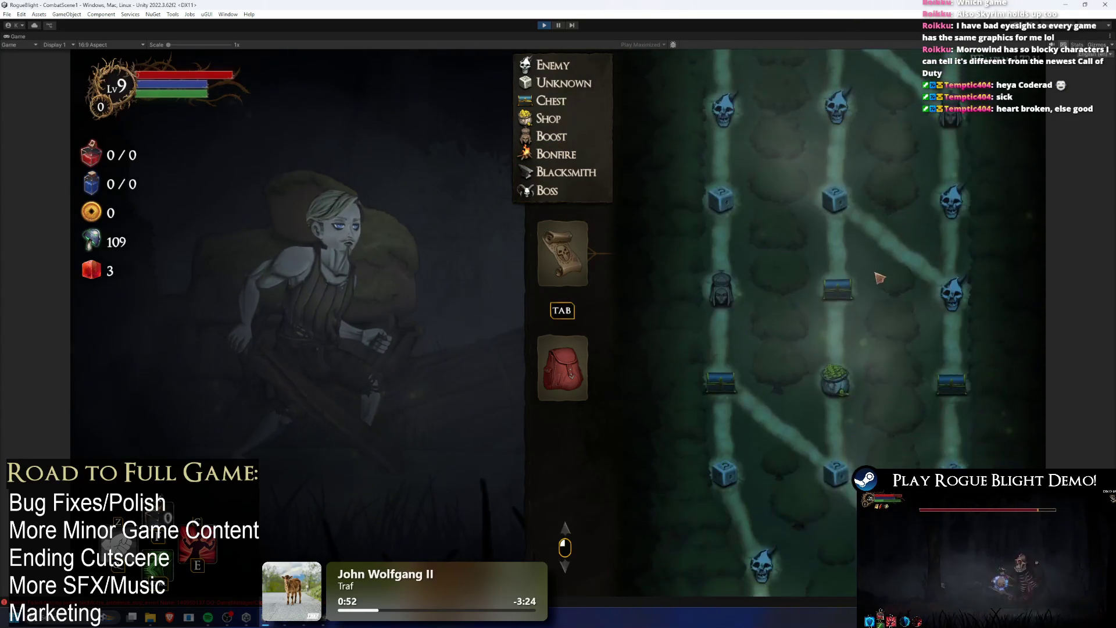
scroll(894, 172, "down", 3)
key("Tab")
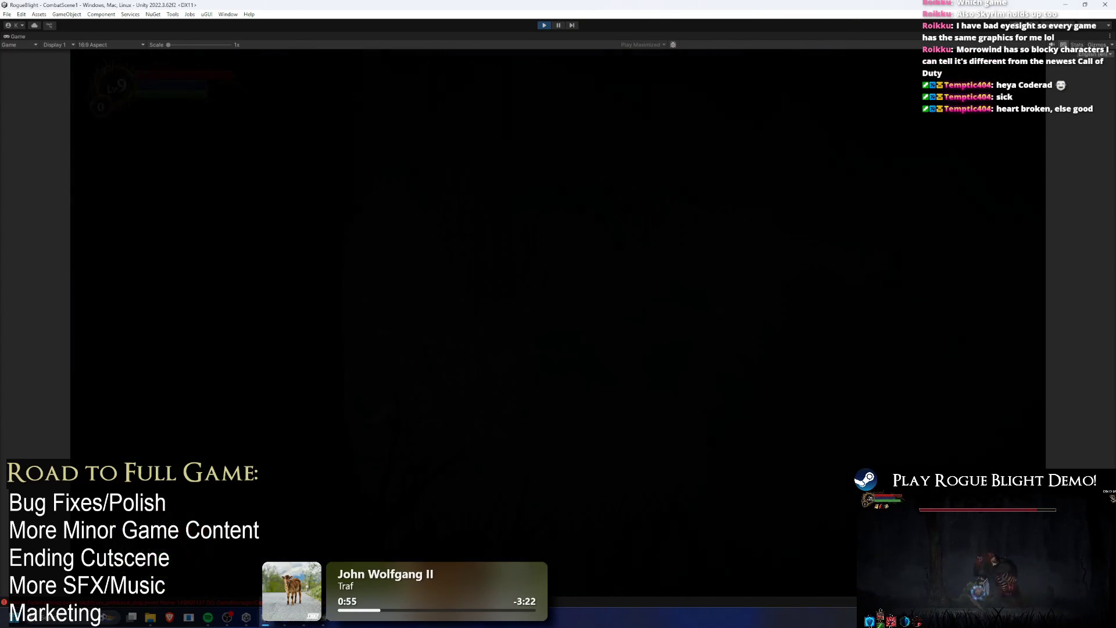
key("Right")
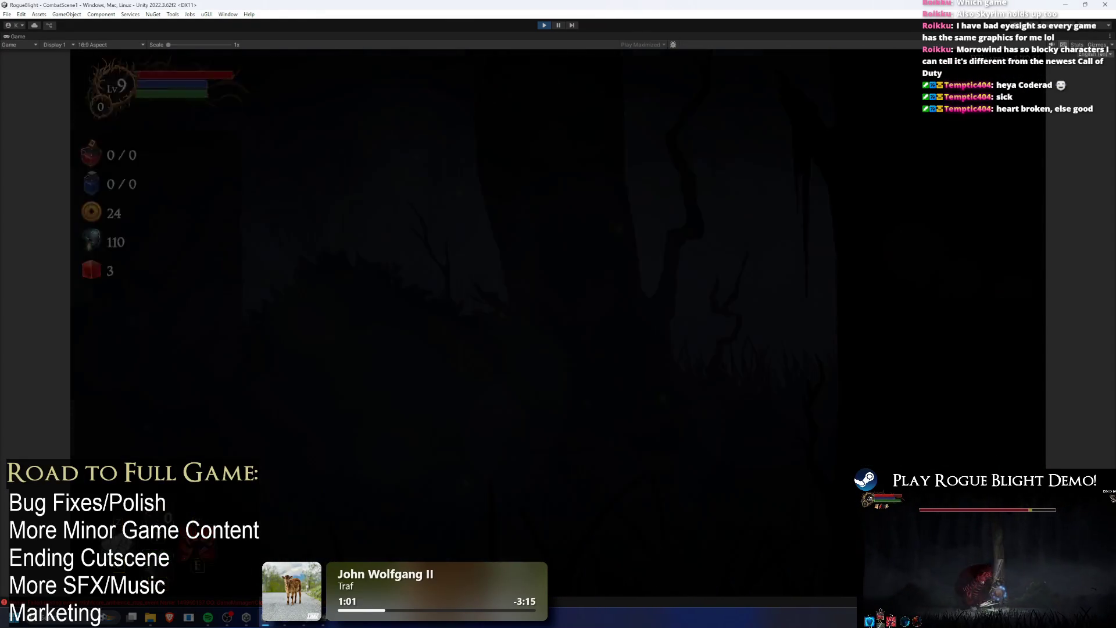
key("Right")
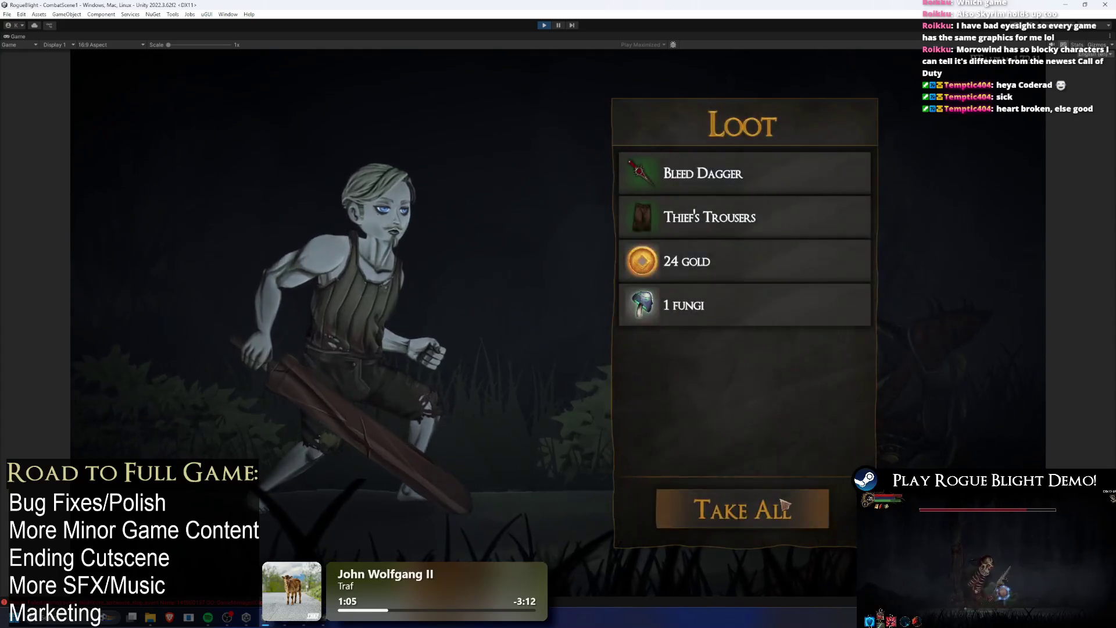
key("e")
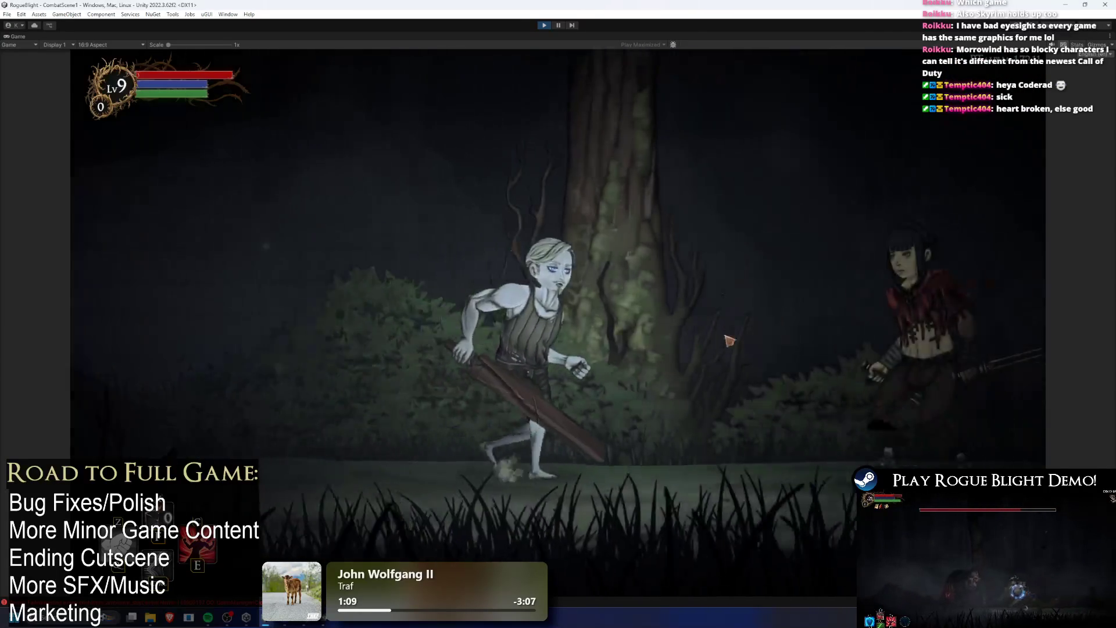
left_click(447, 205)
key("e")
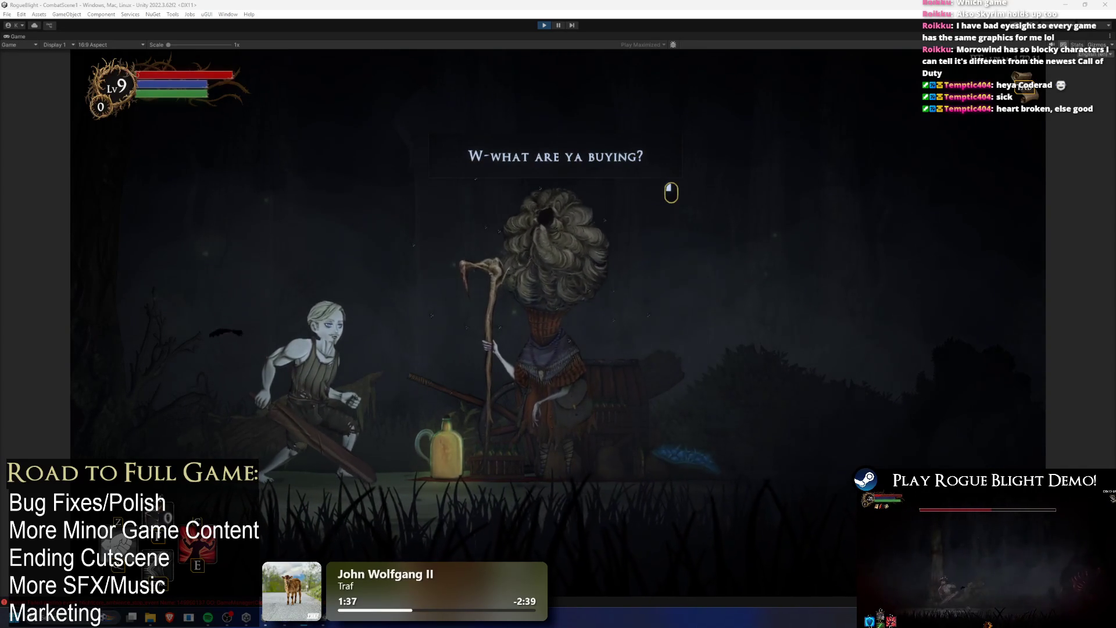
- Buy the Bleed Katana from the merchant
left_click(609, 245)
left_click(790, 264)
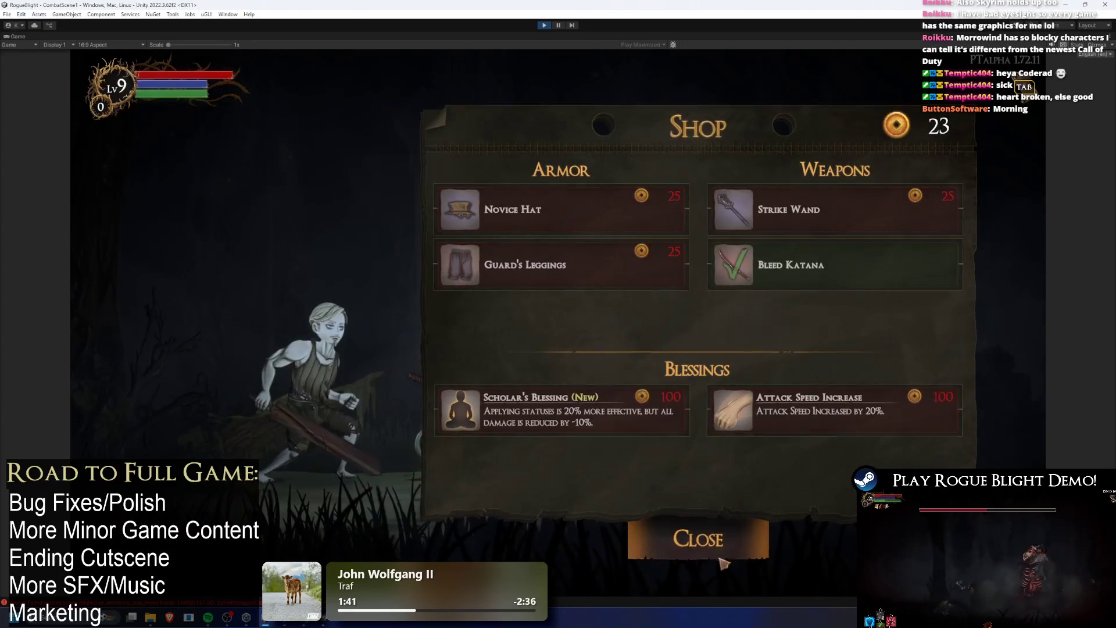
left_click(723, 561)
- Travel to the next node and pick a blessing from its chest
key("Tab")
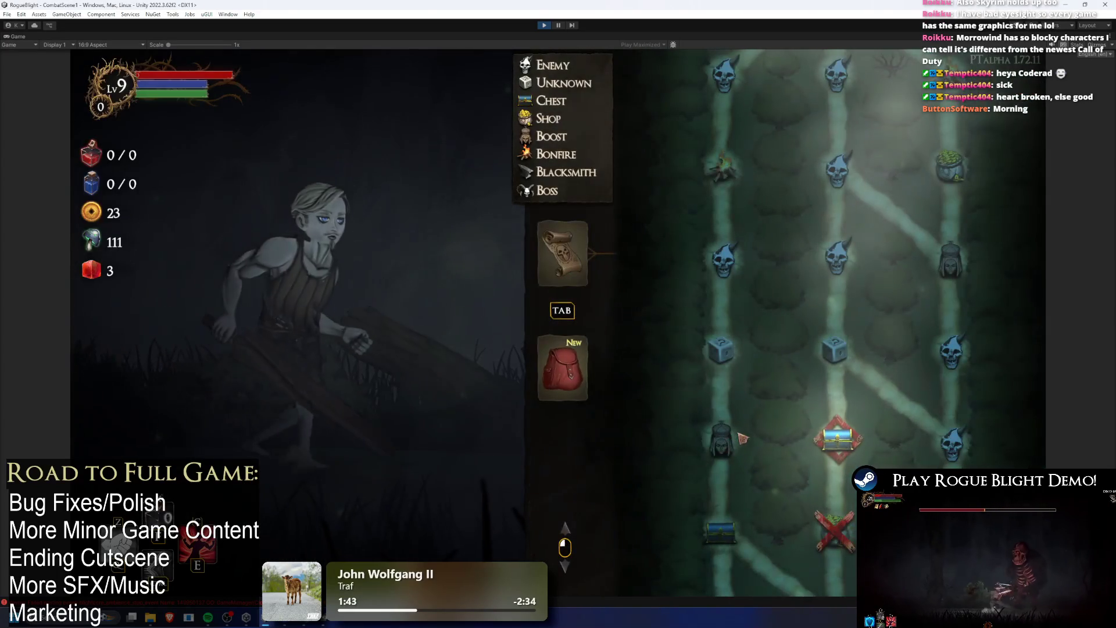
left_click(837, 439)
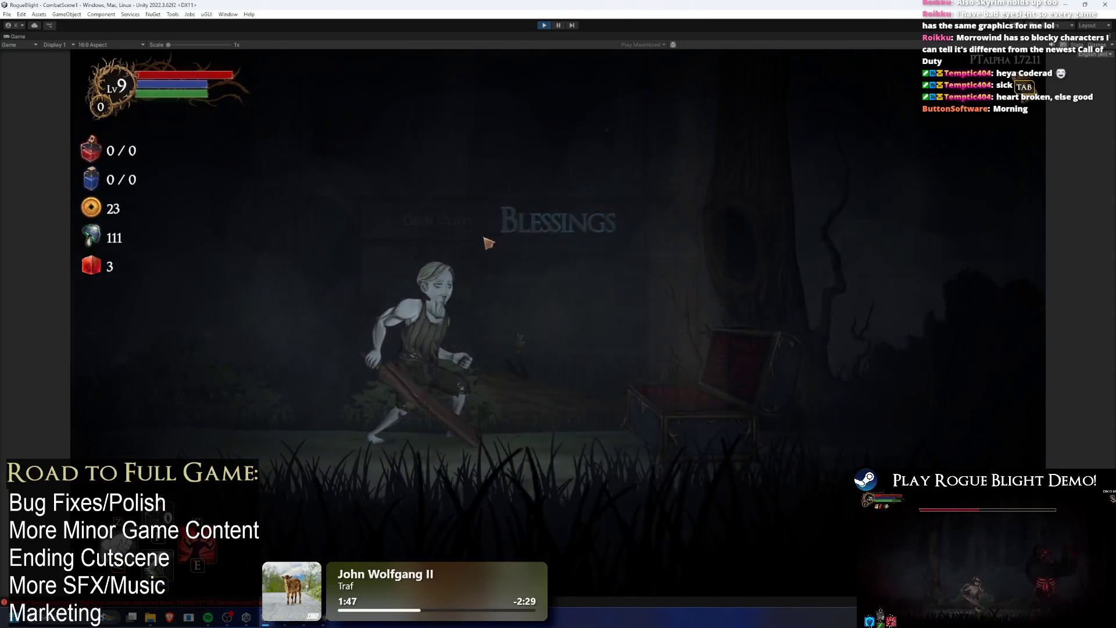
left_click(487, 242)
left_click(591, 322)
- Enter the next room, set enemy health to 1 with cheats, and take all the loot
left_click(837, 343)
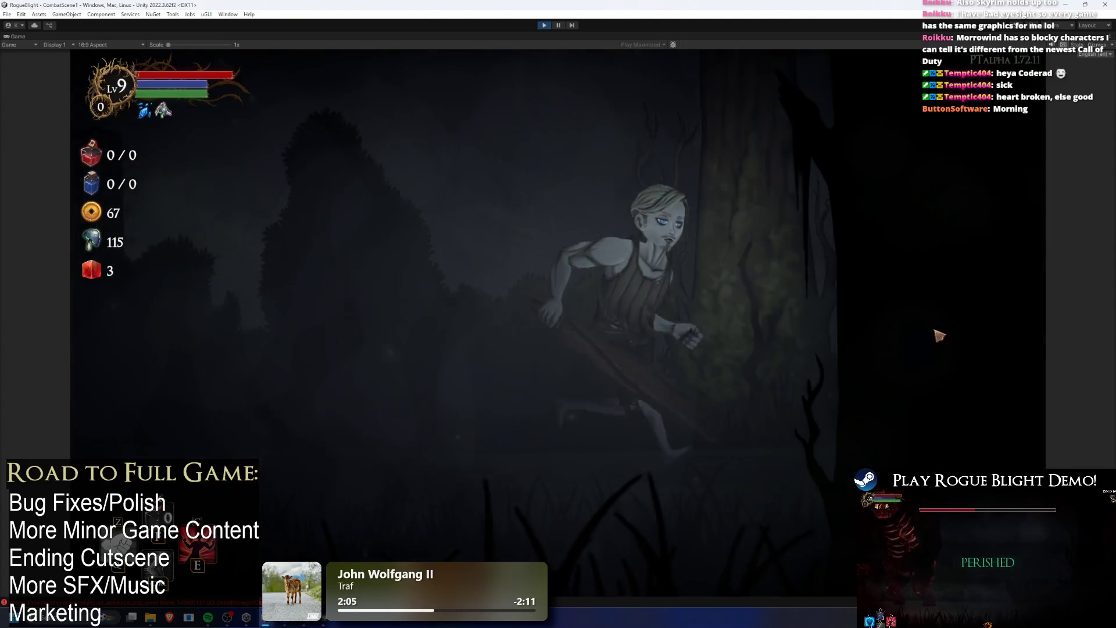
key("Tab")
key("Tab")
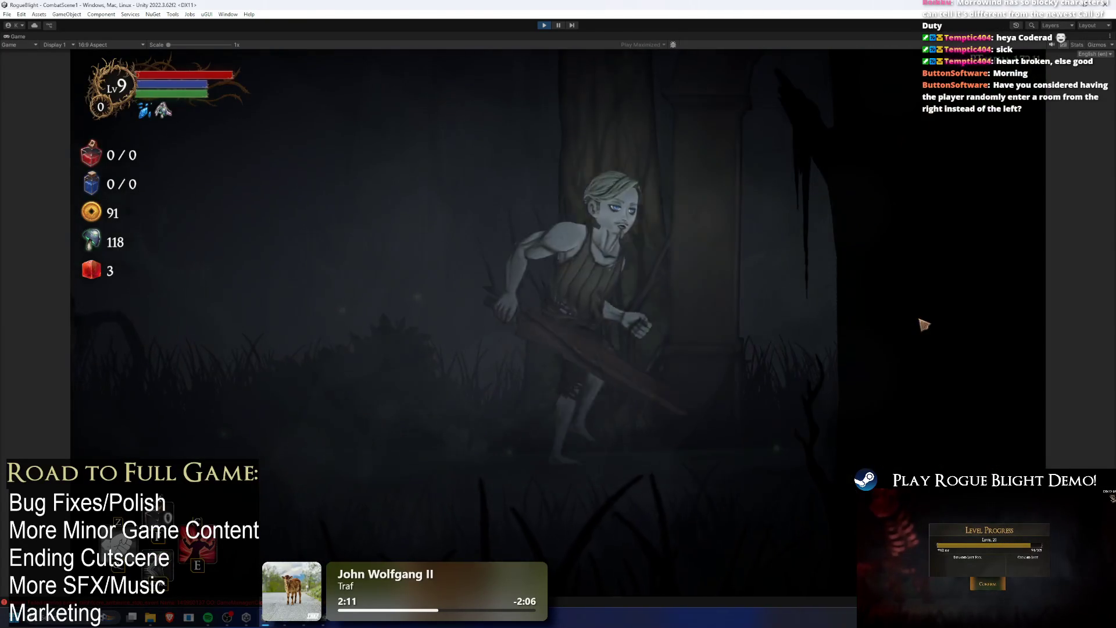
key("Tab")
key("Tab")
key("Tab")
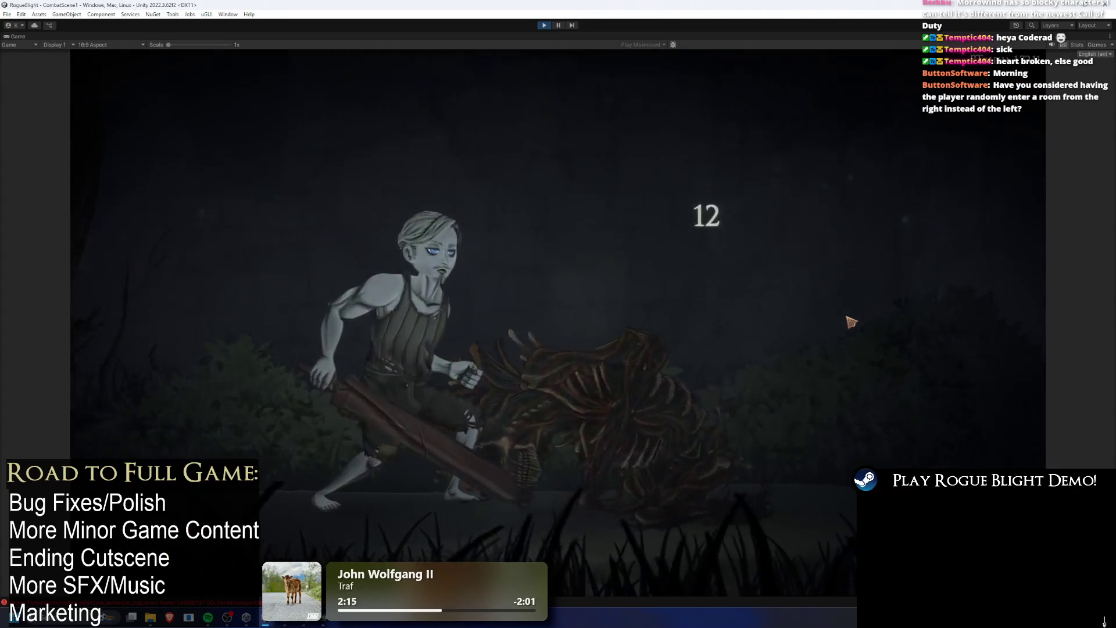
left_click(794, 525)
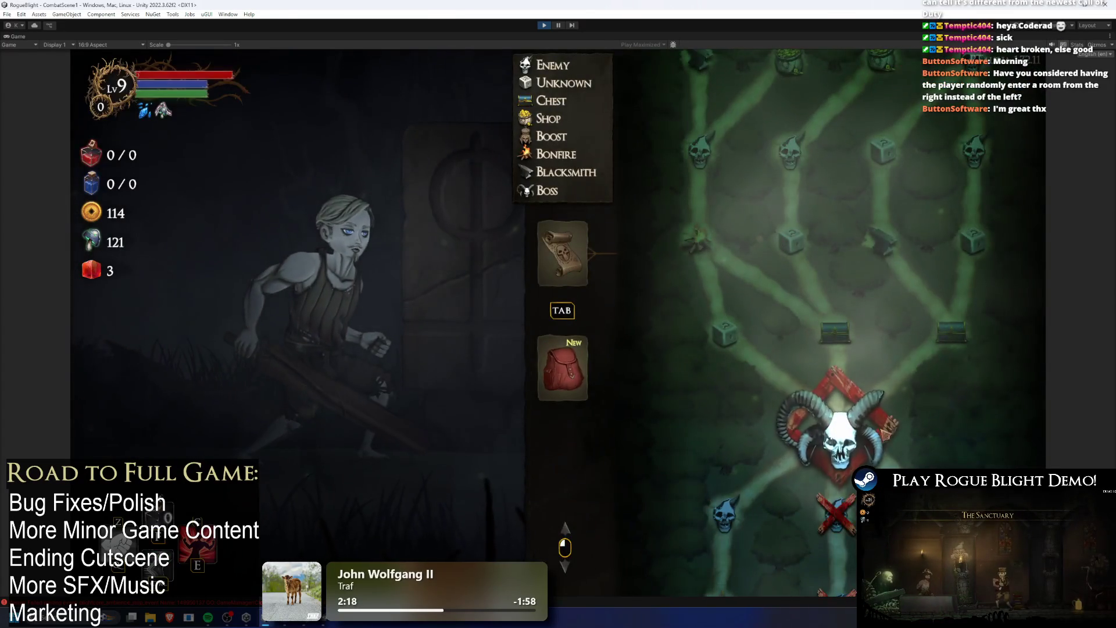
- Enter the next room with cheats on and enemy health at 1, then loot the defeated gorilla
left_click(828, 407)
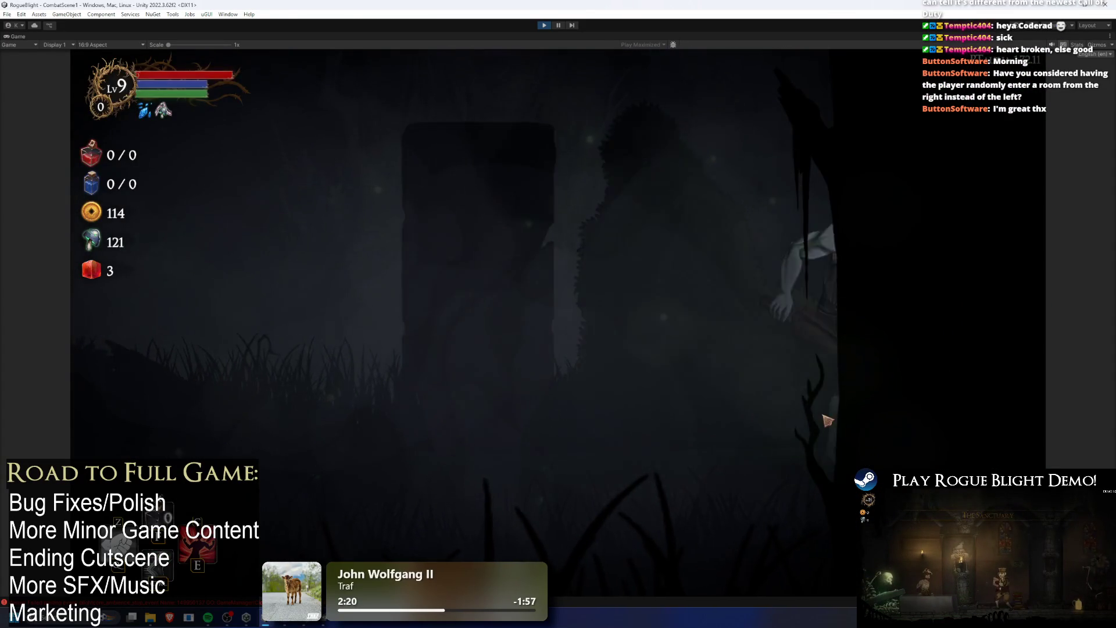
key("F1")
key("F2")
key("F3")
key("F3")
key("F3")
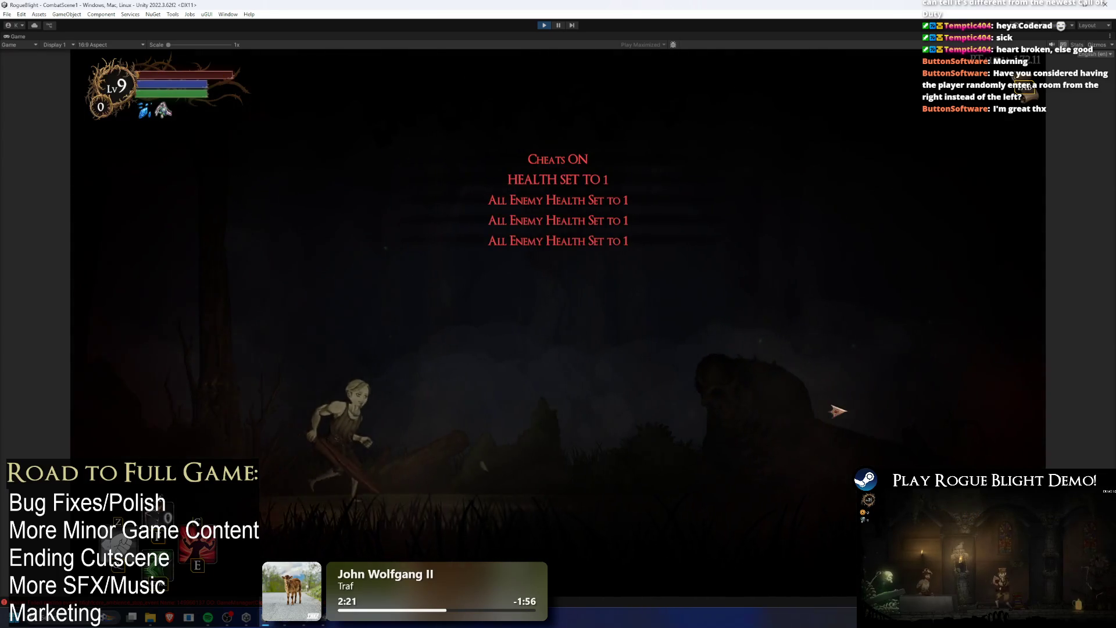
key("d")
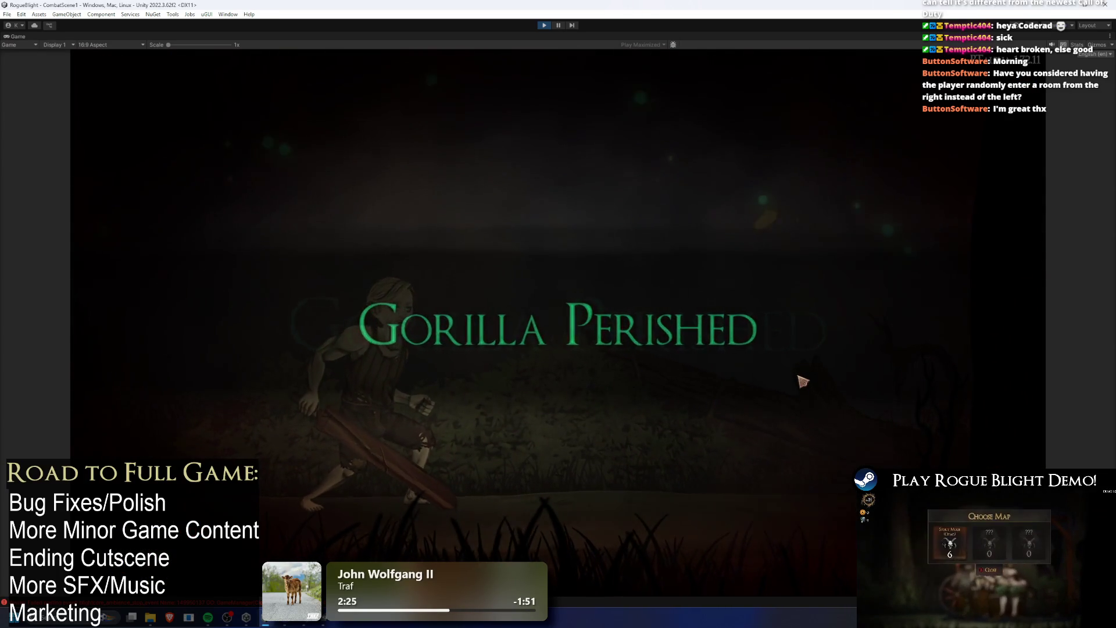
left_click(801, 519)
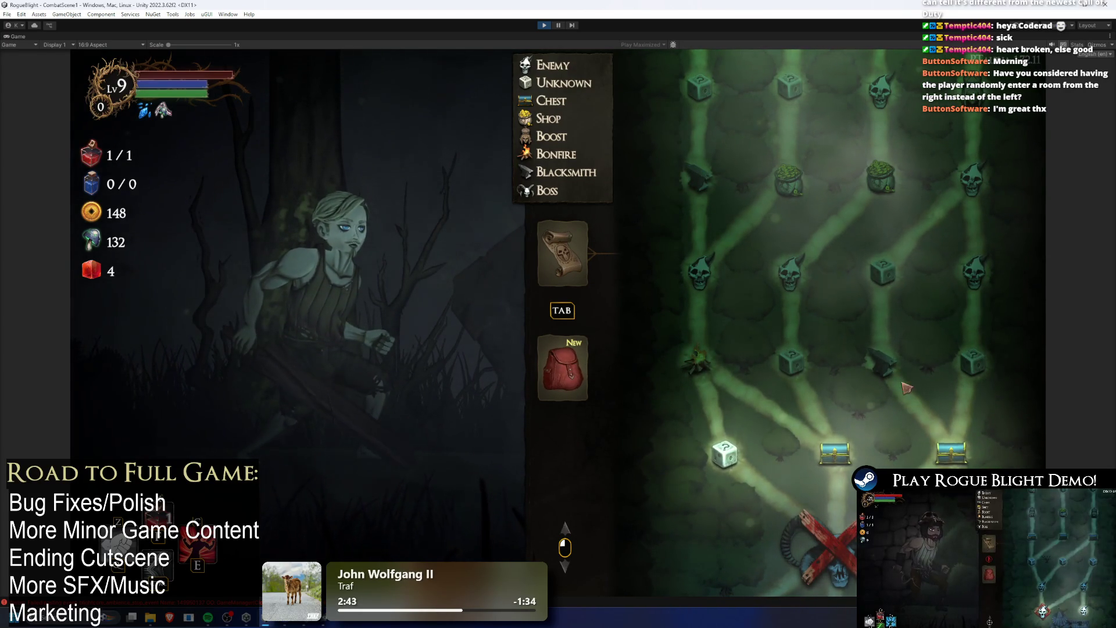
- Take a max-stat-cost blessing in the unknown room, kill the enemy, loot, and abandon the run
scroll(903, 395, "up", 2)
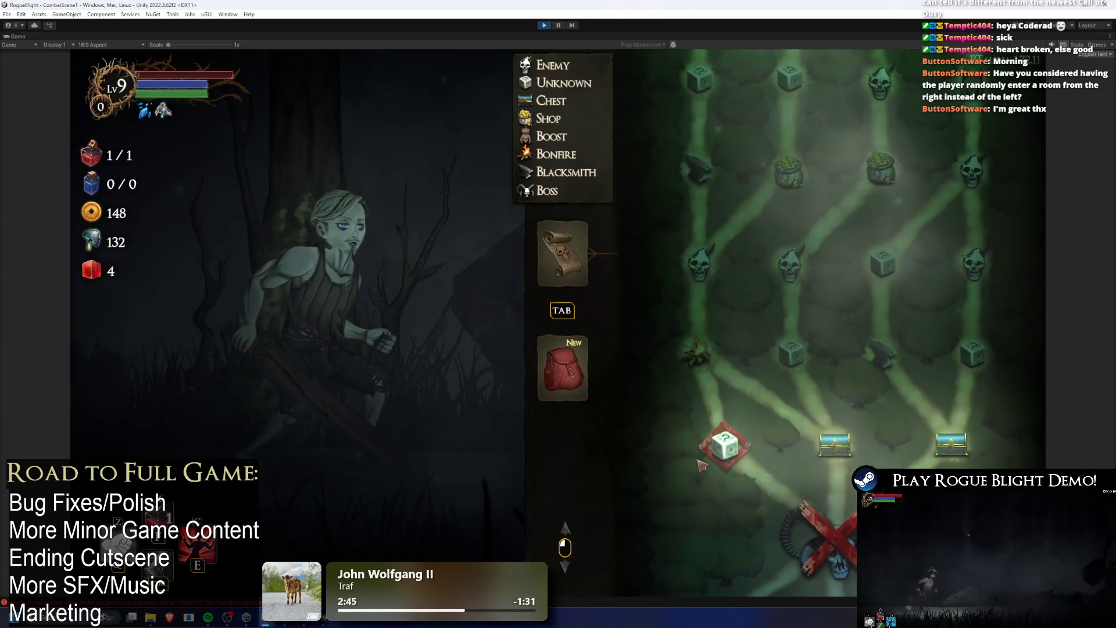
left_click(727, 444)
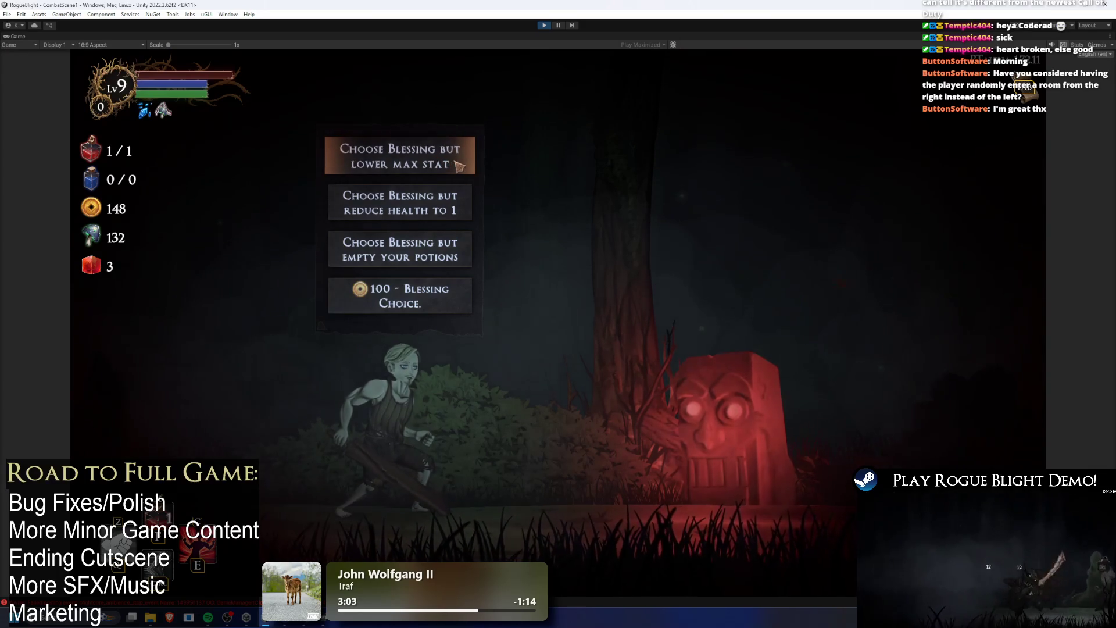
left_click(459, 167)
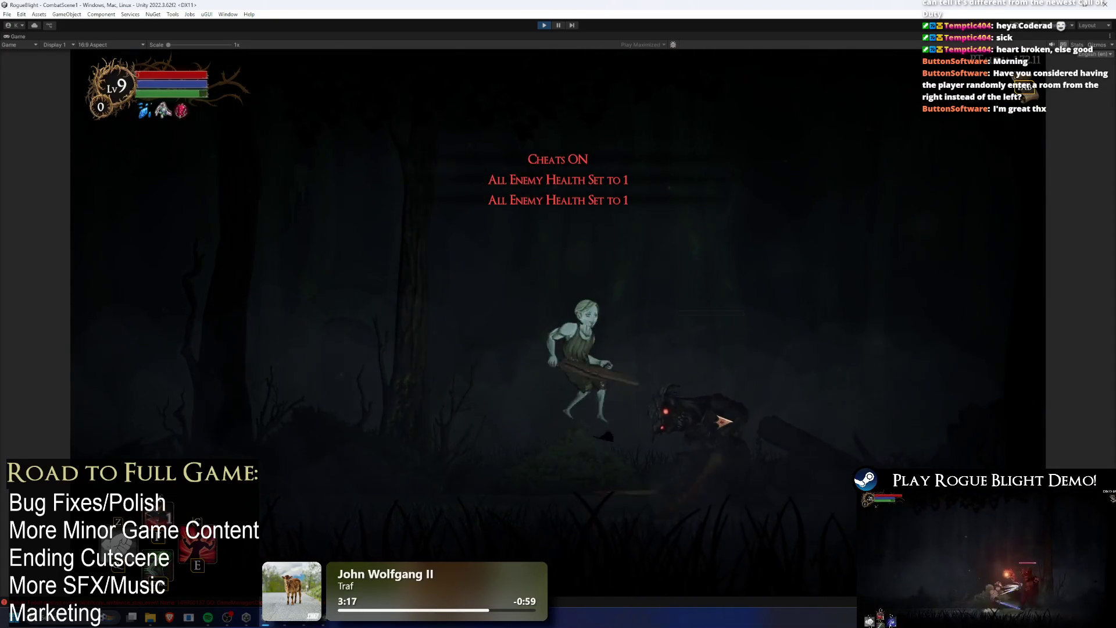
left_click(723, 422)
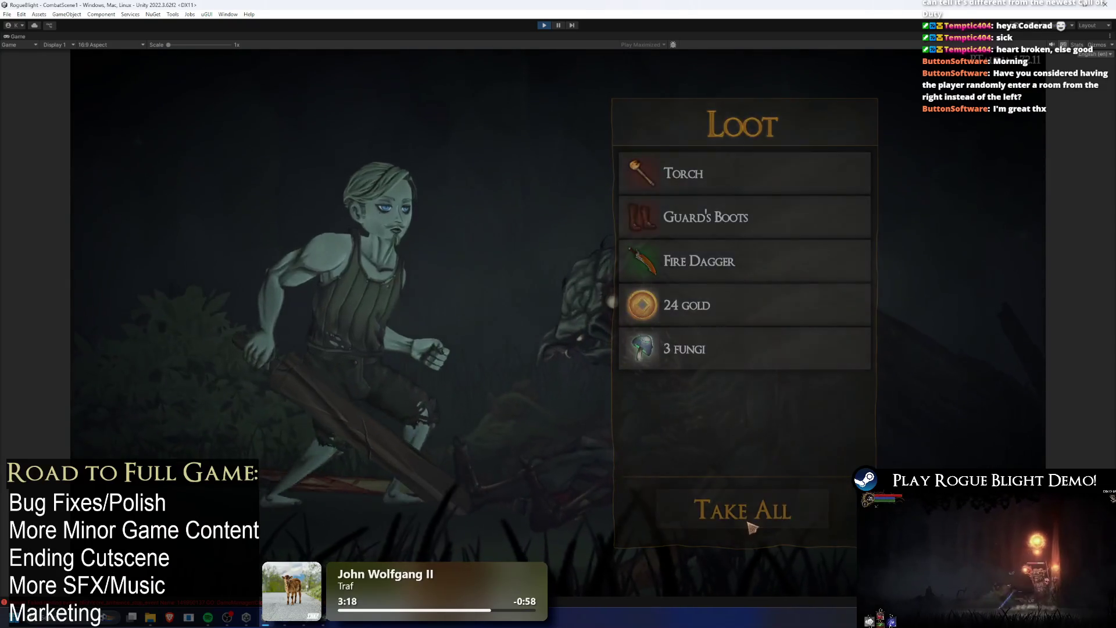
left_click(750, 526)
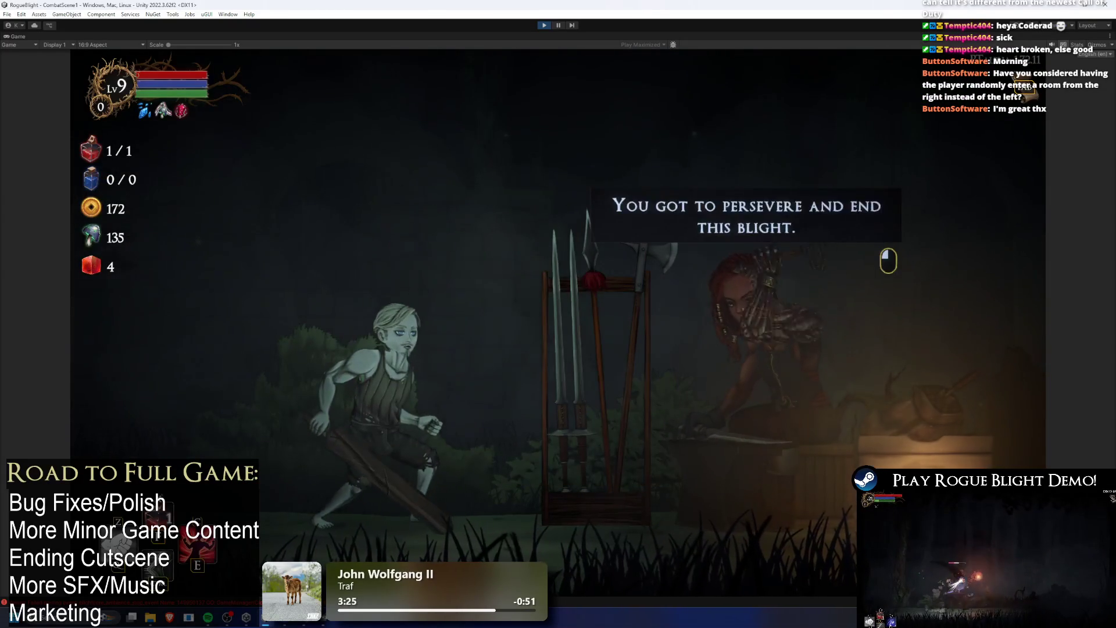
left_click(712, 405)
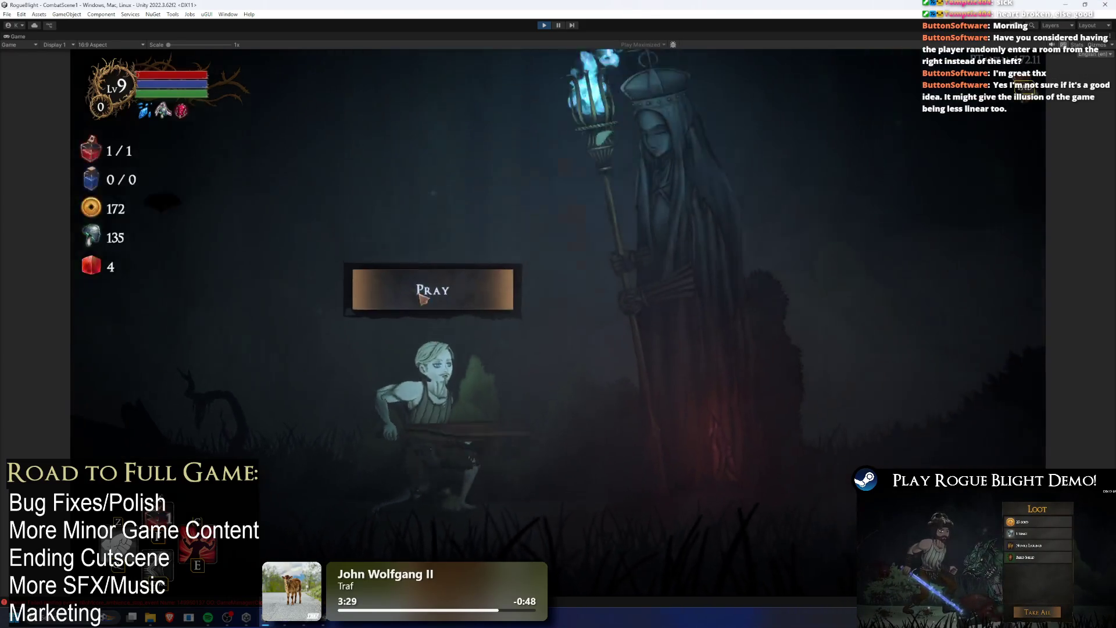
key("Escape")
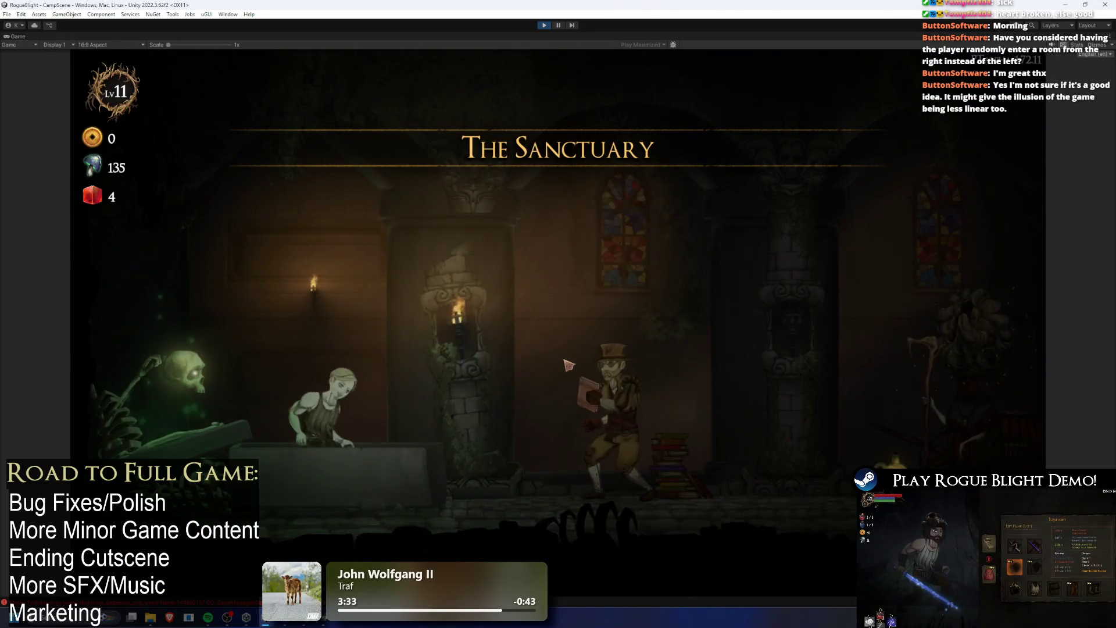
- Start a Story Mode run from the map seller in The Sanctuary
key("a")
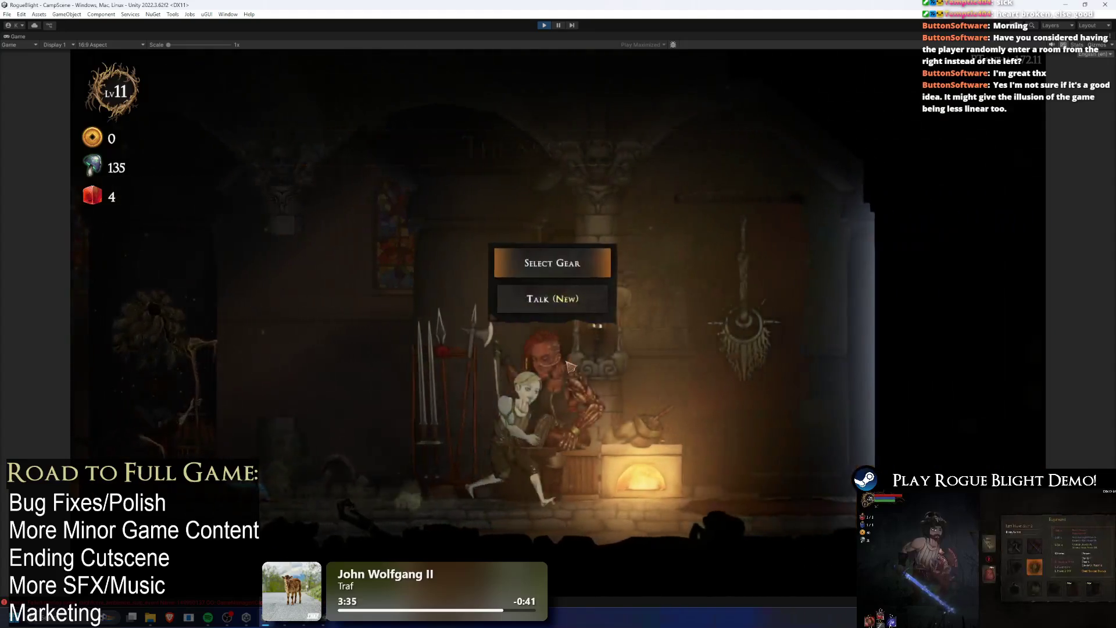
key("d")
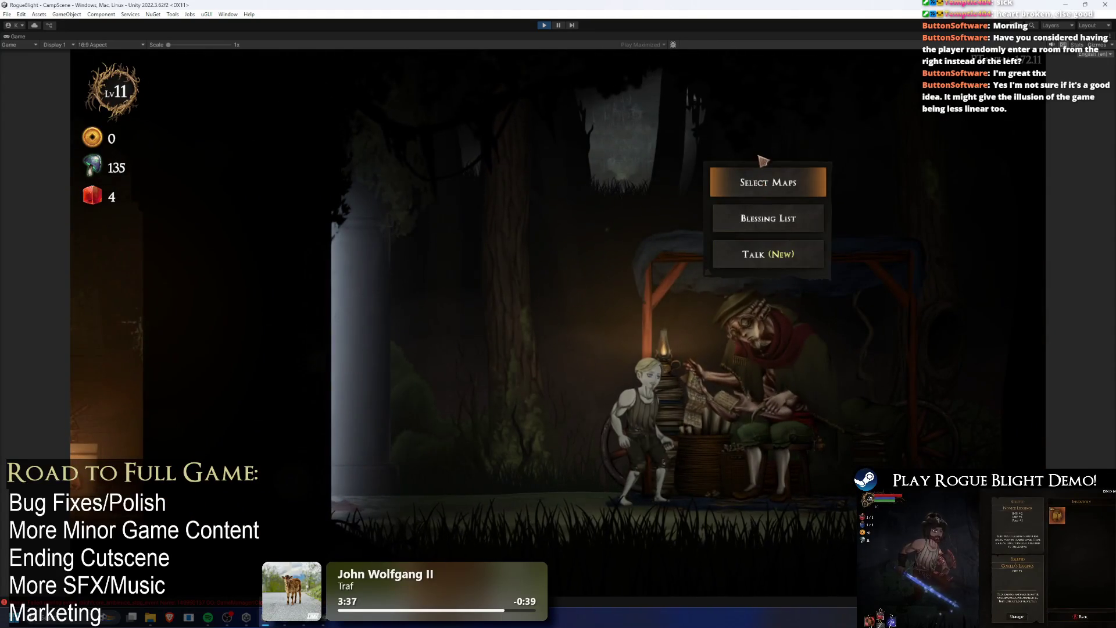
left_click(761, 175)
left_click(495, 268)
left_click(653, 298)
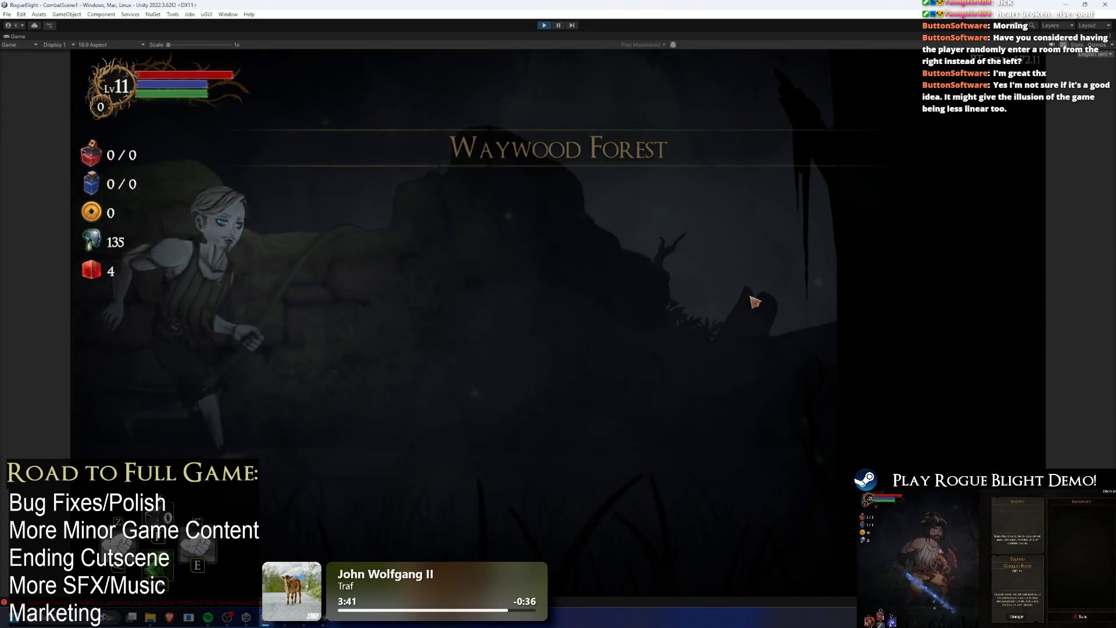
left_click(642, 322)
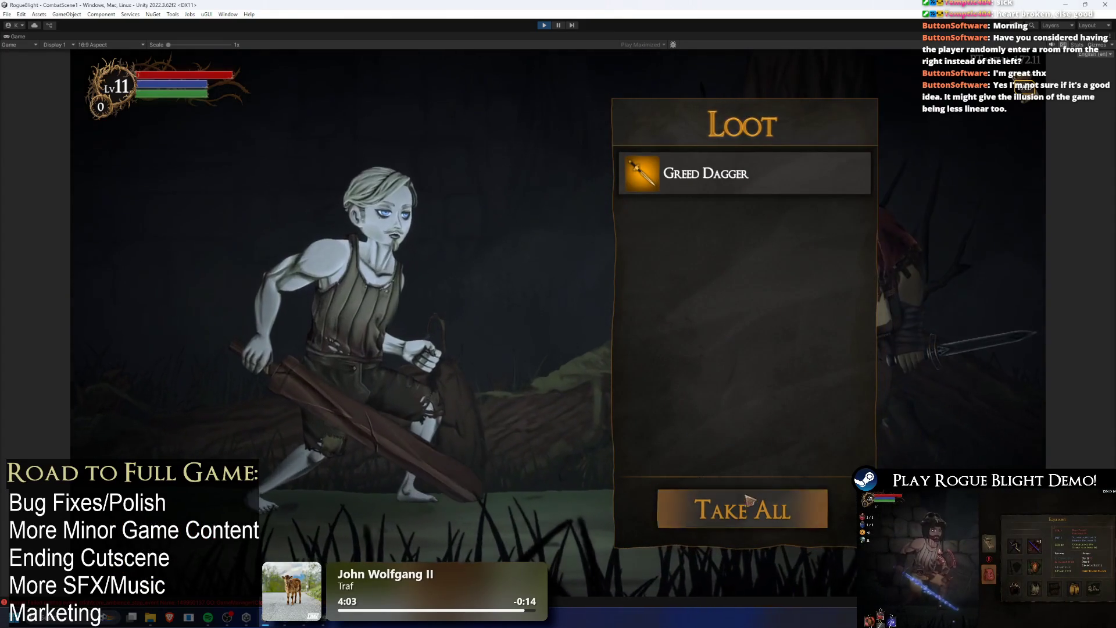
- Take the Greed Dagger, Dark Pulse blessing and Bonus Health boost, skip the chest, and clear the room
left_click(739, 487)
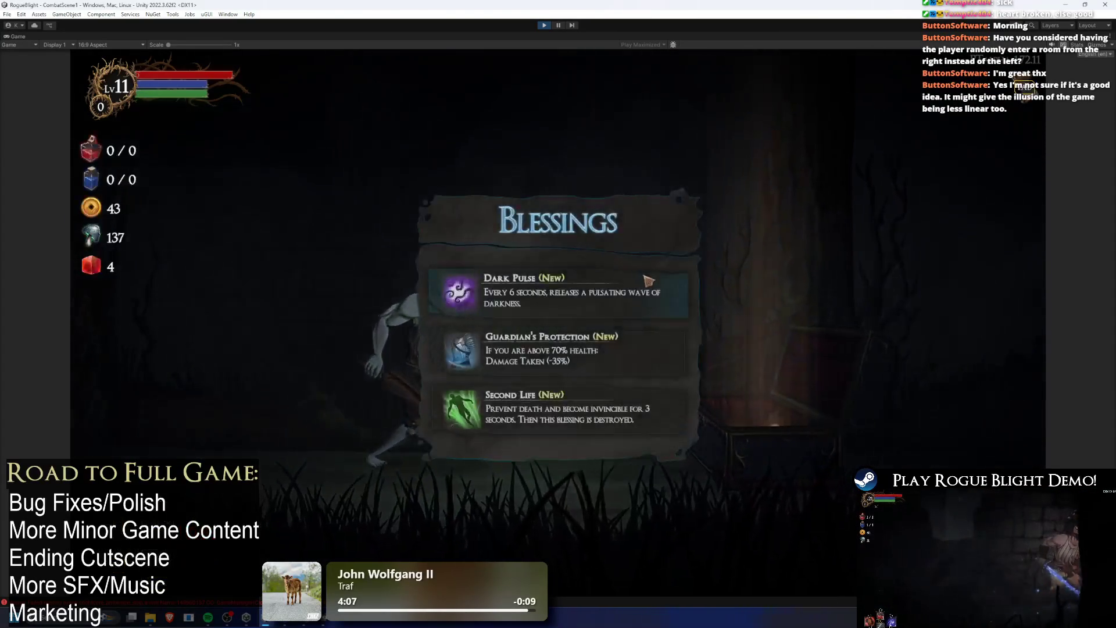
left_click(646, 280)
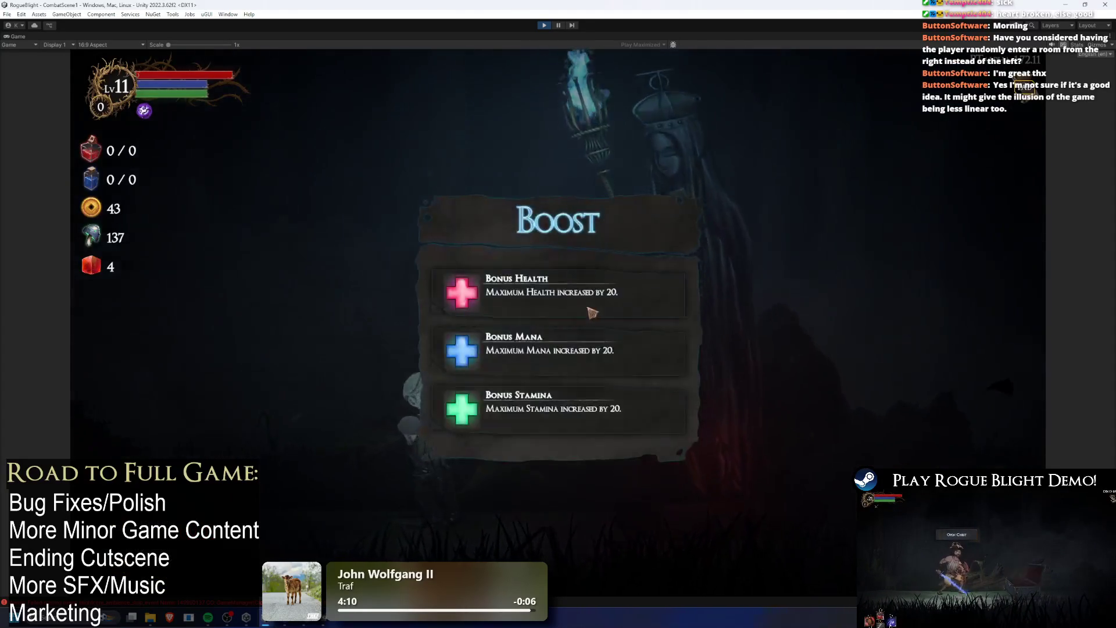
left_click(586, 311)
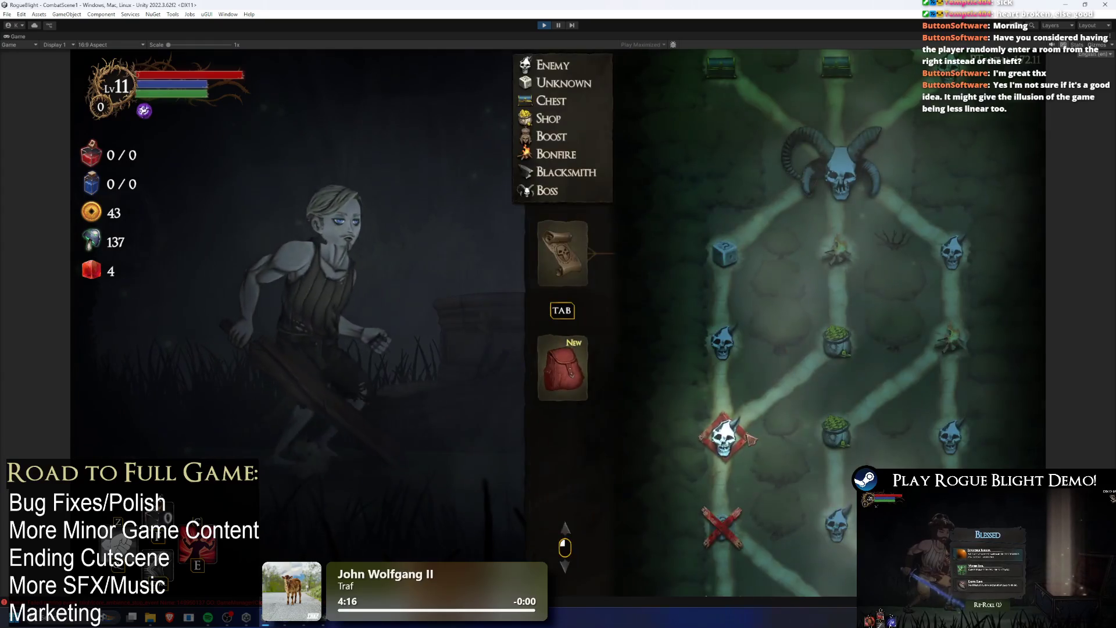
left_click(737, 415)
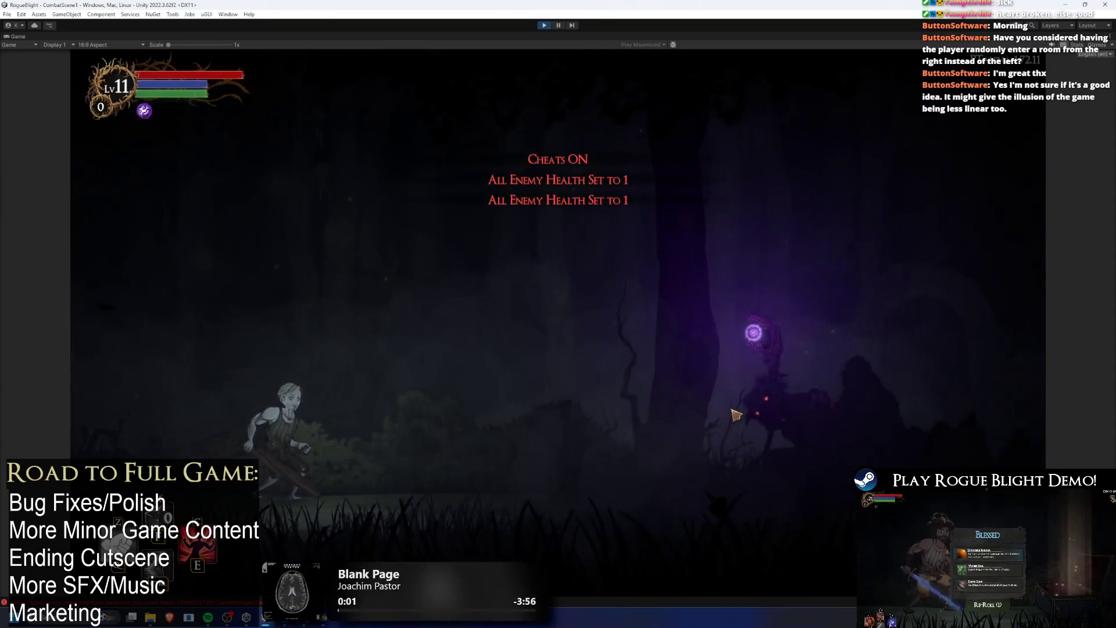
left_click(733, 425)
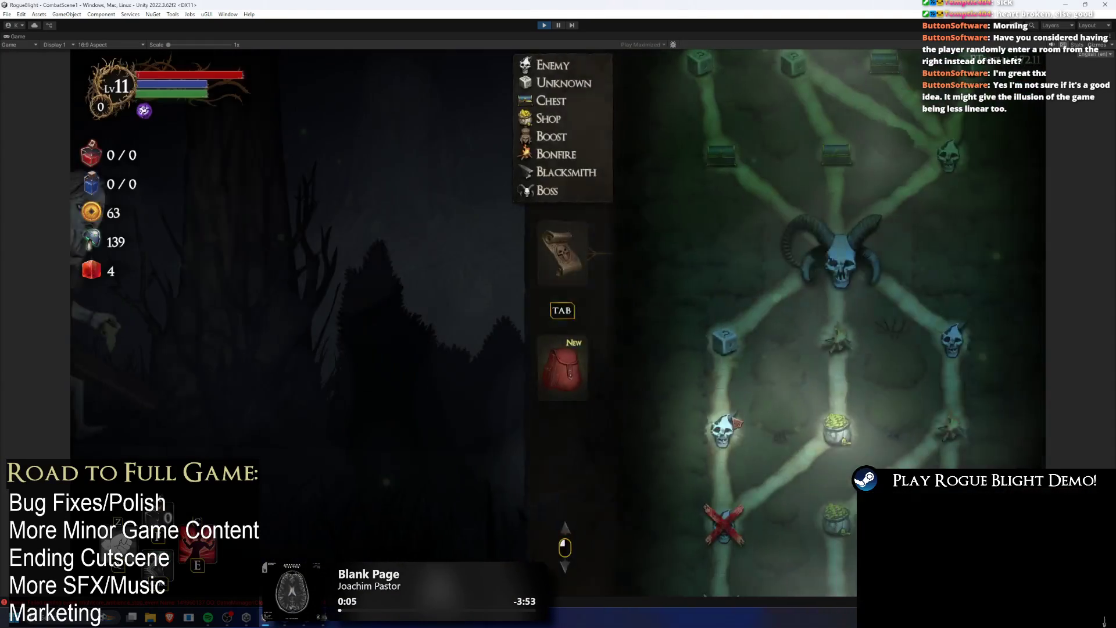
left_click(737, 423)
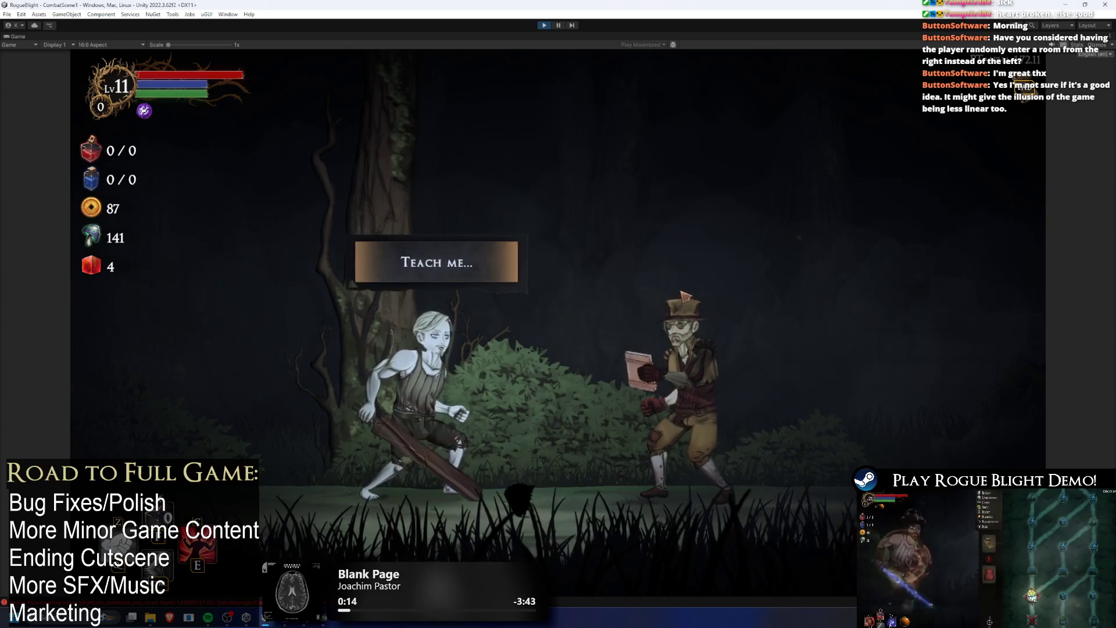
- Pick a minor blessing from the teacher, defeat the monster and move to the next room
left_click(686, 299)
left_click(668, 286)
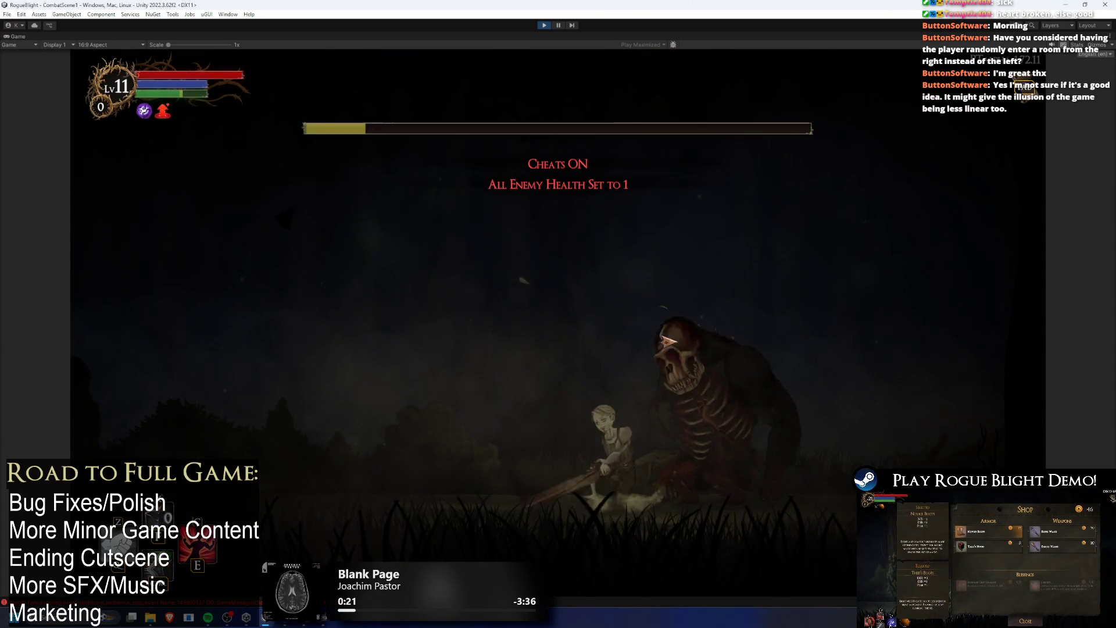
left_click(783, 343)
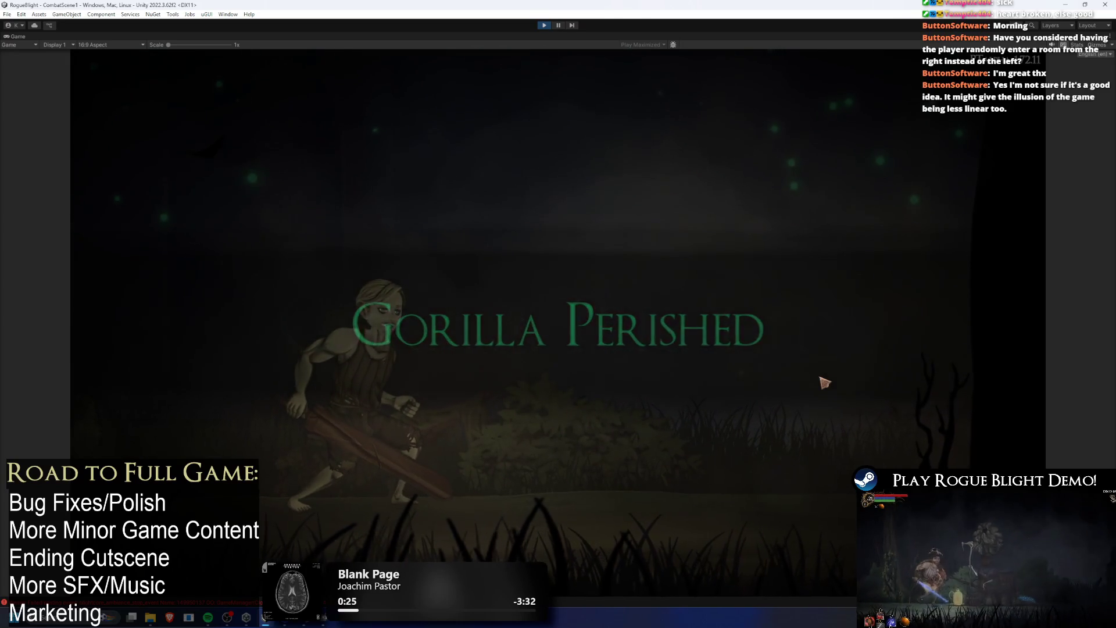
key("e")
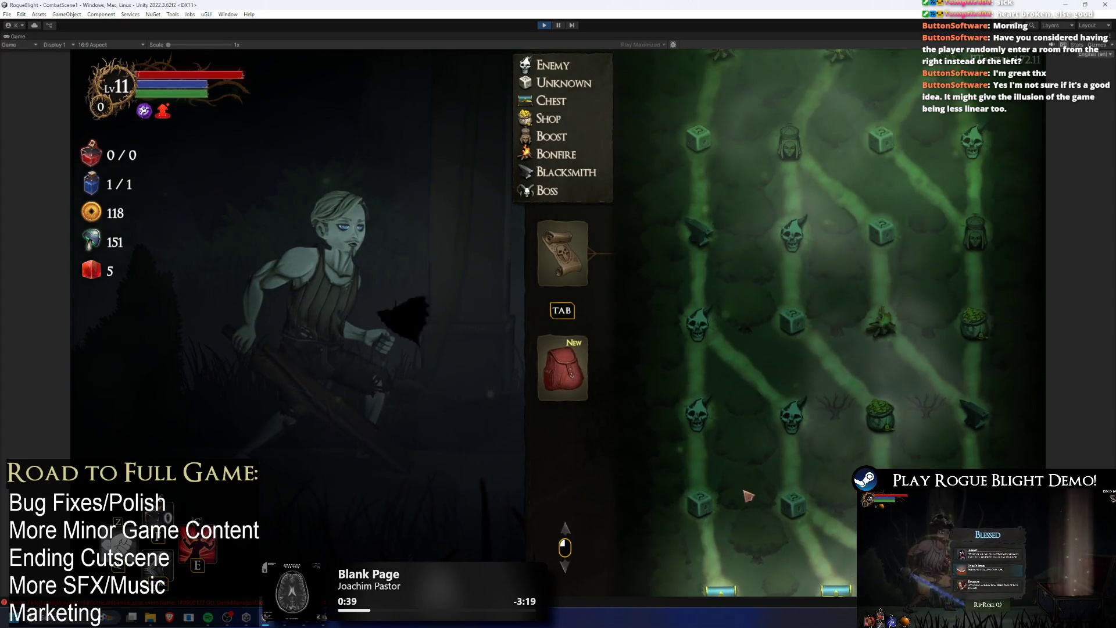
key("Tab")
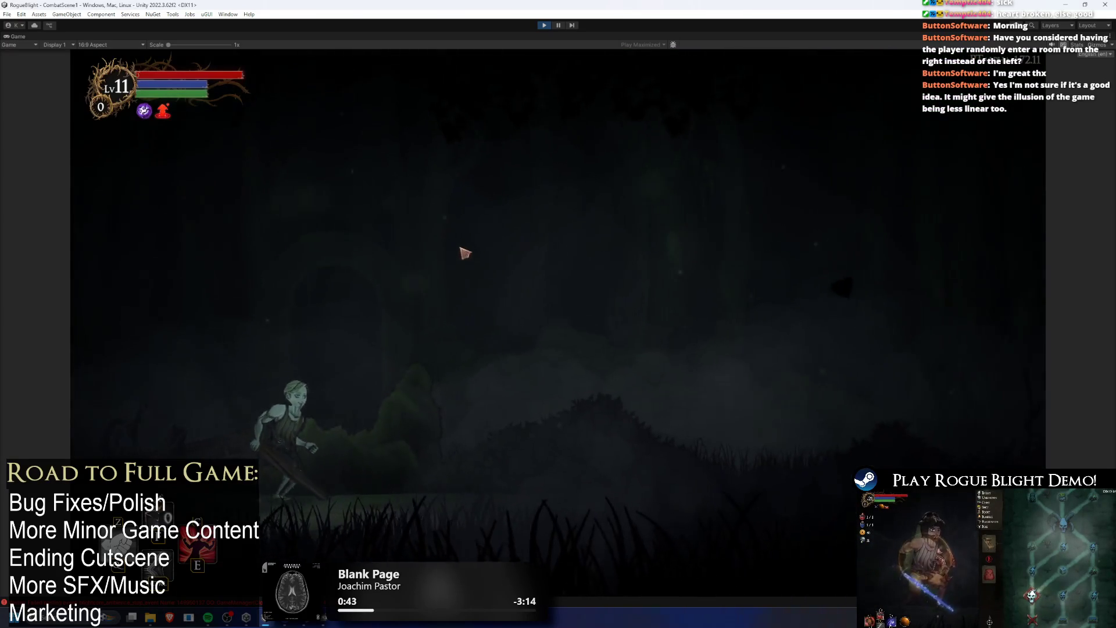
- Use the cheat to set enemy health to 1, kill the spider and answer the forest encounter
key("d")
key("F1")
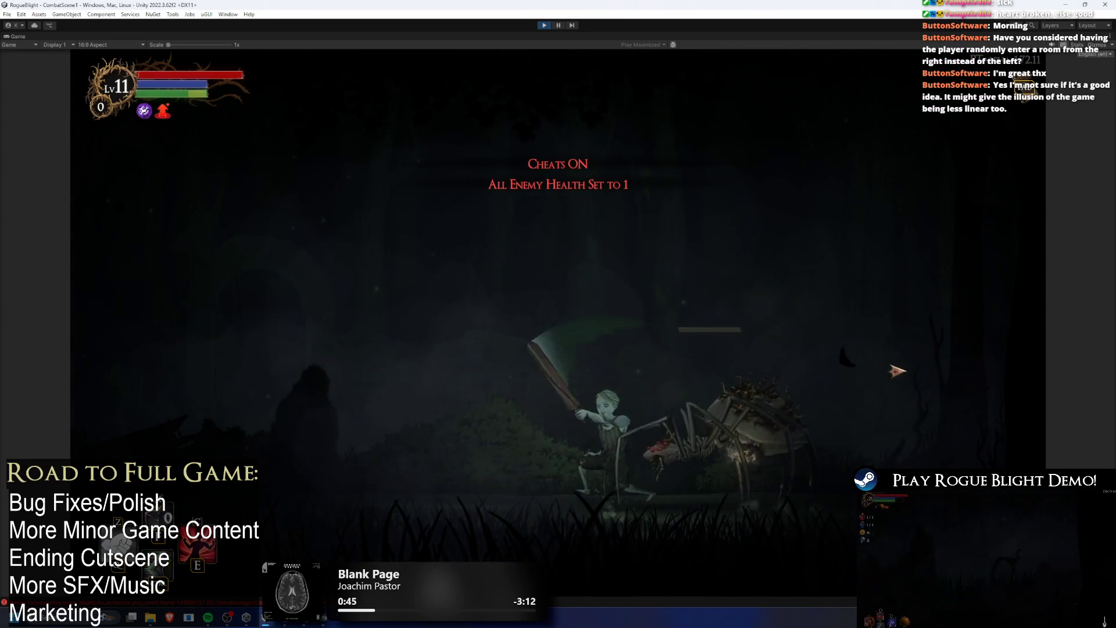
left_click(896, 363)
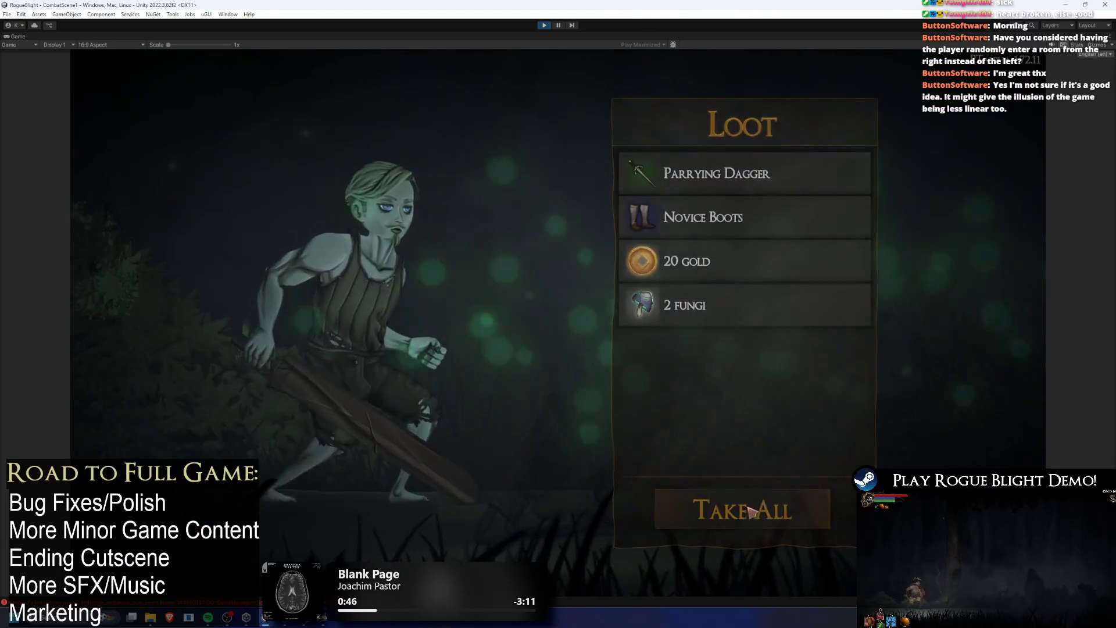
key("e")
left_click(954, 331)
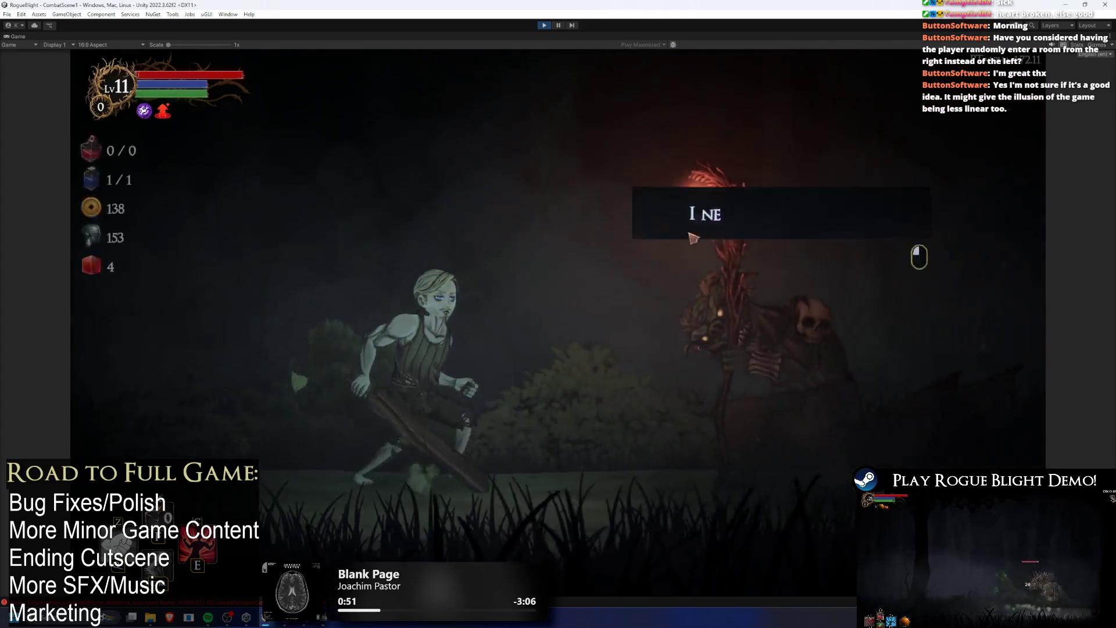
left_click(464, 307)
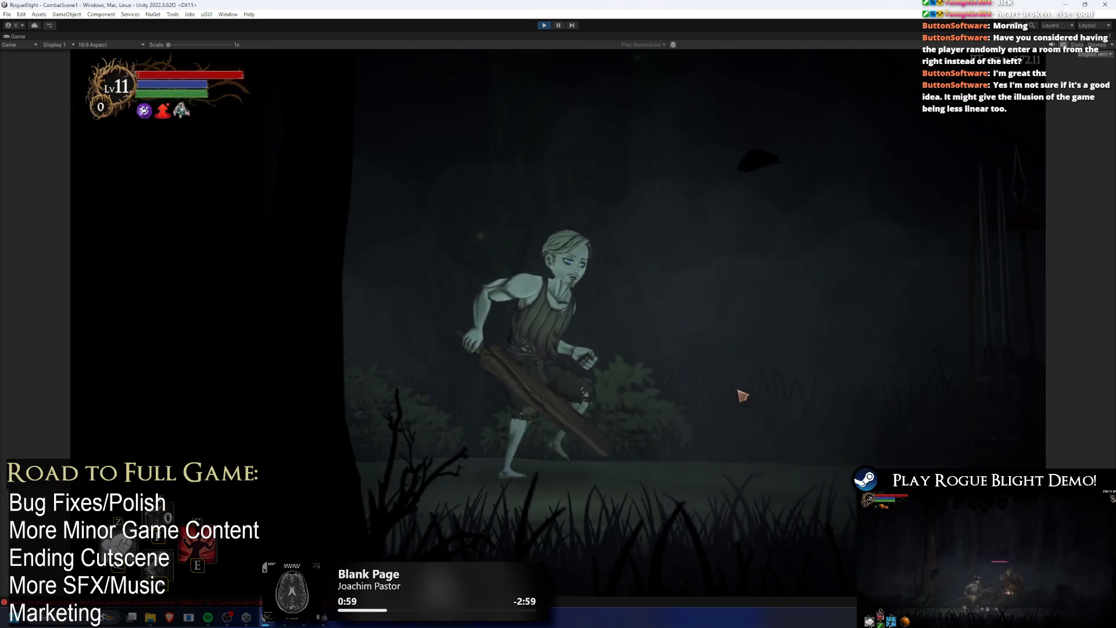
- Visit the blacksmith, travel past the bonfire room, and pause the game
key("d")
key("e")
key("Escape")
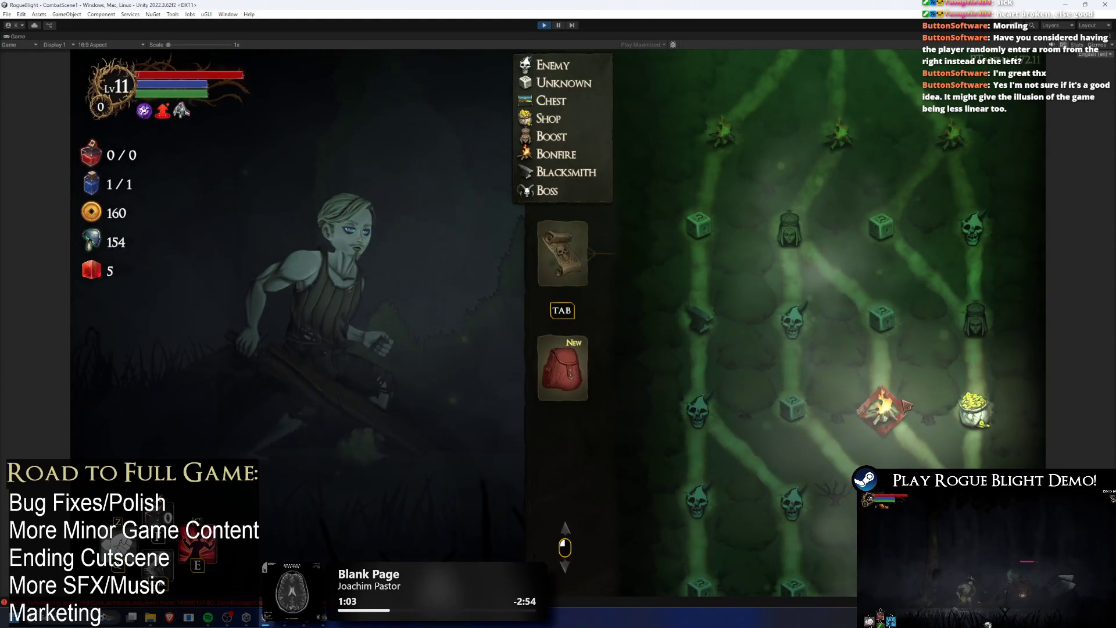
left_click(904, 406)
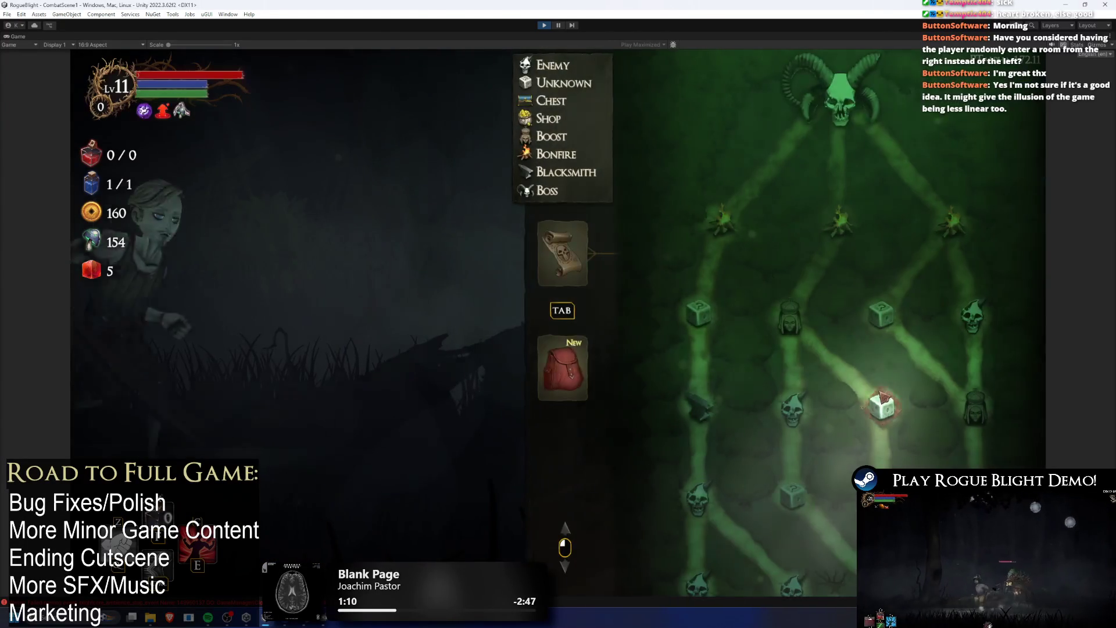
left_click(881, 399)
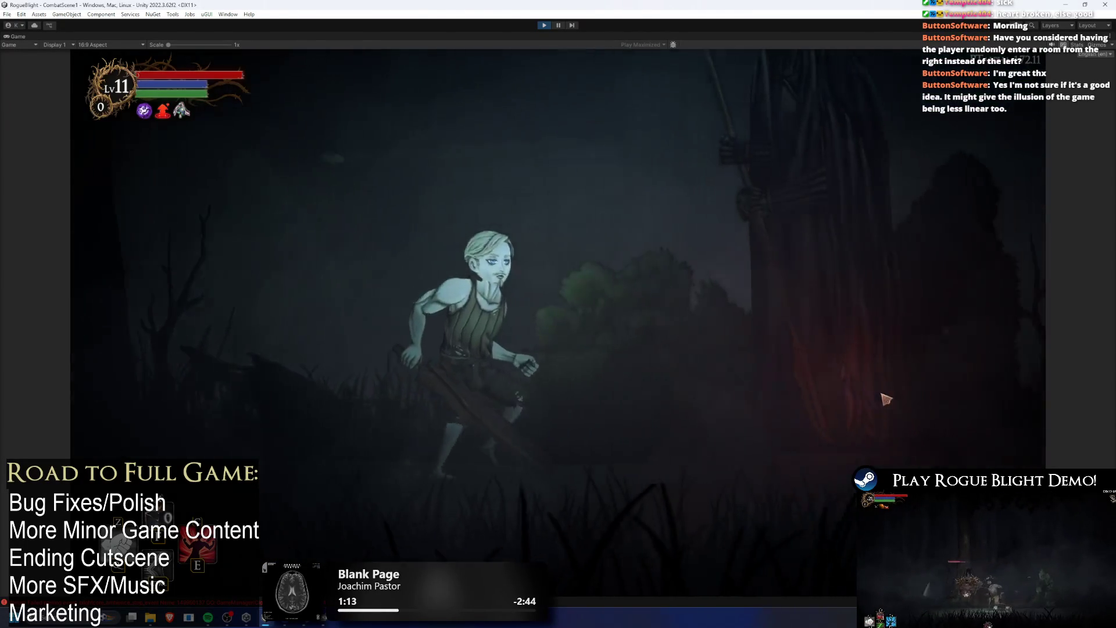
key("Escape")
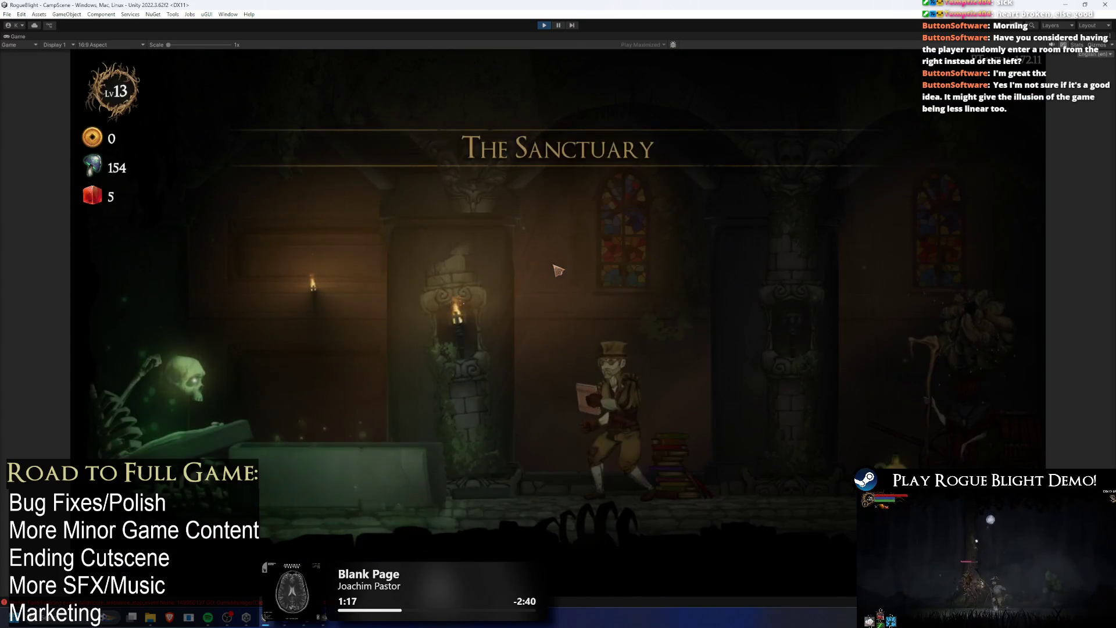
- Walk to the cart and launch a new Story Mode run in Waywood Forest
key("d")
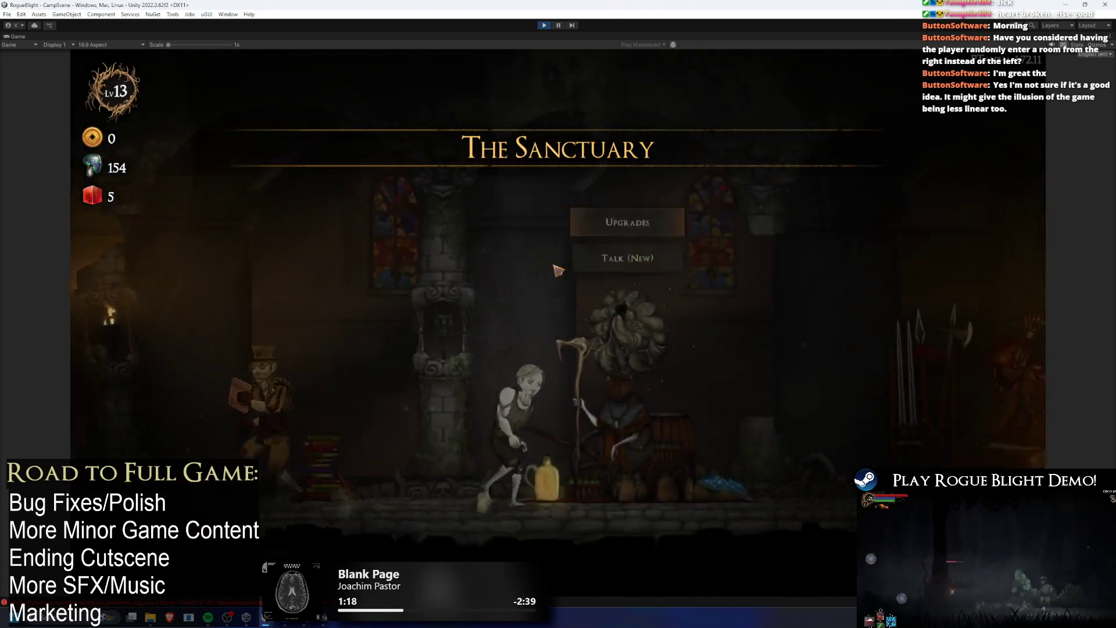
key("a")
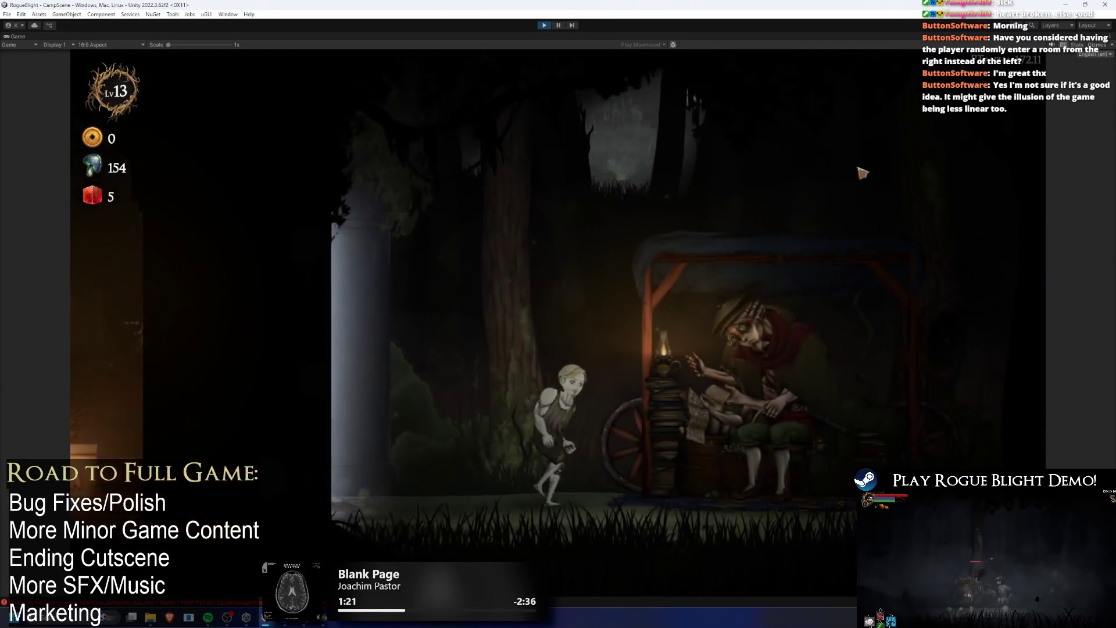
left_click(506, 250)
left_click(726, 294)
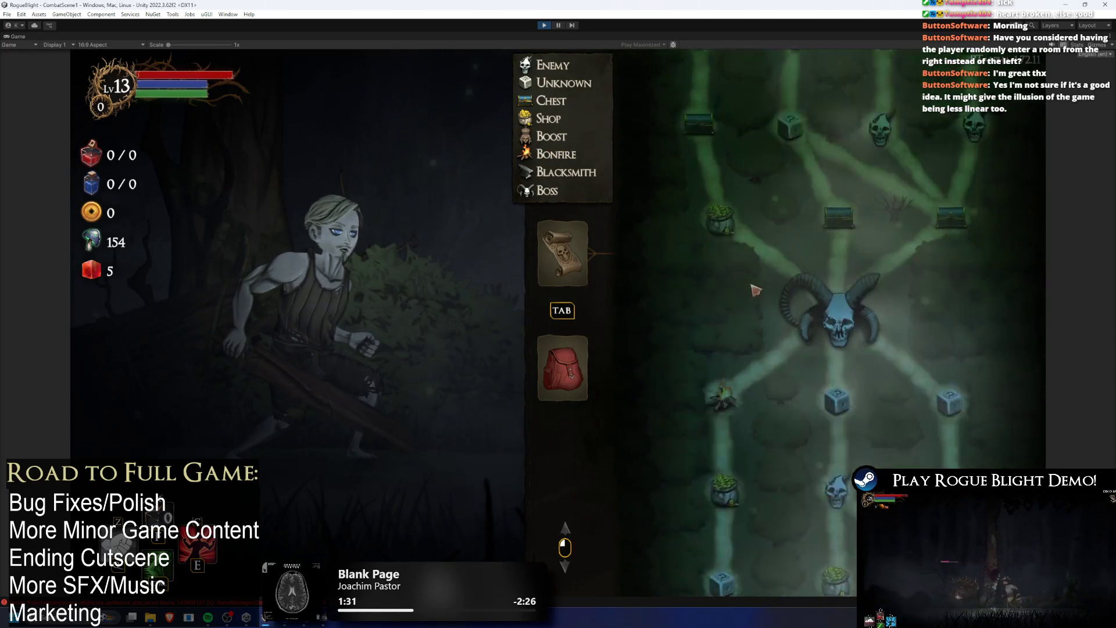
- Enter the skull room with the enemy-health cheat, defeat the goblin, and take the Greed Sword
left_click(762, 503)
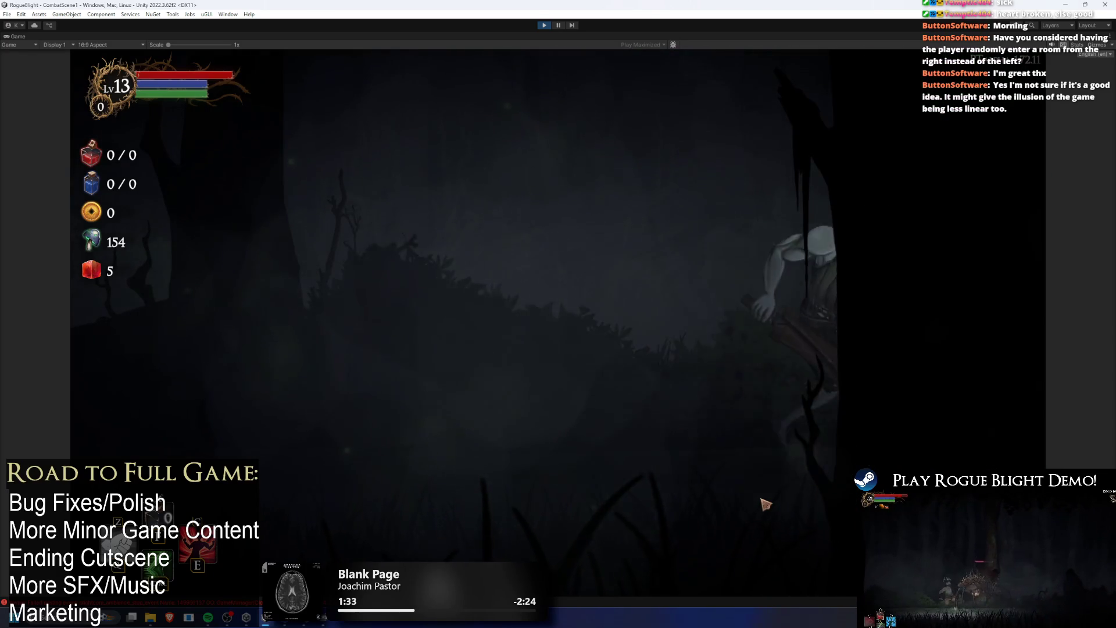
key("F1")
key("F2")
key("F2")
key("F2")
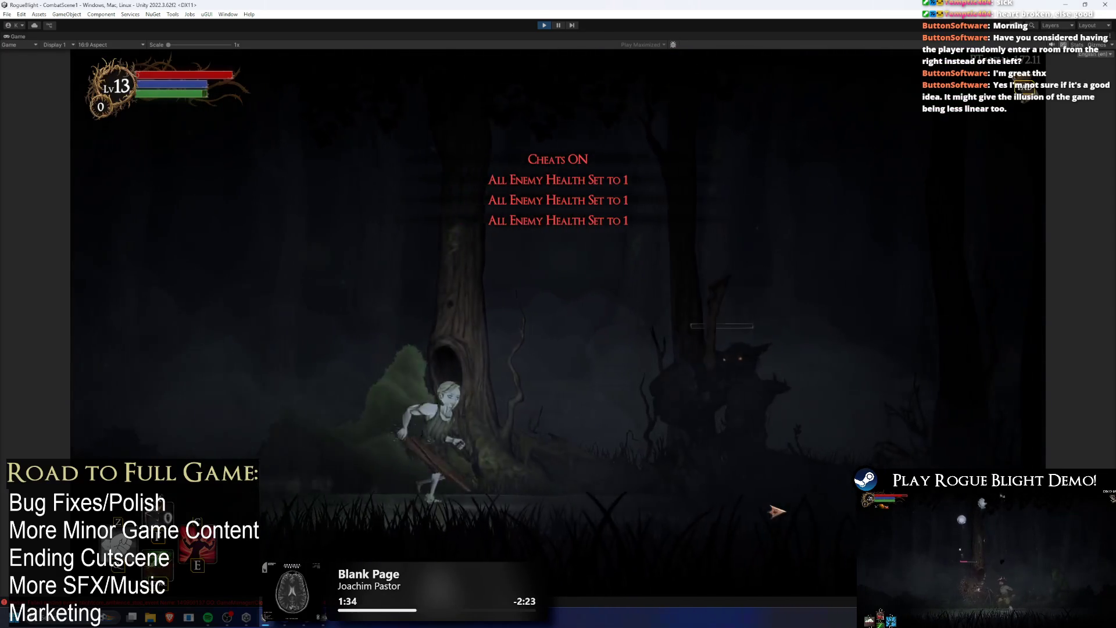
left_click(777, 511)
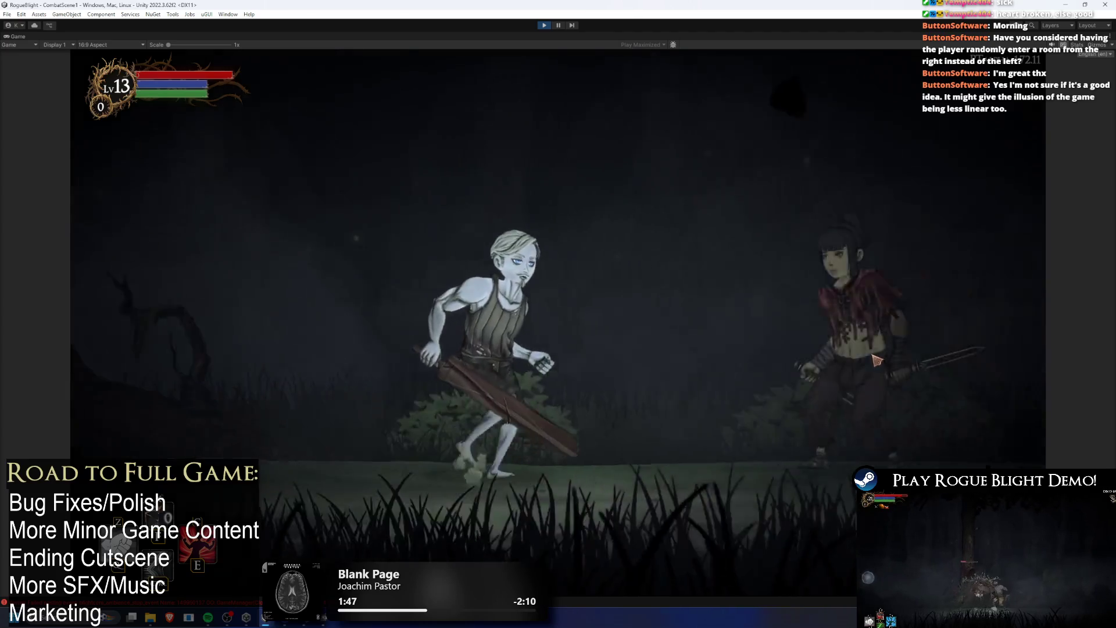
left_click(472, 169)
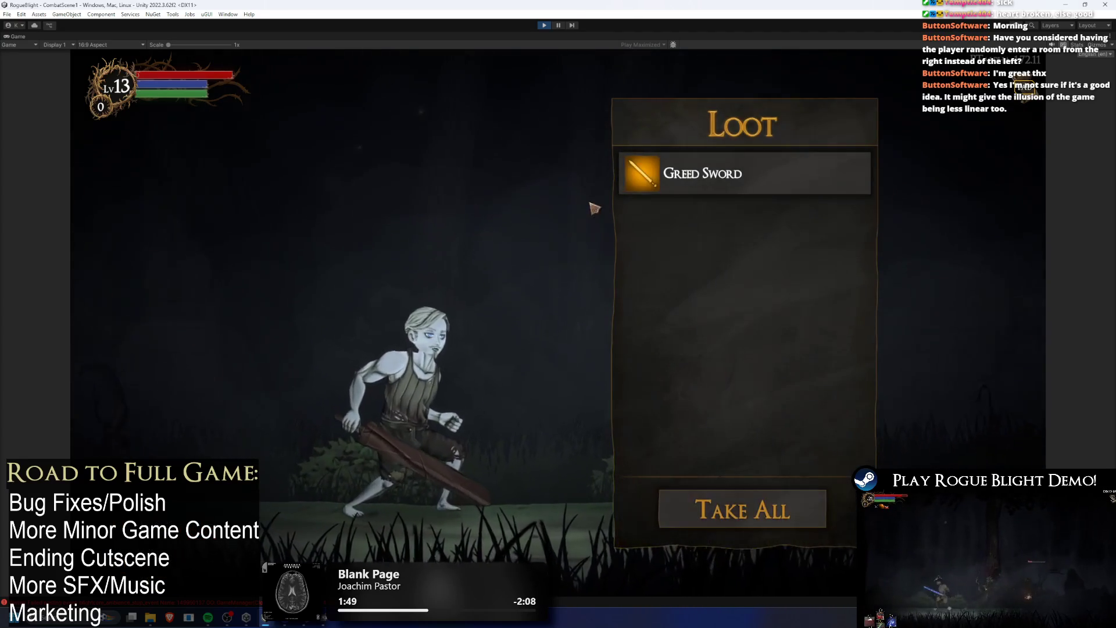
left_click(752, 491)
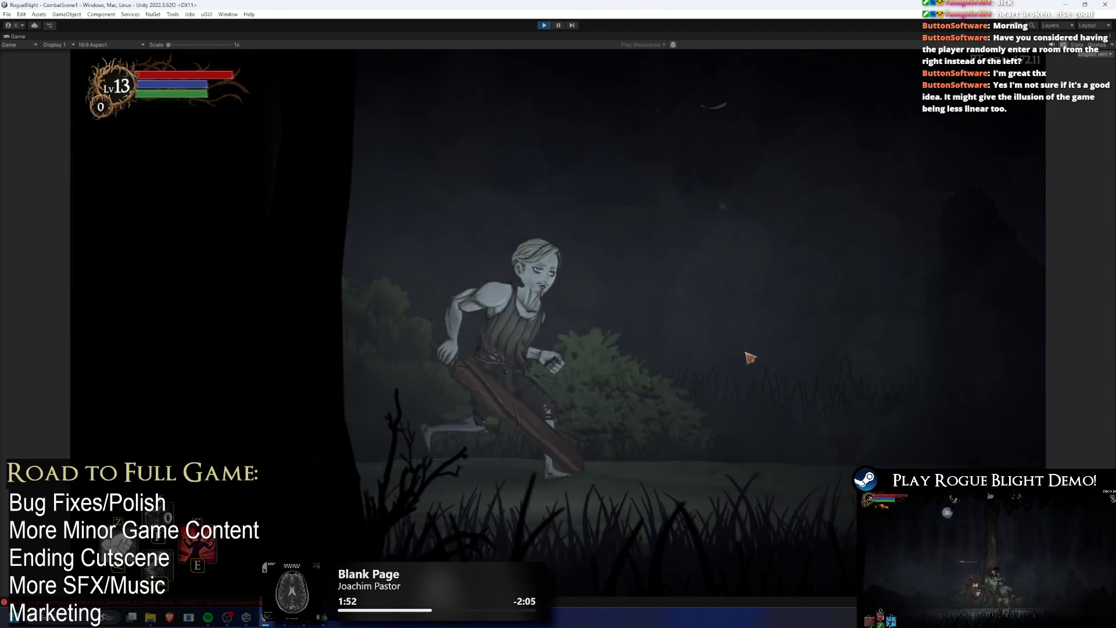
- Open the chest, pray at the statue, kill the red enemy, and check the merchant's shop
left_click(487, 209)
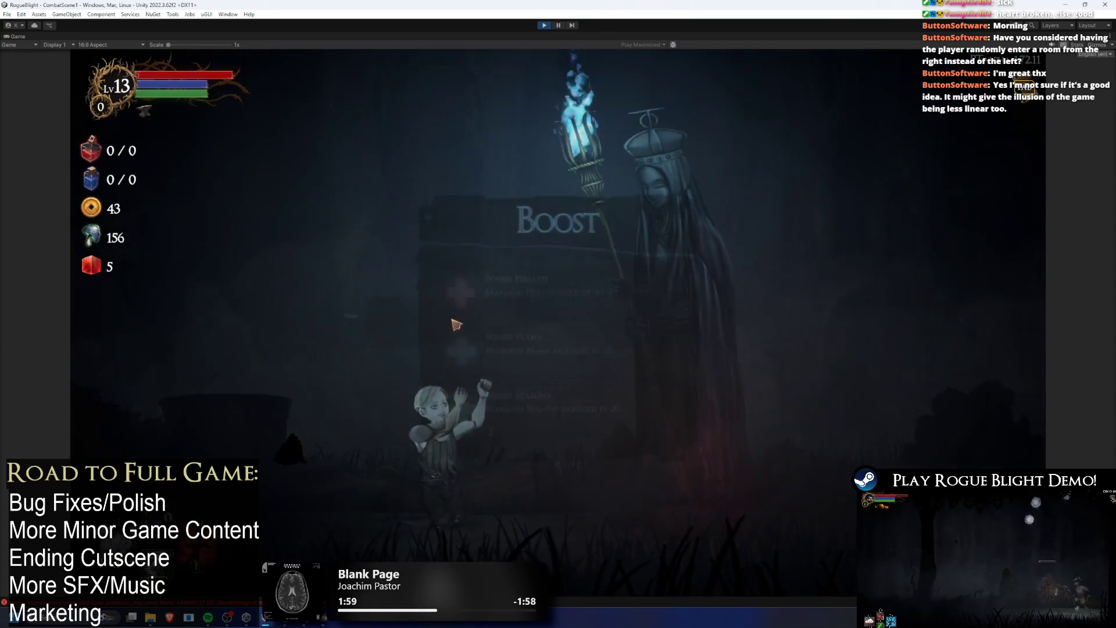
left_click(452, 323)
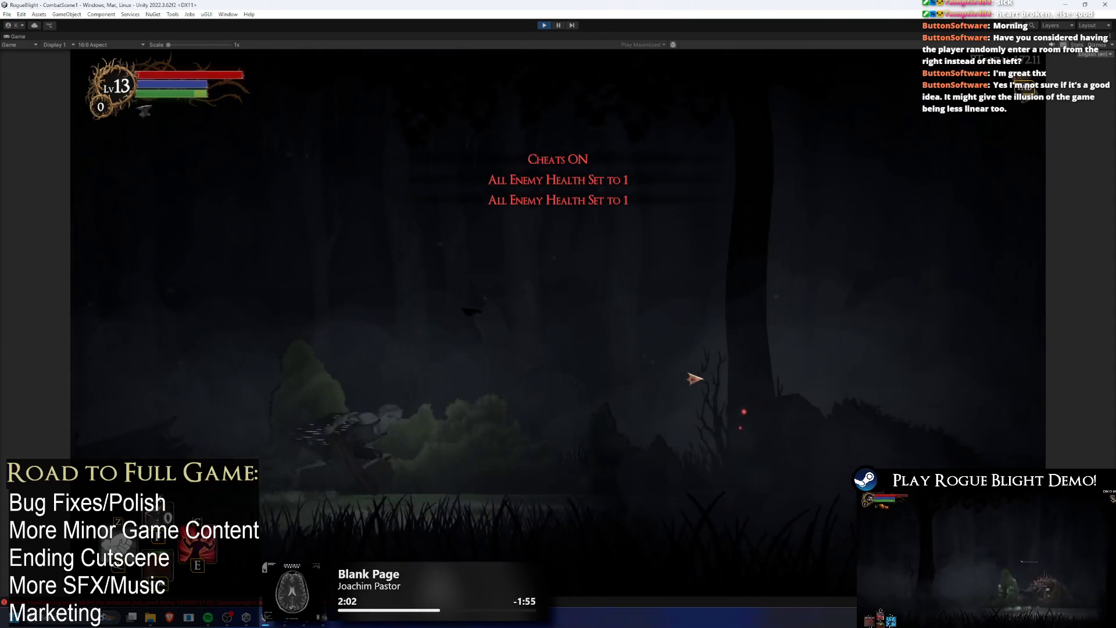
left_click(686, 373)
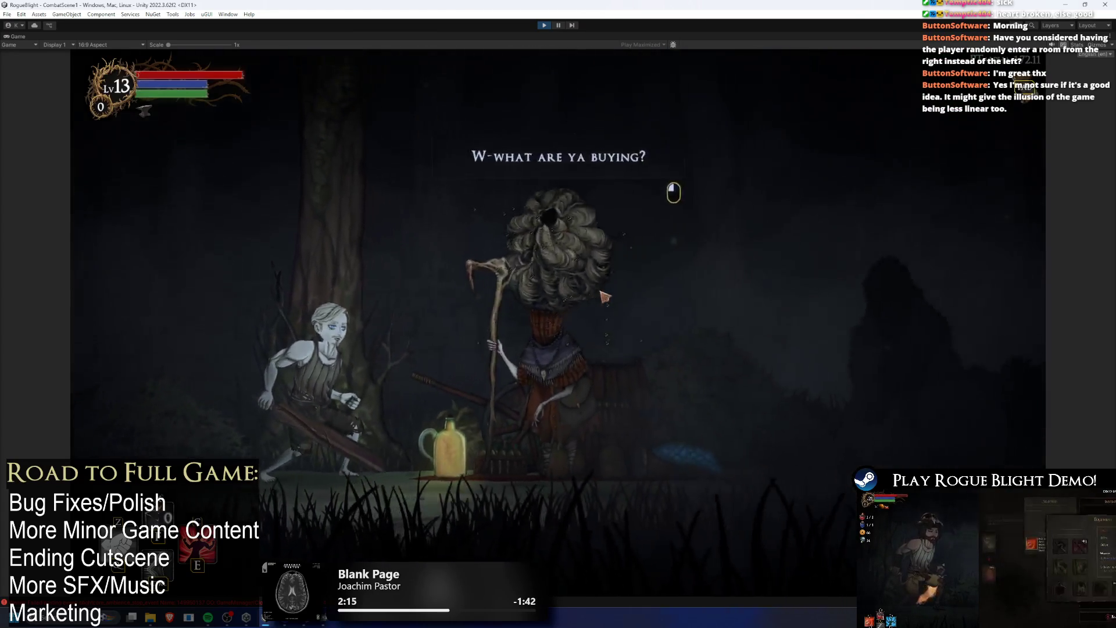
left_click(604, 296)
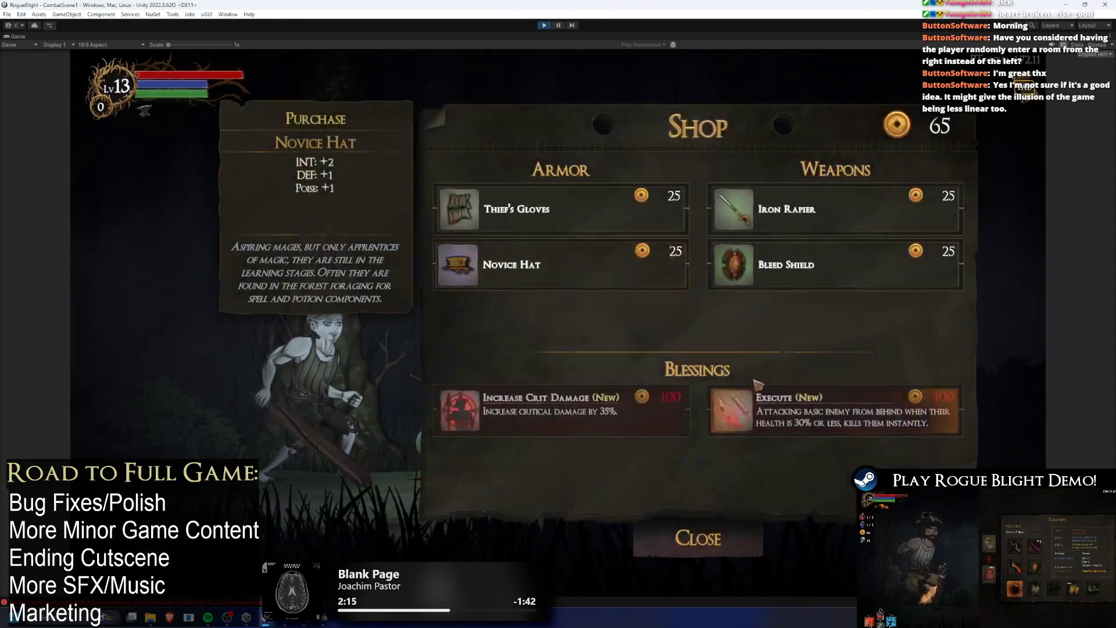
left_click(706, 537)
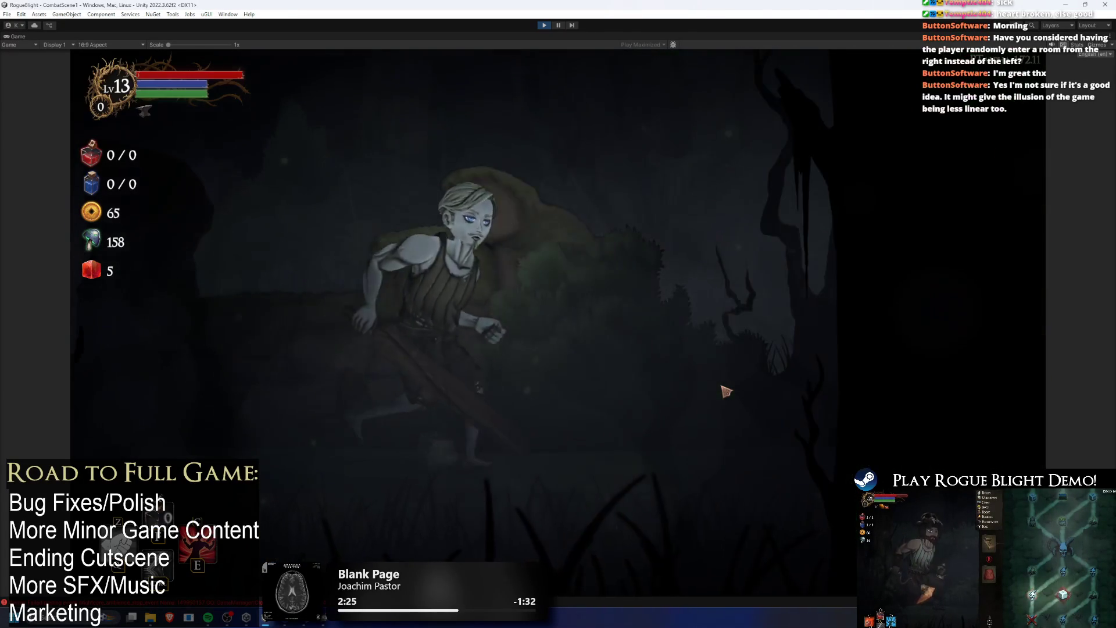
key("F1")
key("F2")
key("F2")
key("F2")
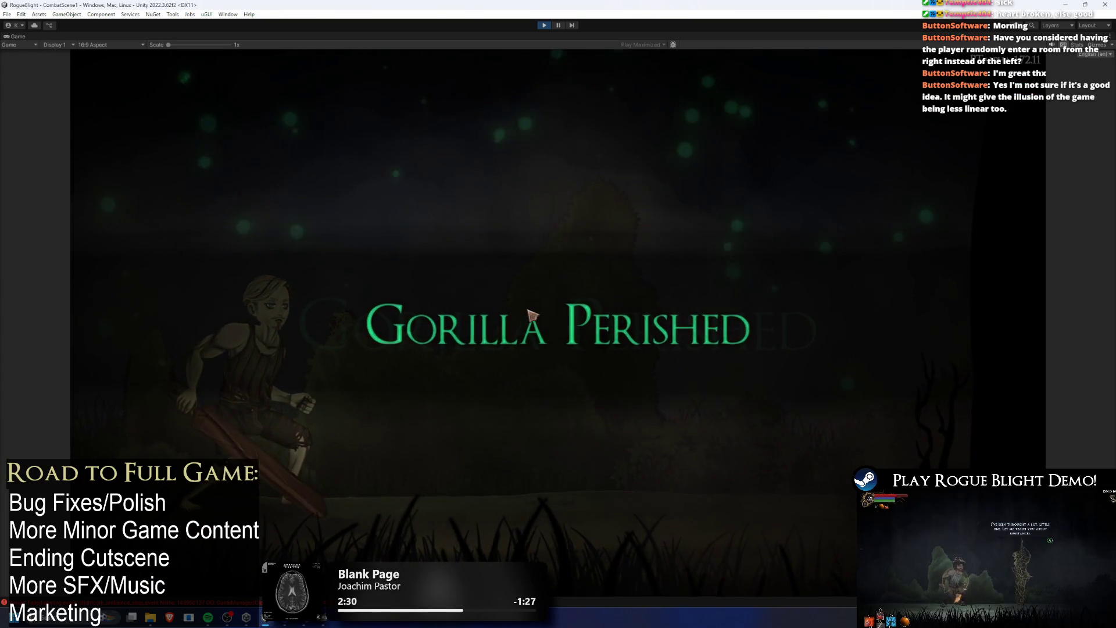
- Take the loot, look over the dungeon map, then leave the shop and continue
key("space")
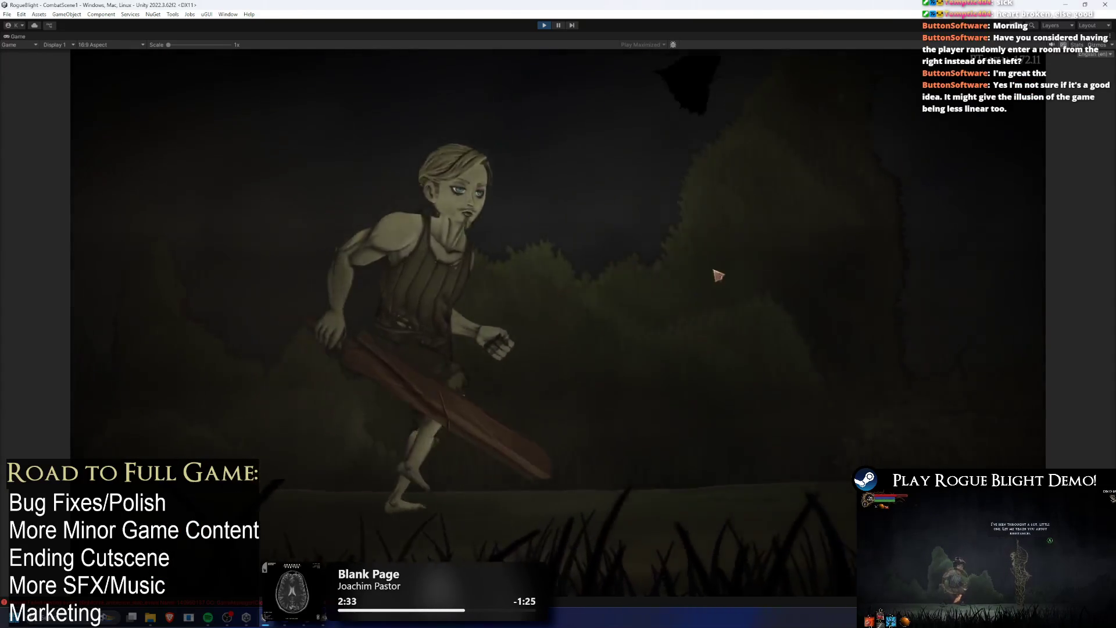
scroll(902, 274, "up", 3)
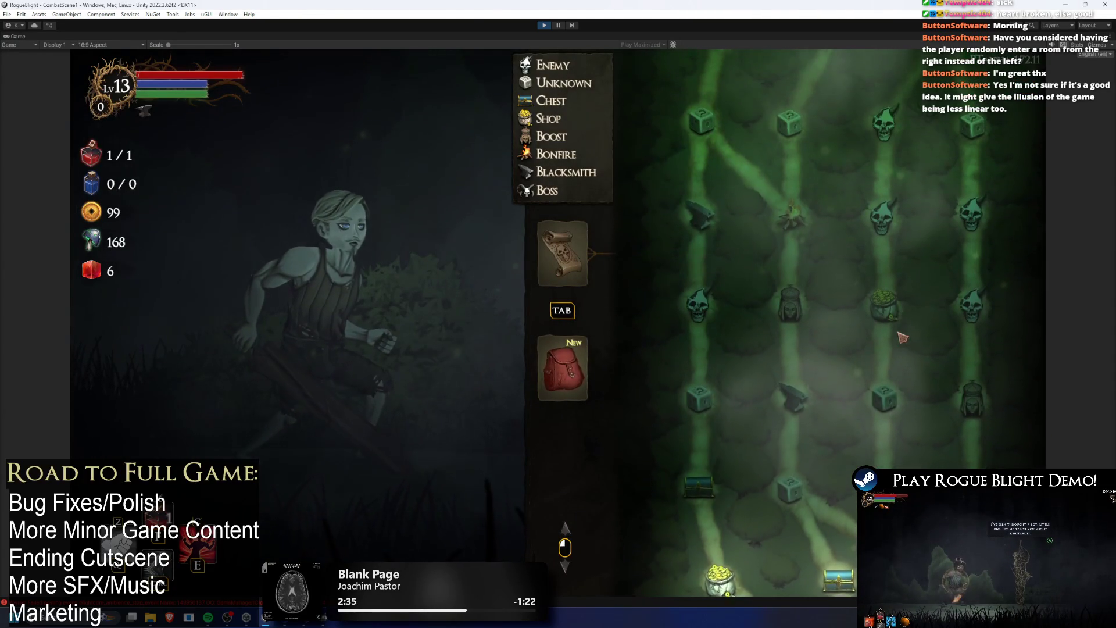
scroll(877, 303, "up", 1)
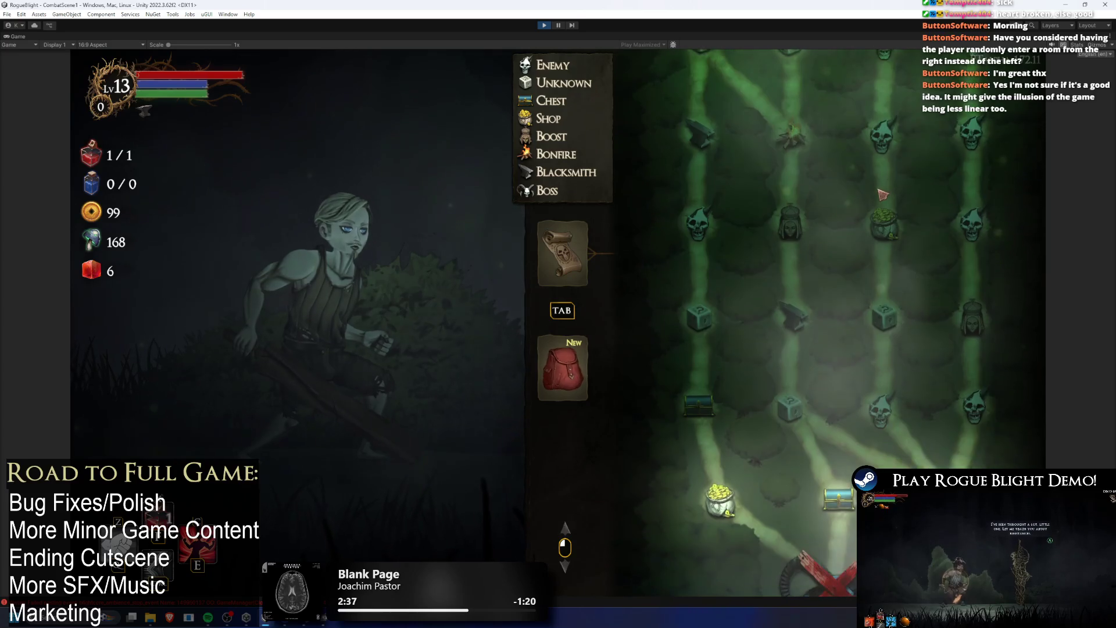
scroll(869, 310, "down", 3)
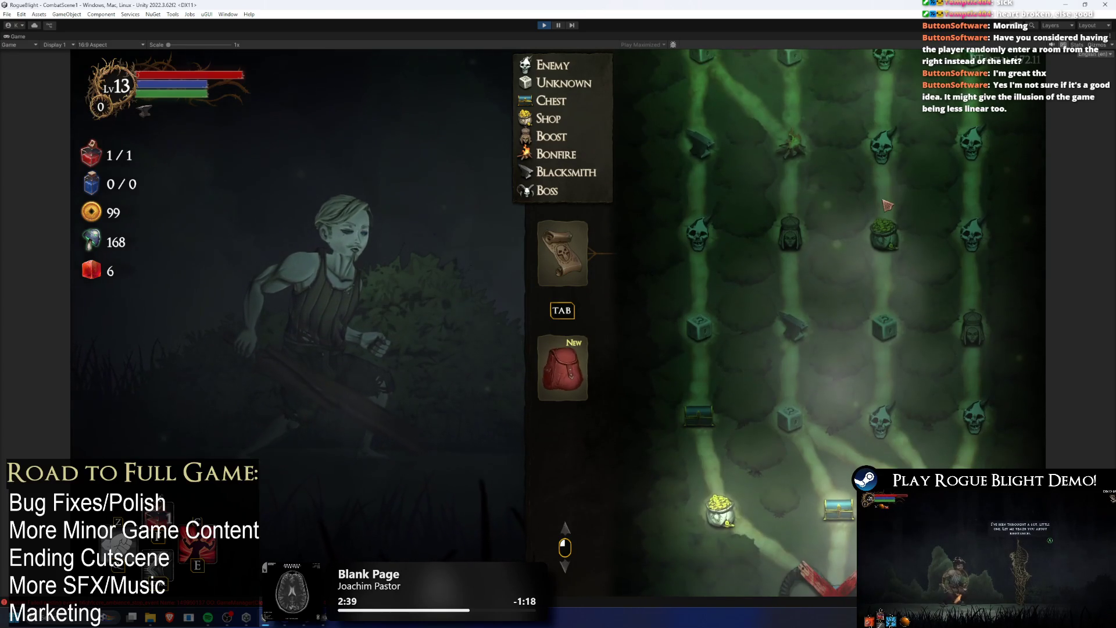
scroll(903, 307, "up", 3)
scroll(871, 349, "down", 2)
key("Tab")
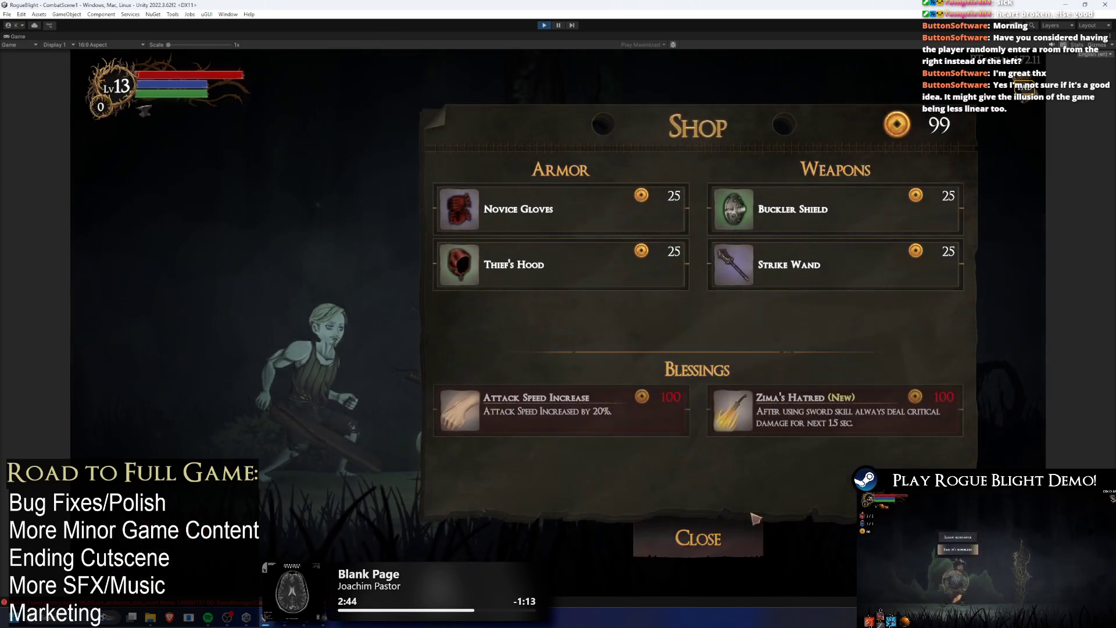
left_click(698, 492)
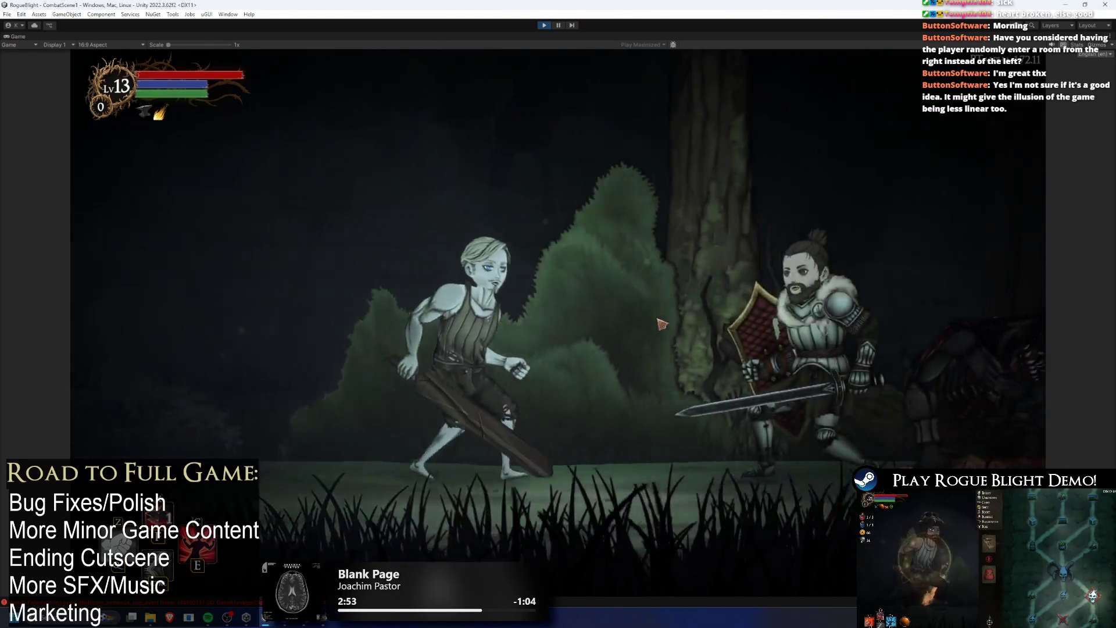
- Finish the knight's dialogue, take a STR/DEX/INT reward, and head to the next room
left_click(562, 279)
left_click(465, 215)
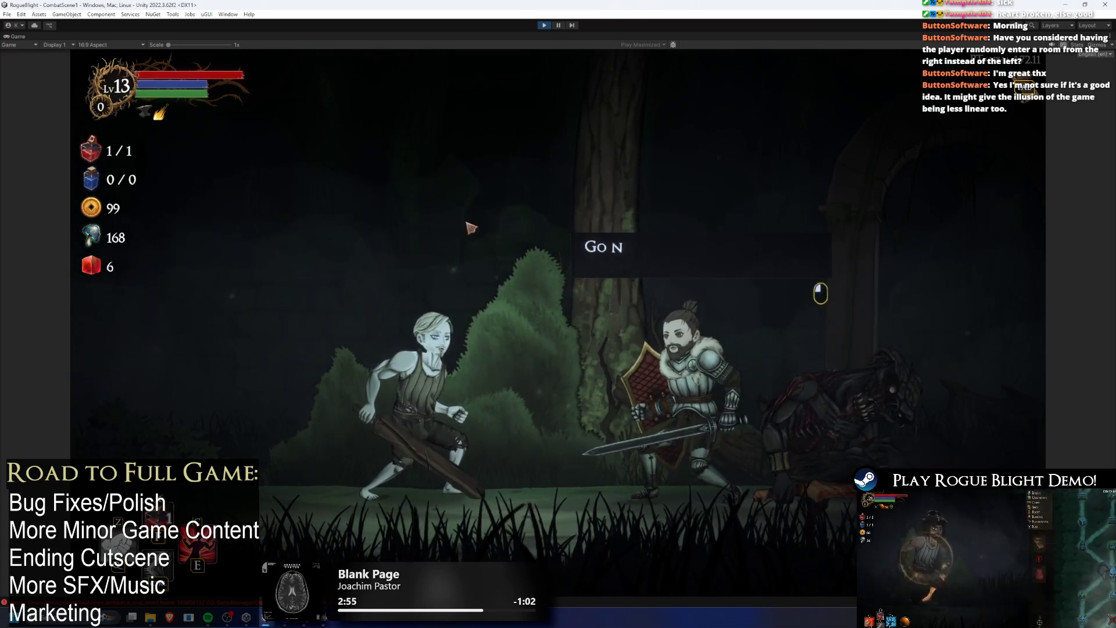
key("Tab")
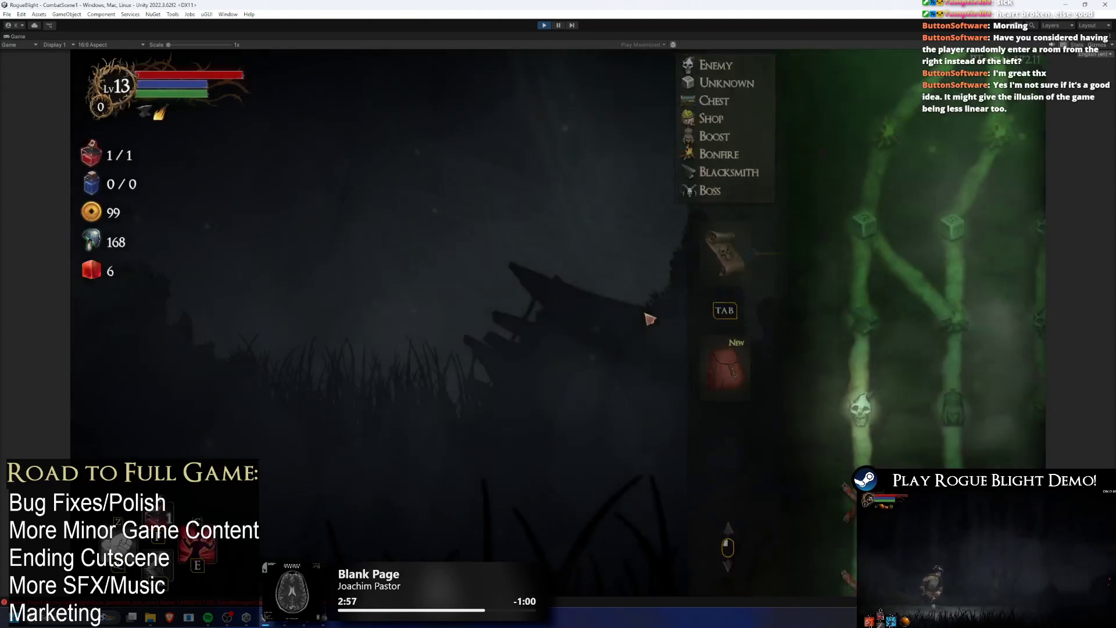
key("d")
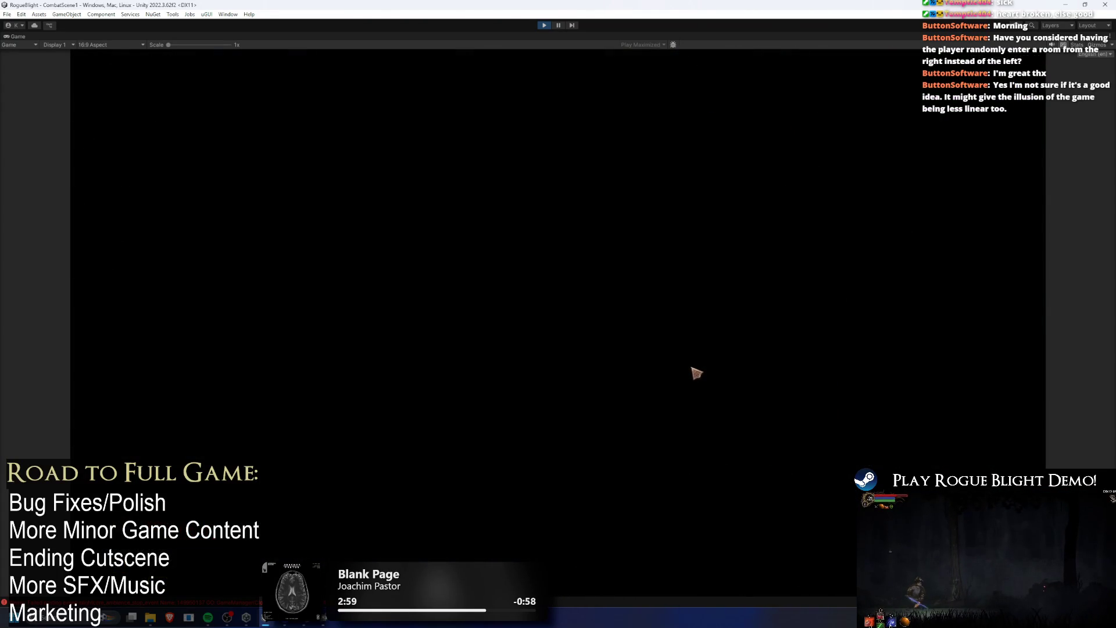
key("d")
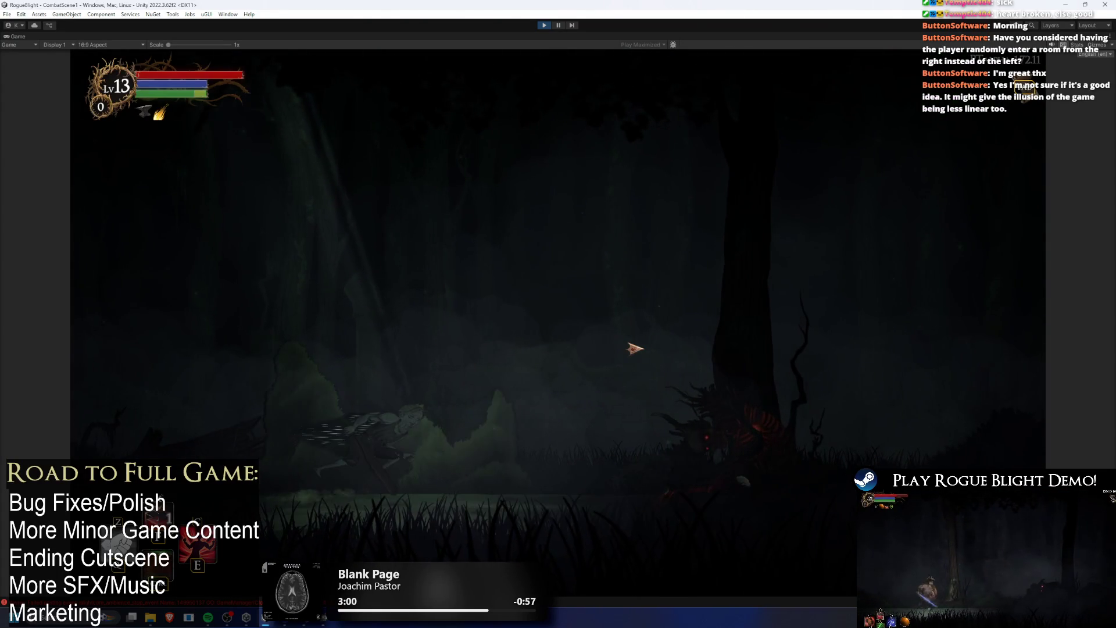
- Turn on cheats, open the pause menu, and restore the full editor layout
key("ctrl+BackSpace")
key("Escape")
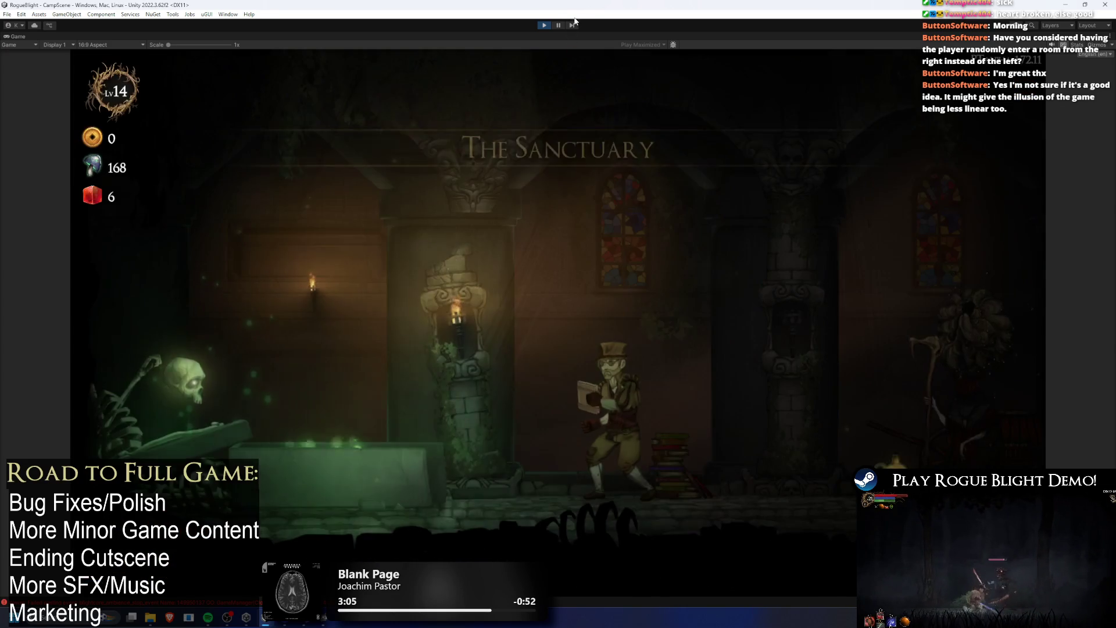
key("ctrl+shift+p")
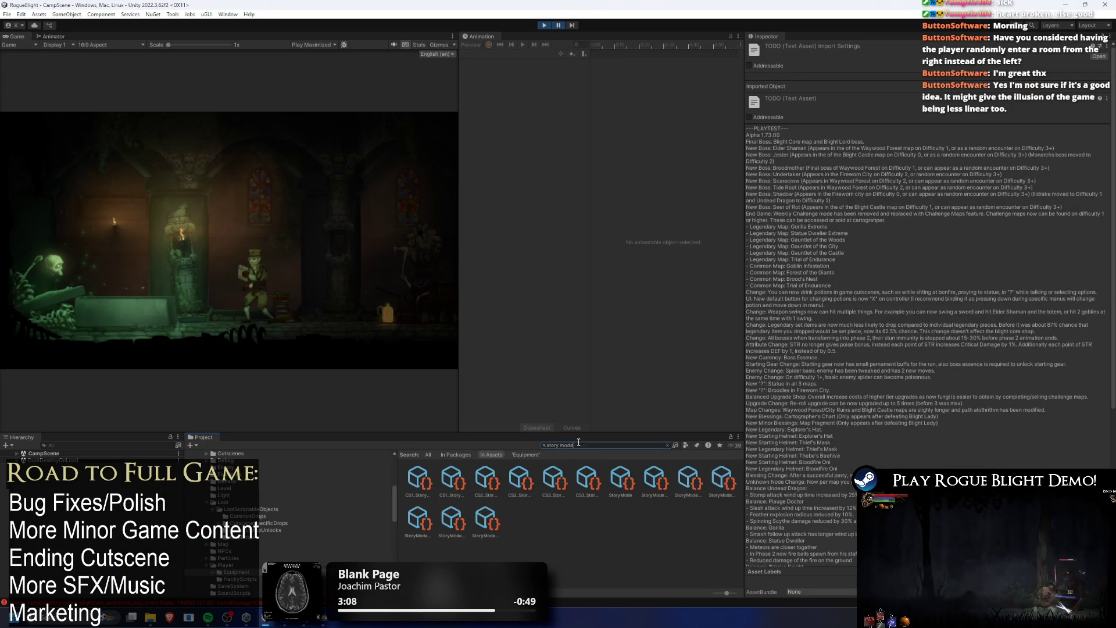
- Set the StoryMode asset's map element 0 to TEST_MAP and view the TEST_MAP 1 settings
left_click(610, 480)
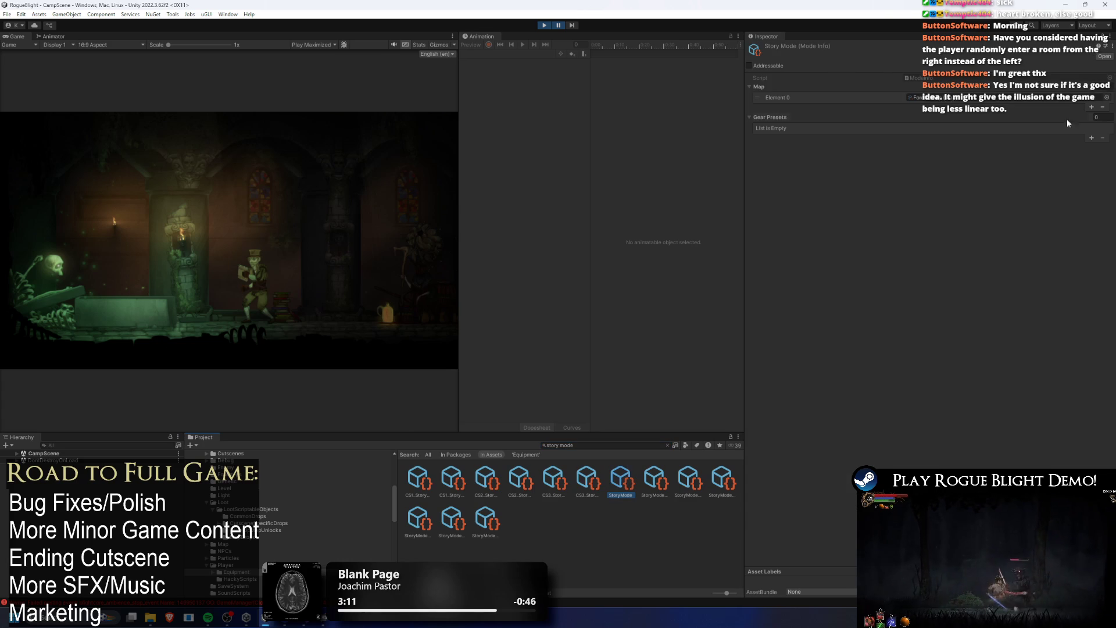
left_click(1106, 97)
type("test ma")
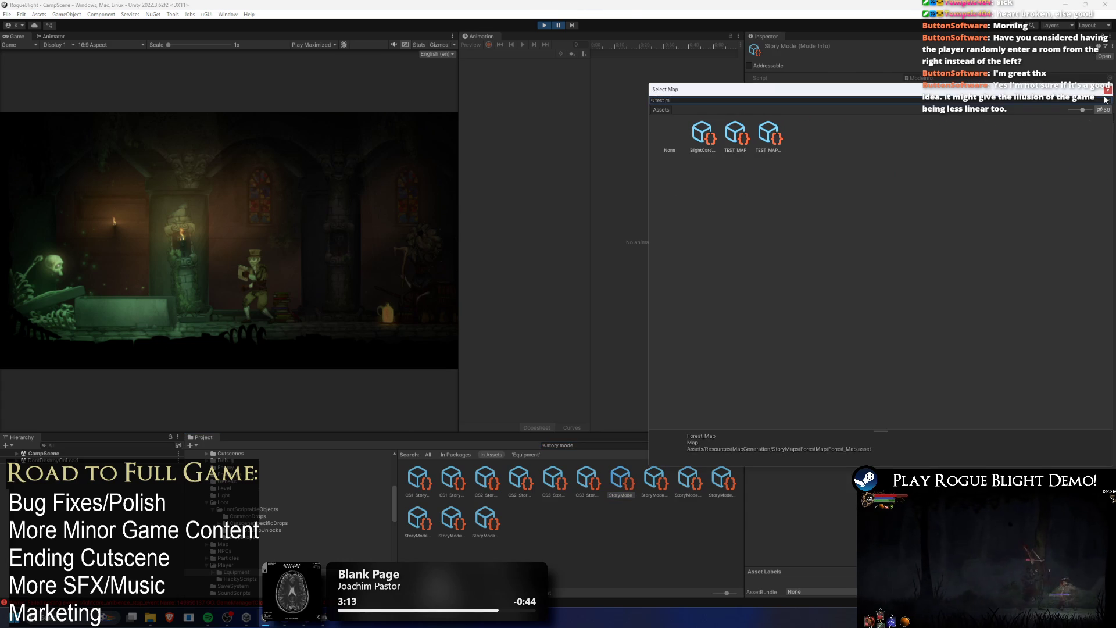
double_click(734, 134)
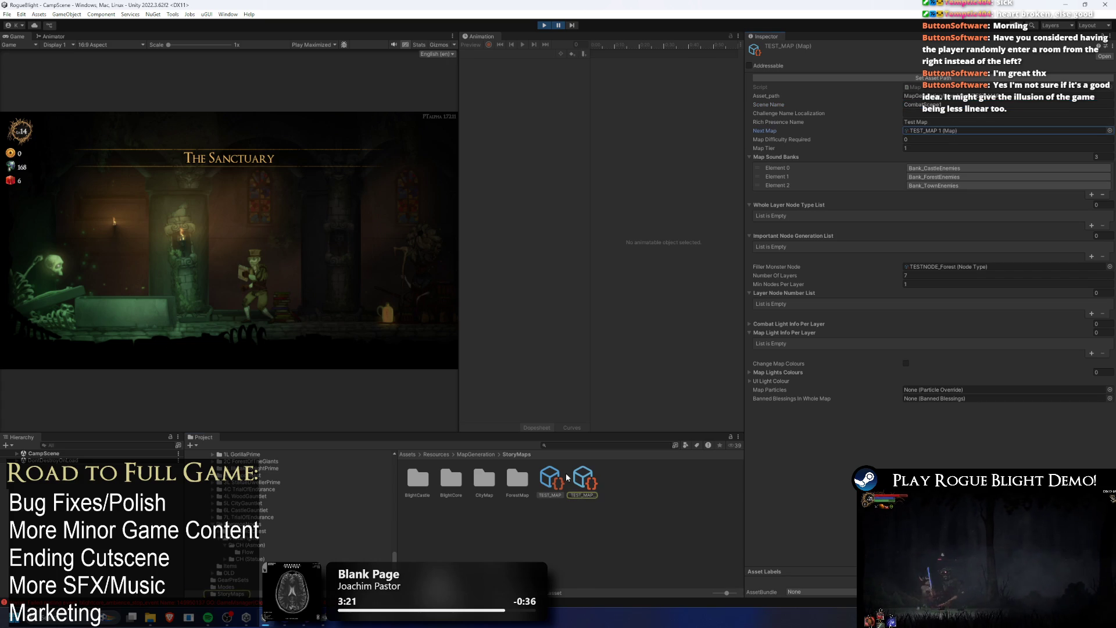
left_click(583, 478)
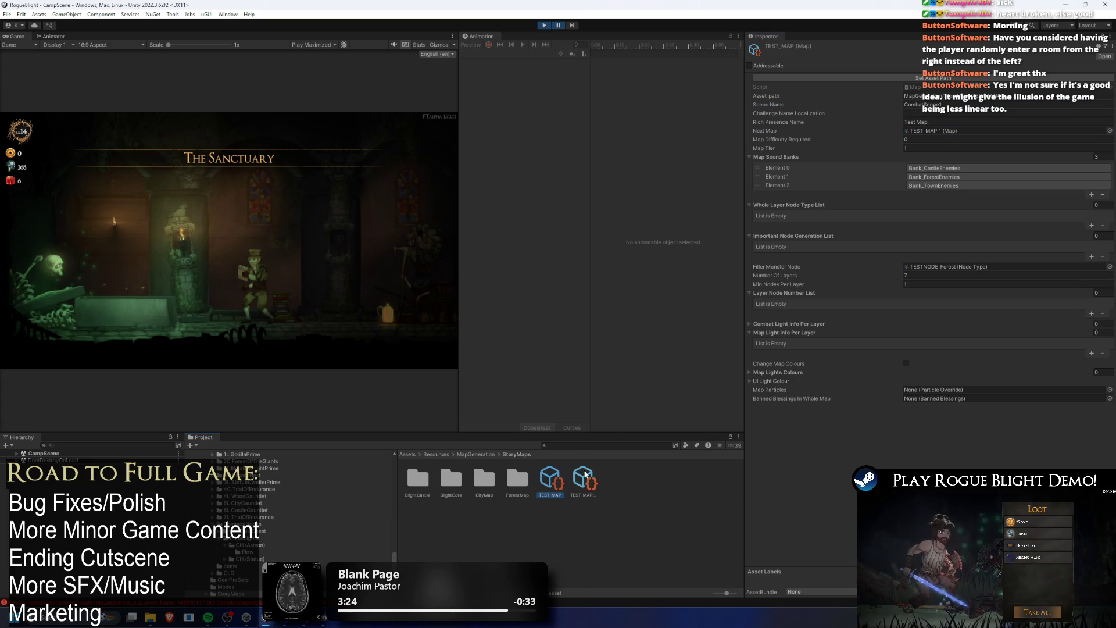
- Make TESTNODE_Forest load CombatScene1 with no monsters and a cutscene entry spanning nodes 0–250
double_click(1006, 266)
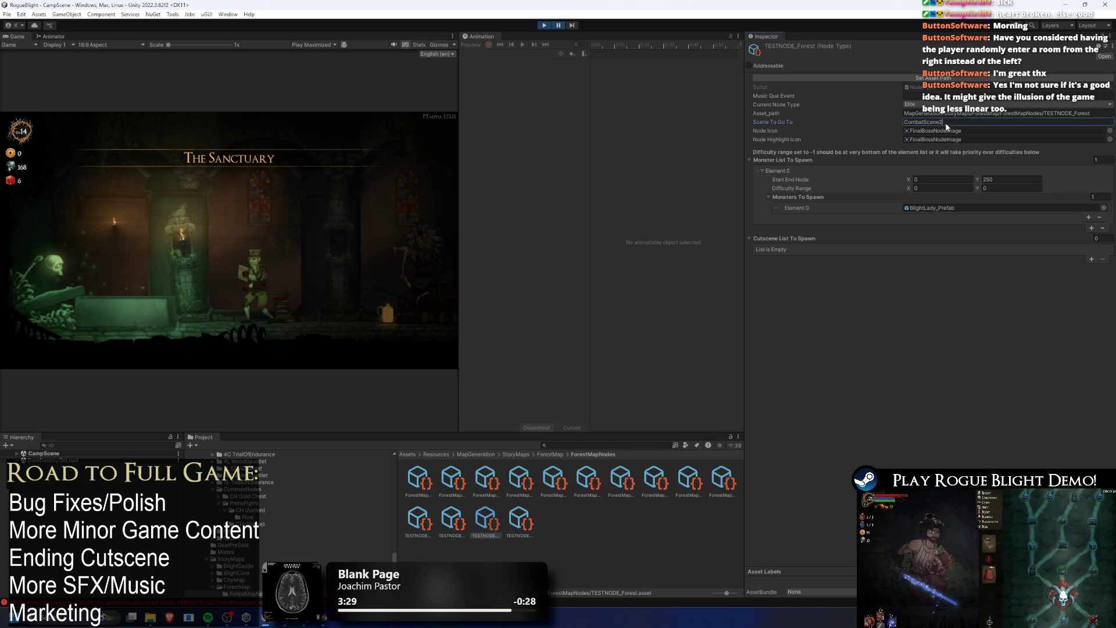
type("1")
left_click(1102, 228)
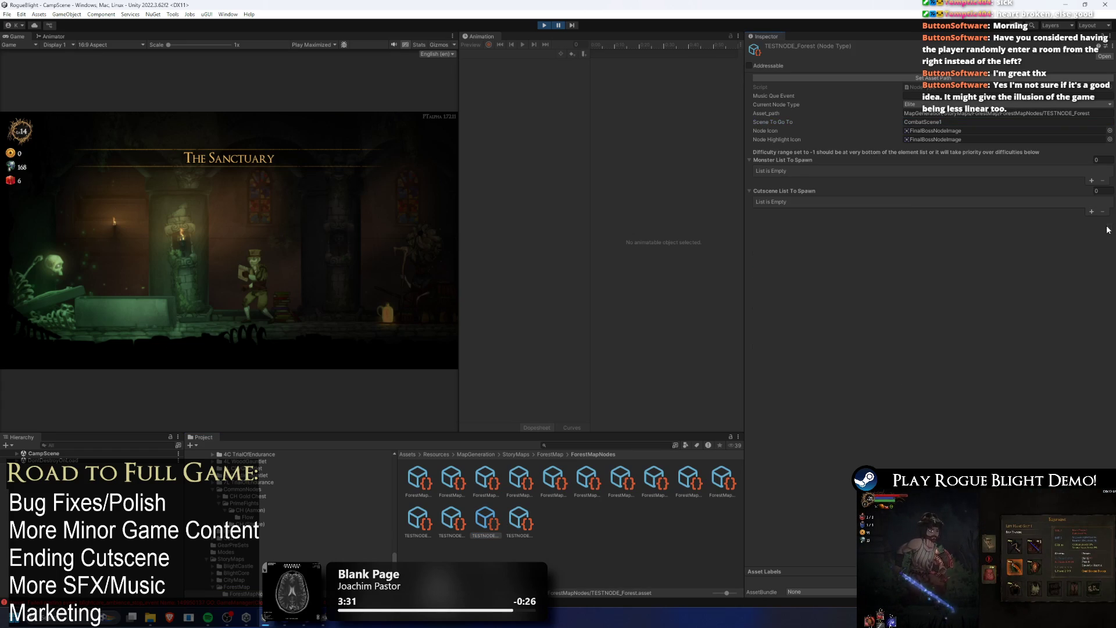
left_click(1091, 211)
left_click(999, 210)
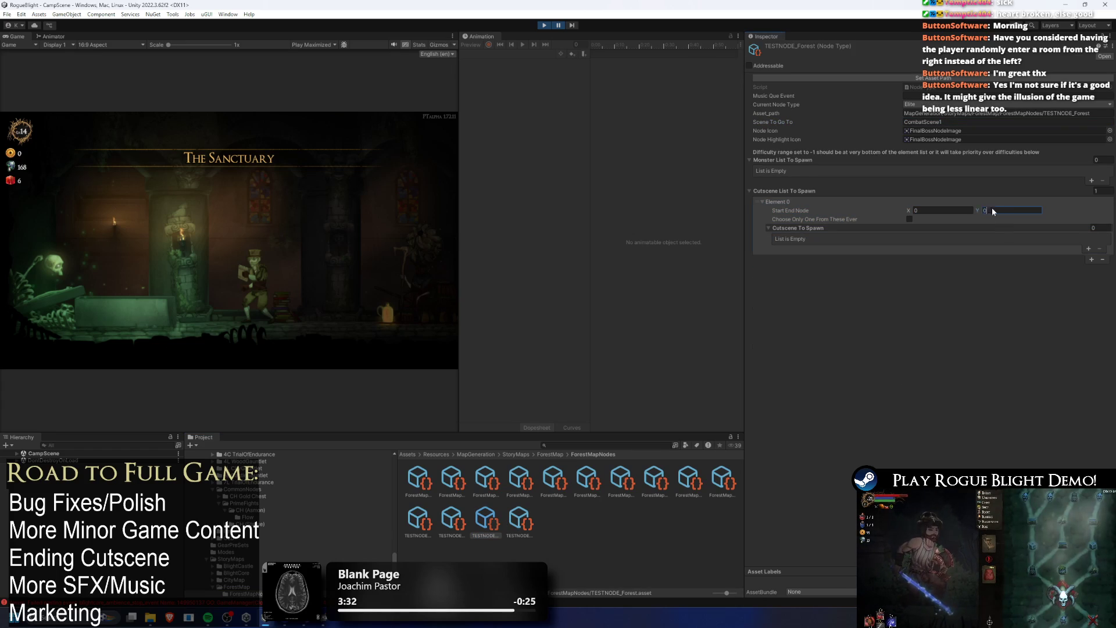
type("50")
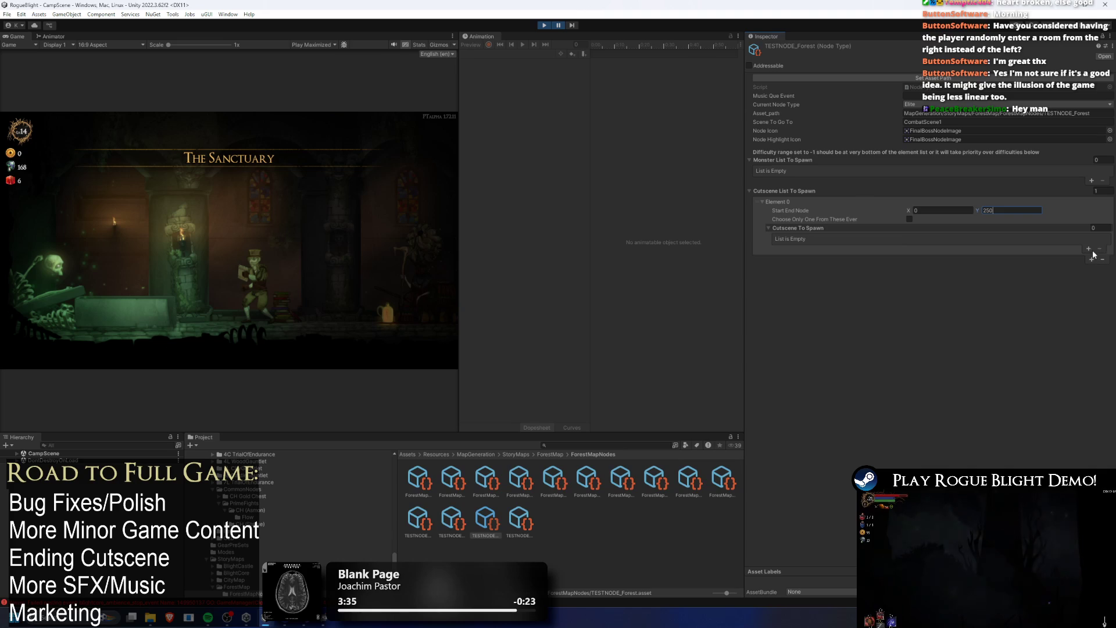
- Assign the 2 (Goblin Ambush) cutscene to the node's Cutscene To Spawn slot
left_click(1088, 248)
left_click(1103, 239)
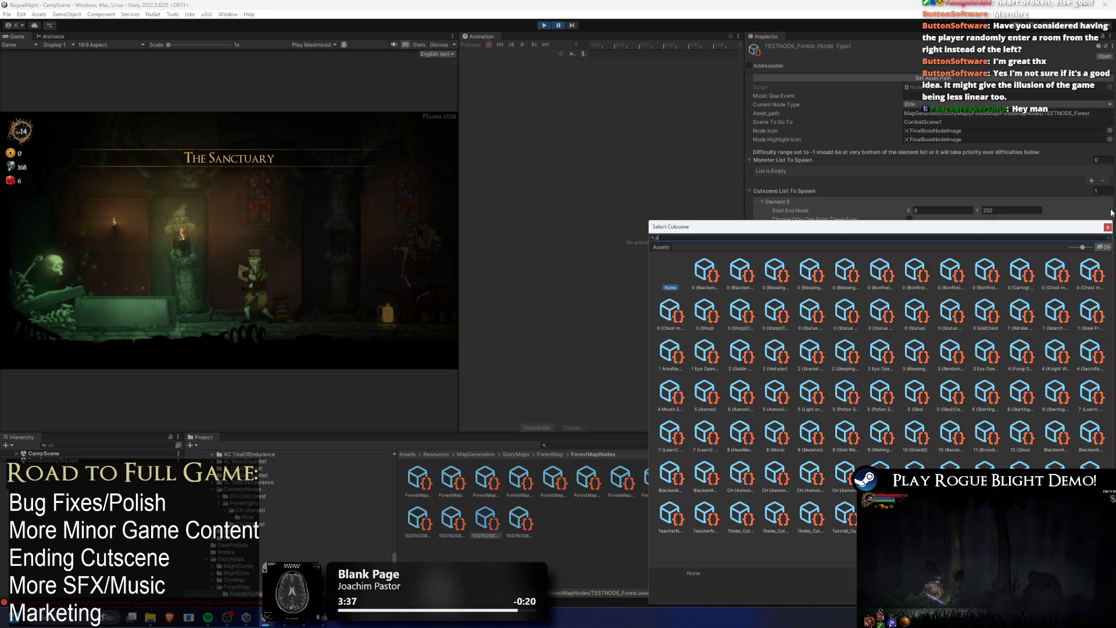
type("a")
type("l")
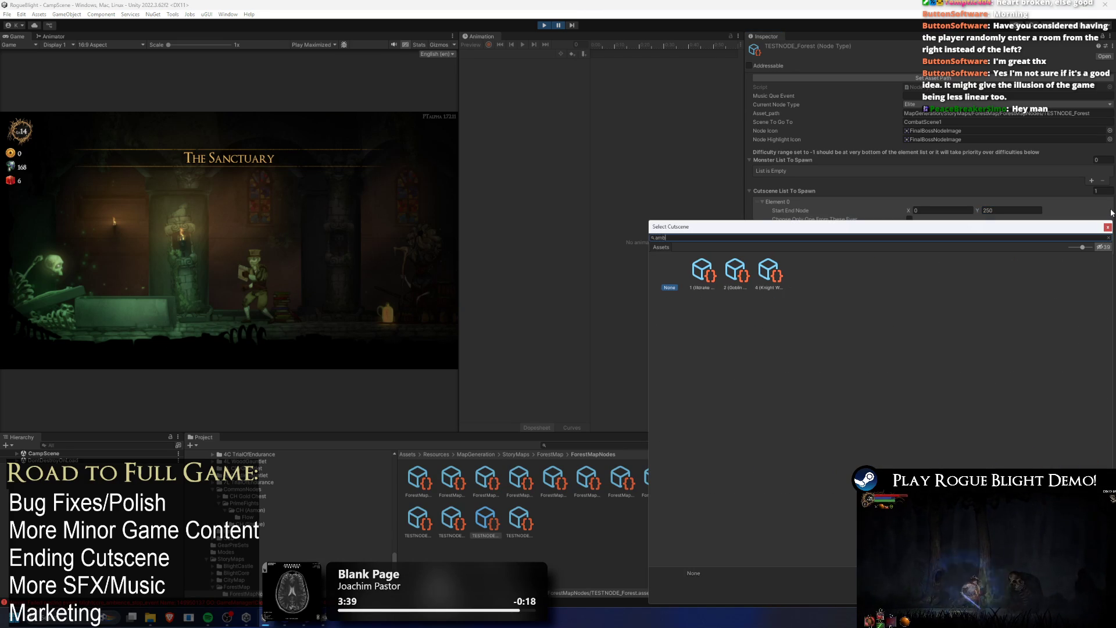
left_click(736, 272)
double_click(747, 275)
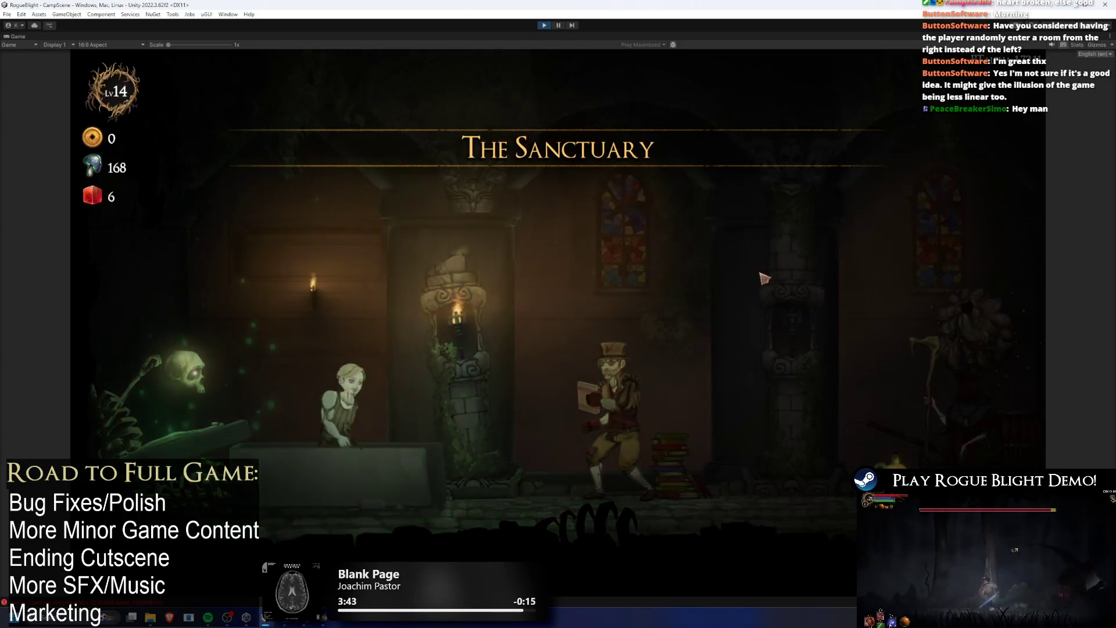
- Start a Story Mode run from the camp and enter the forest test room
key("d")
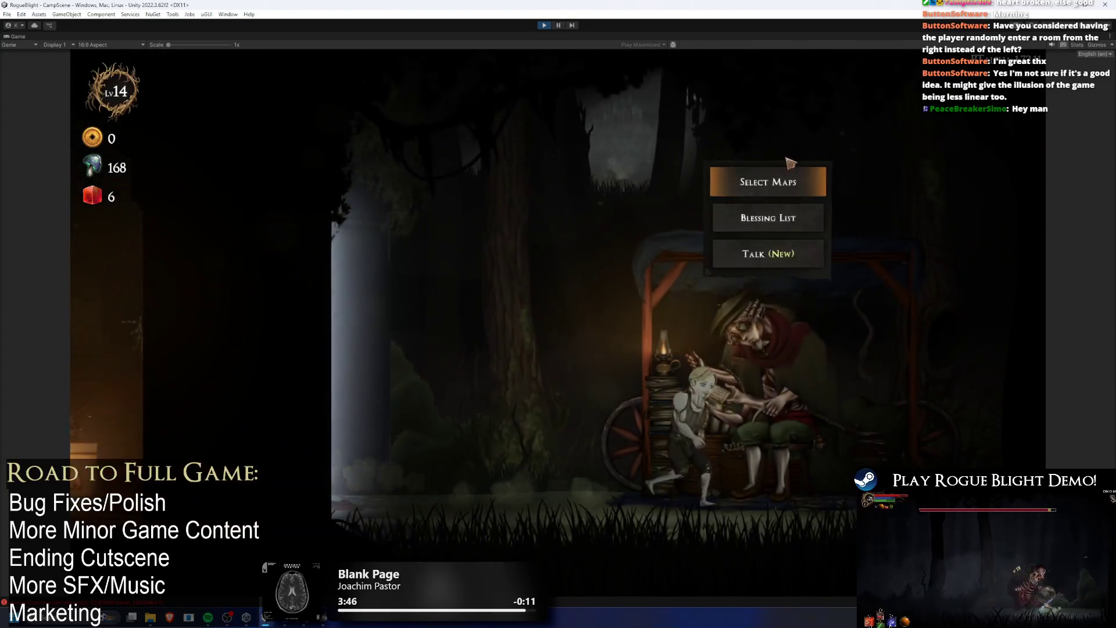
left_click(767, 181)
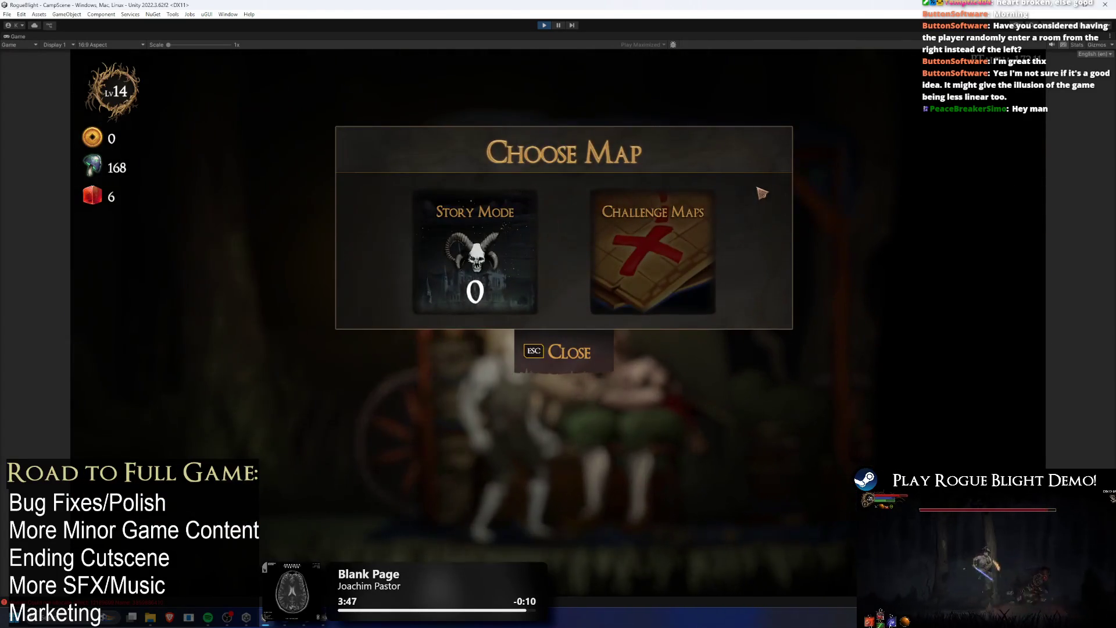
left_click(475, 249)
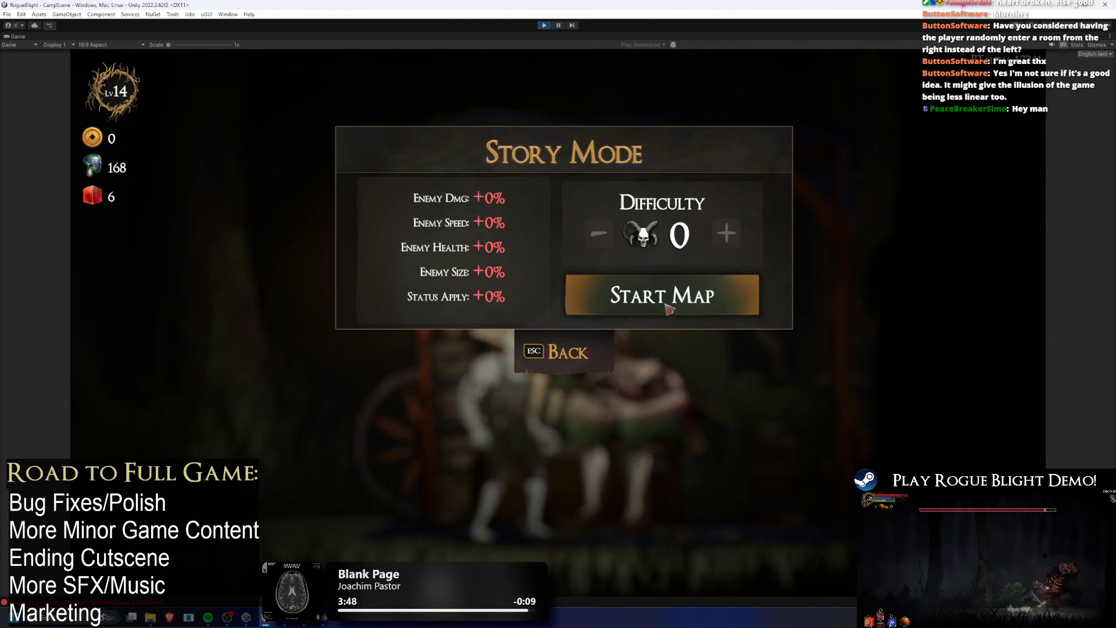
left_click(678, 307)
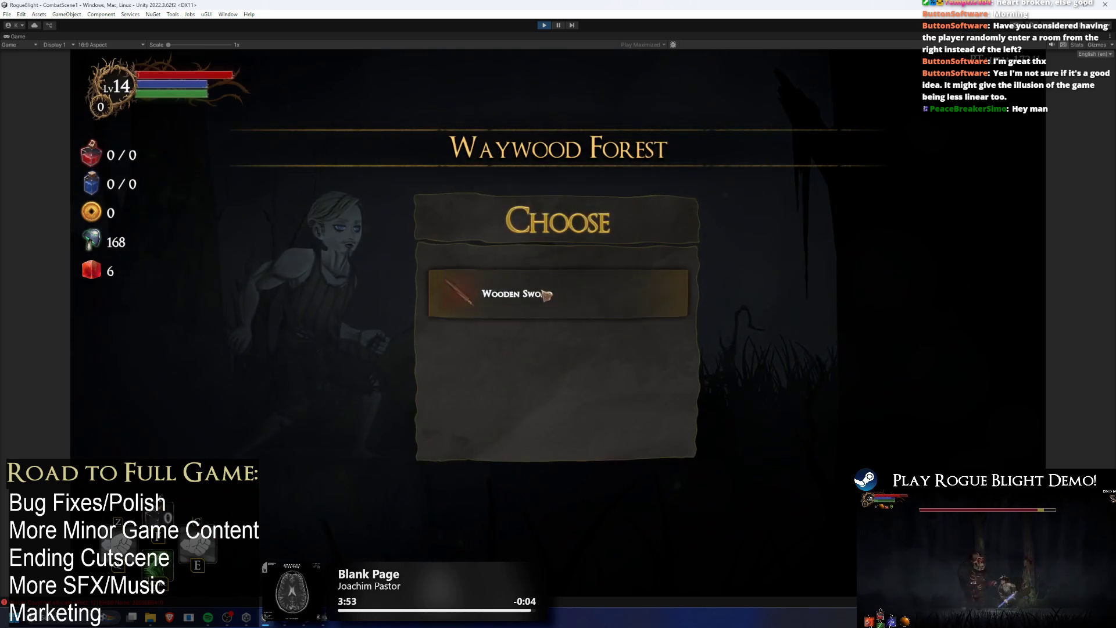
left_click(558, 363)
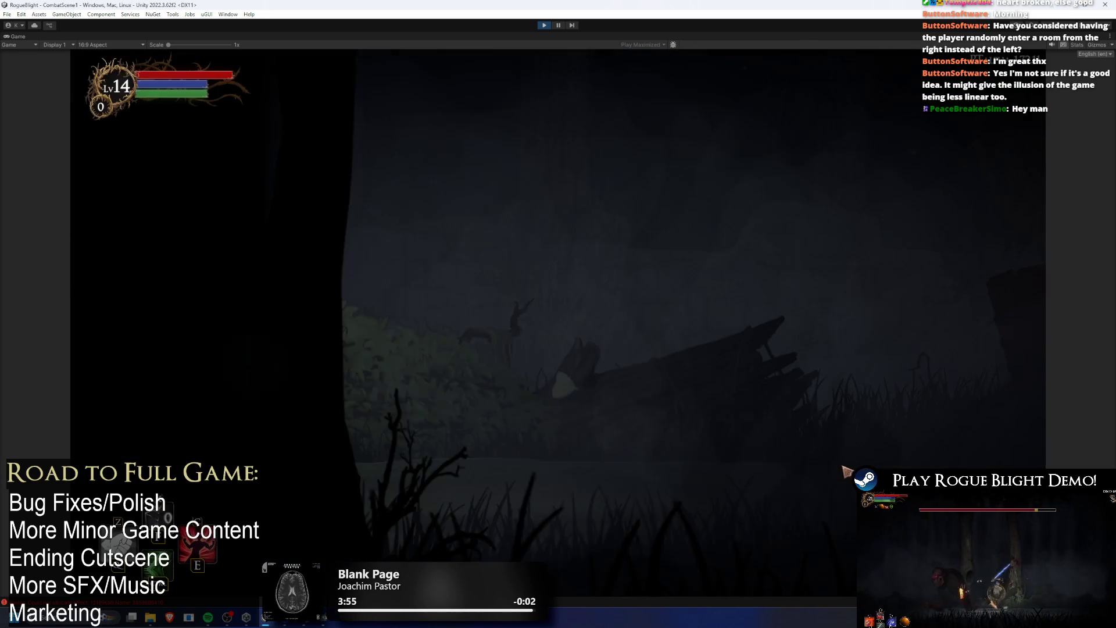
- Enable cheats for 1000 gold, pay the goblins 25 gold, bluff the monster, then stop playing
key("F1")
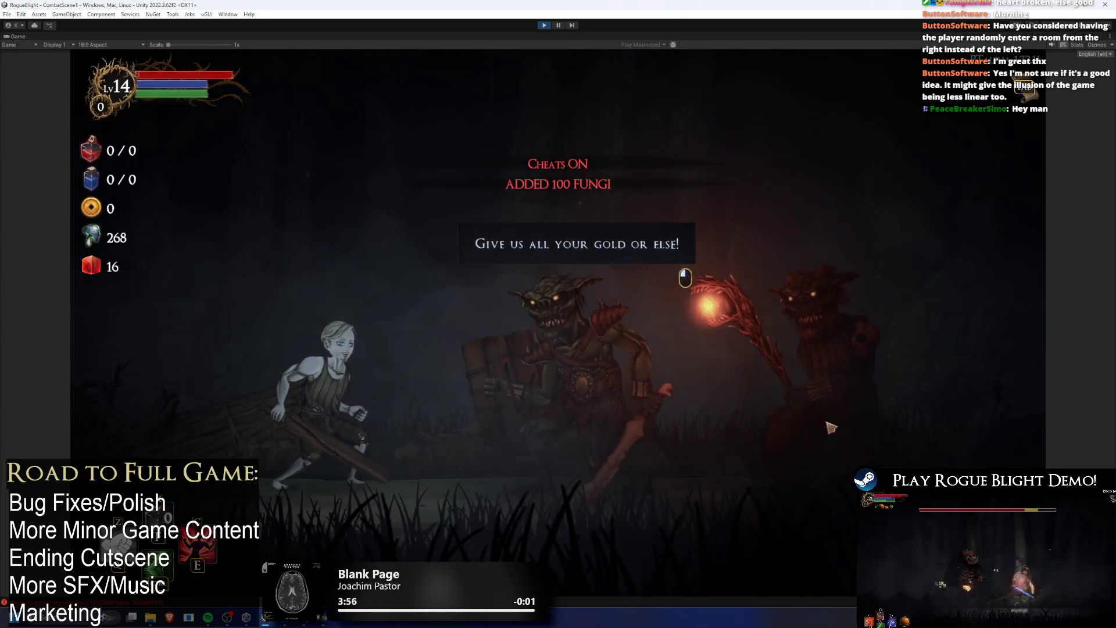
key("F2")
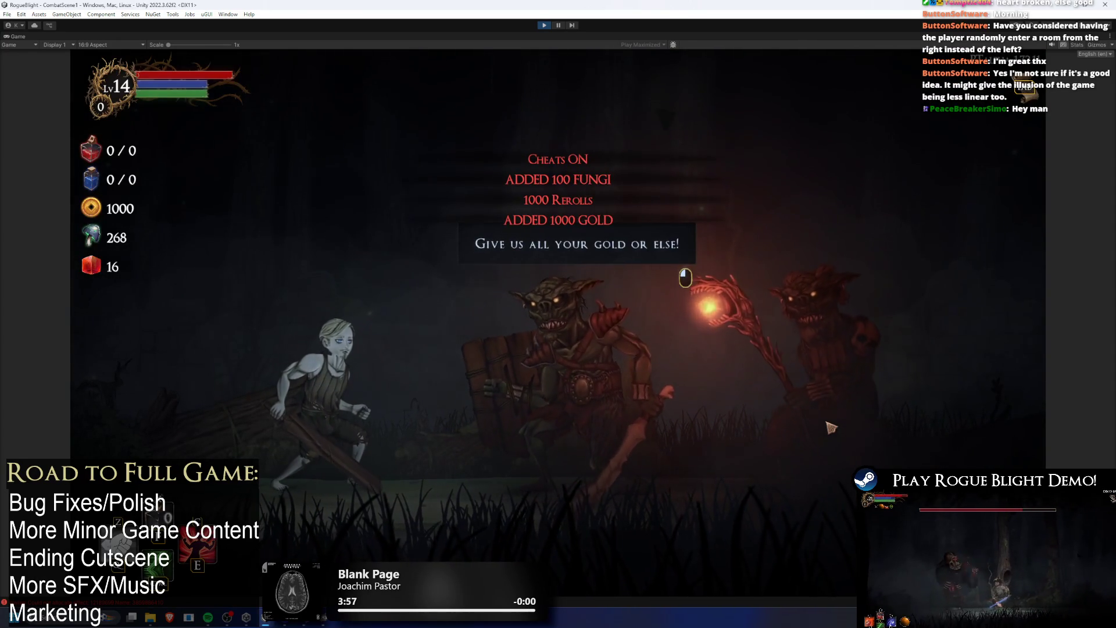
left_click(628, 325)
left_click(340, 183)
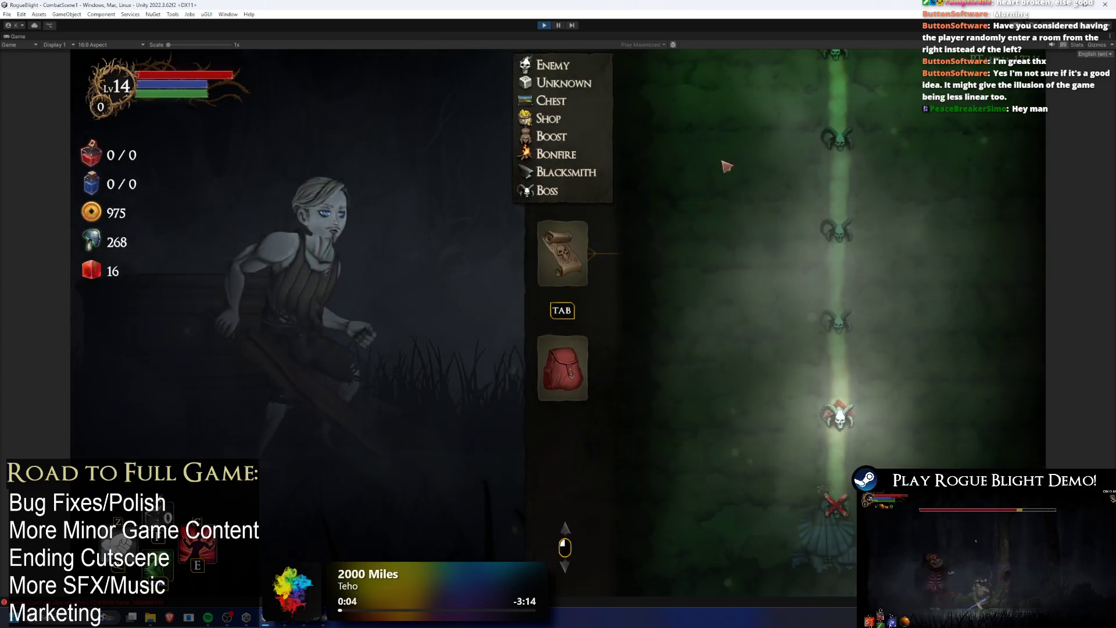
key("d")
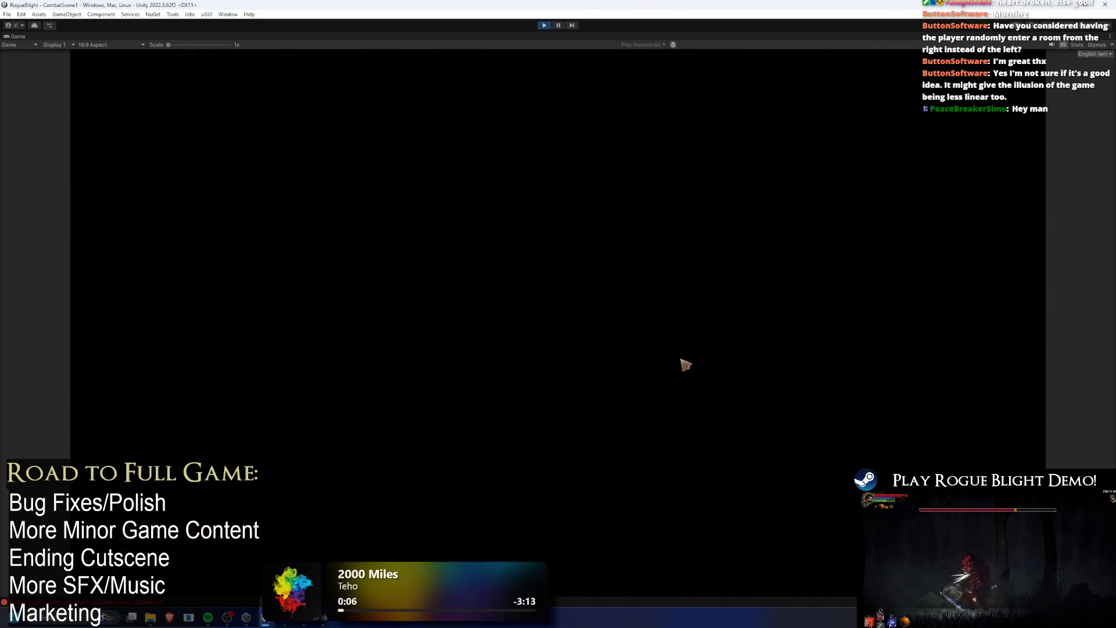
key("Down")
key("Return")
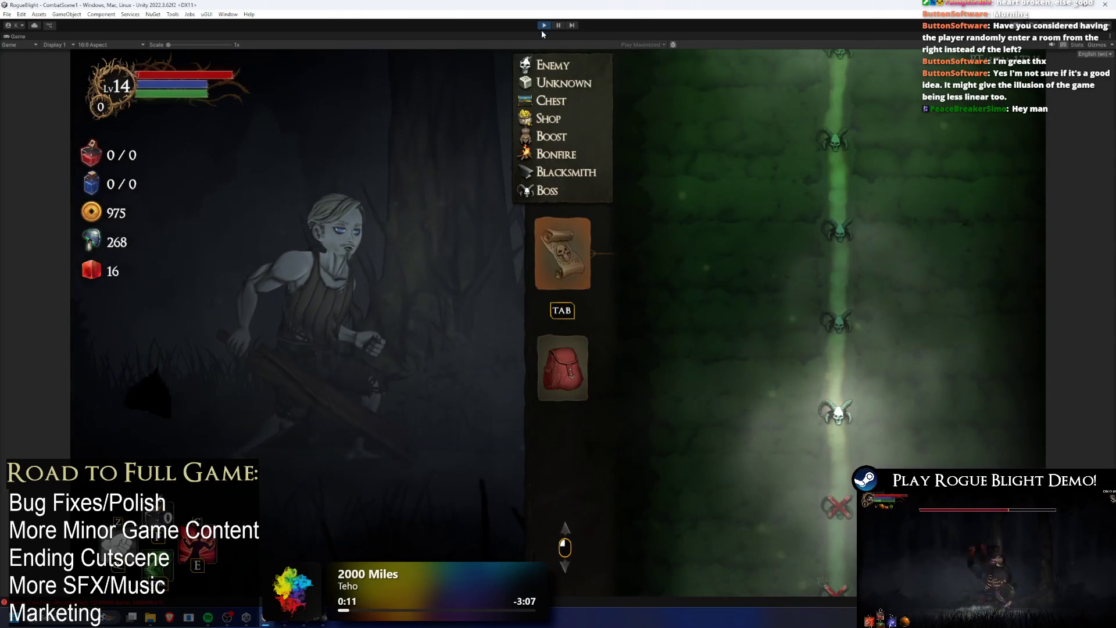
left_click(544, 27)
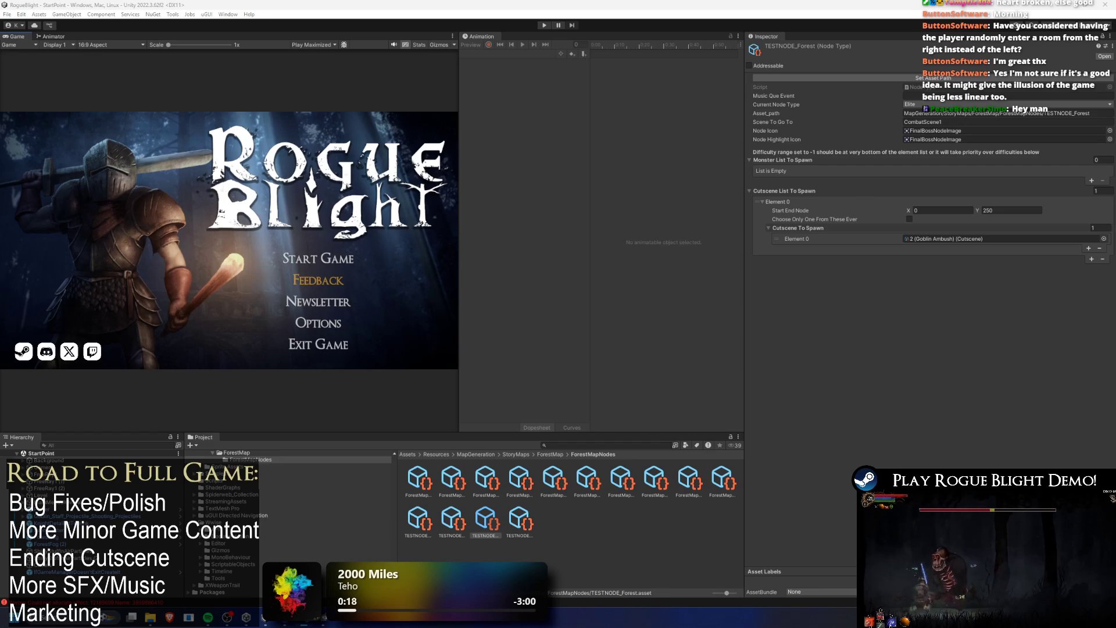
- Replace TESTNODE_Forest's cutscene with 5 (Sibs) and open that cutscene asset
left_click(578, 446)
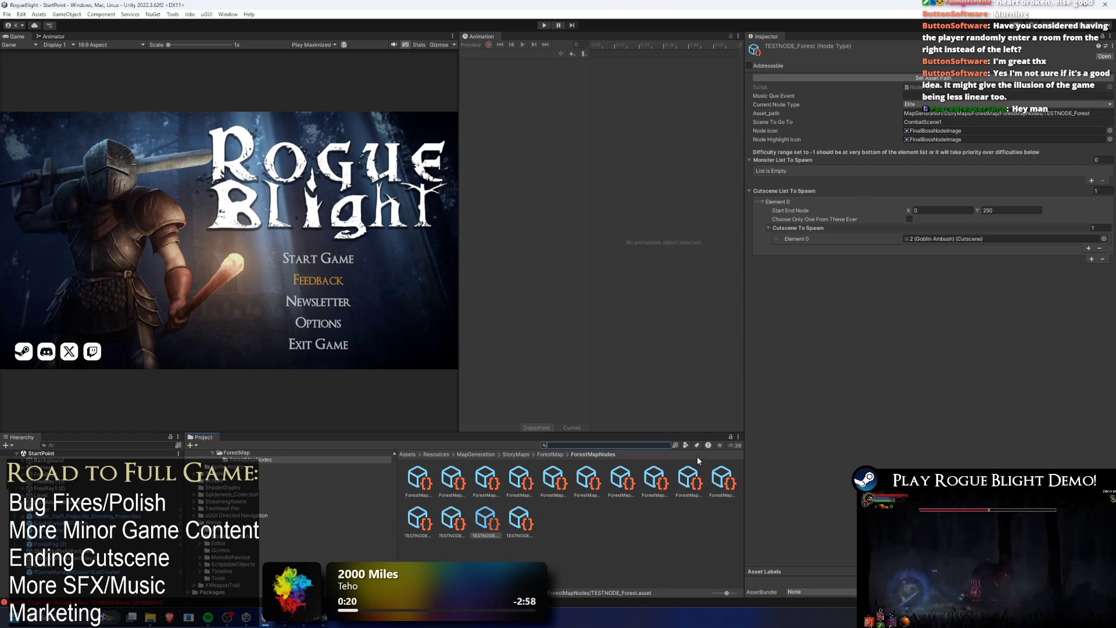
left_click(1103, 239)
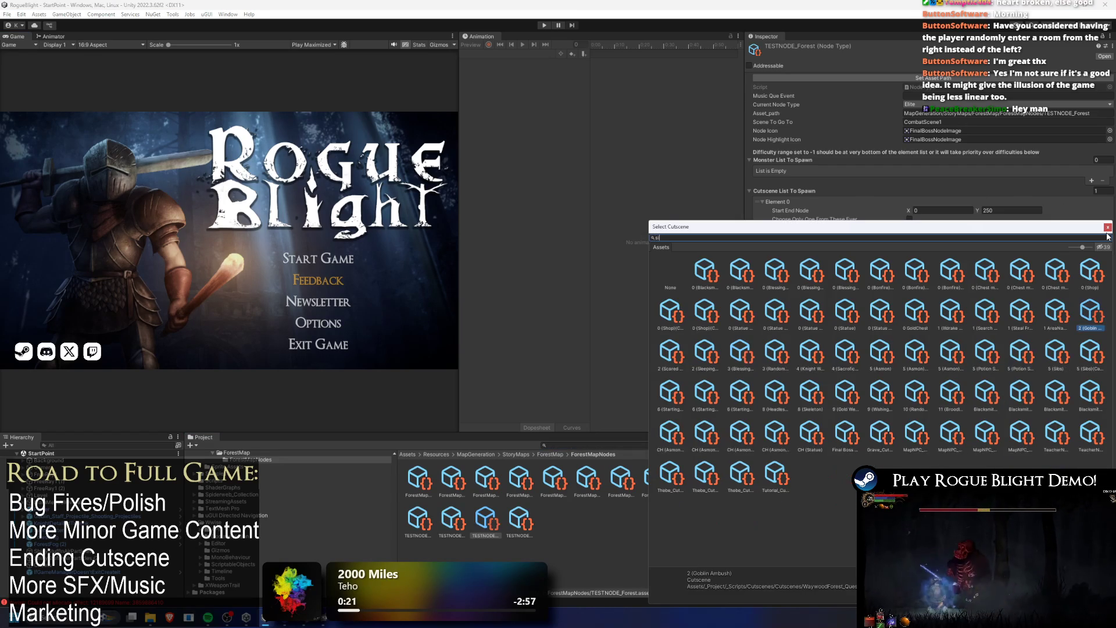
type("sib")
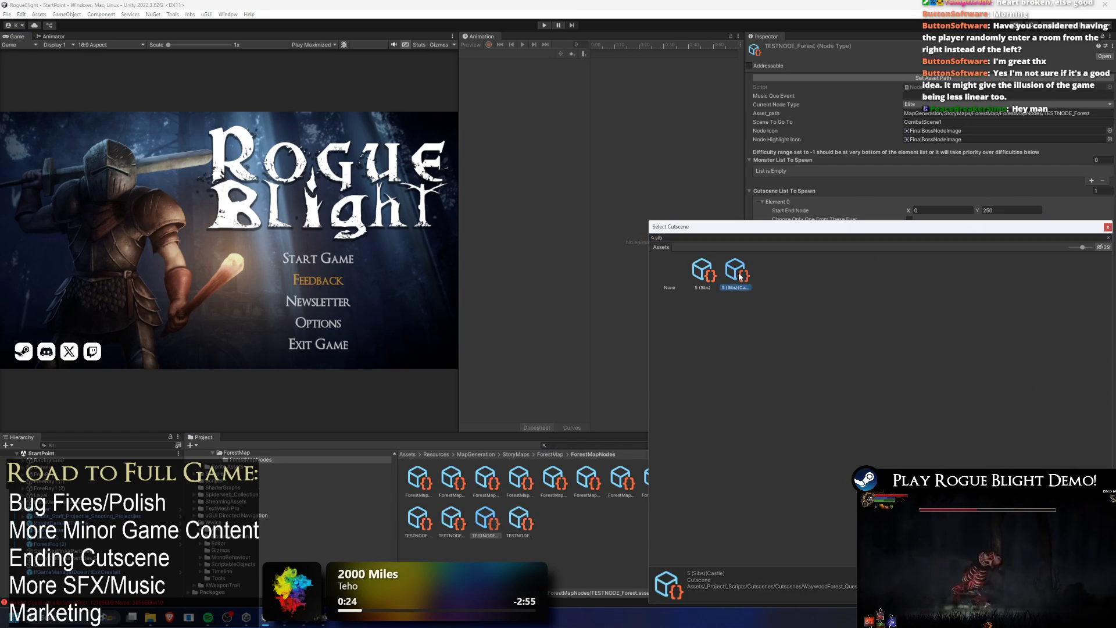
double_click(692, 267)
double_click(917, 244)
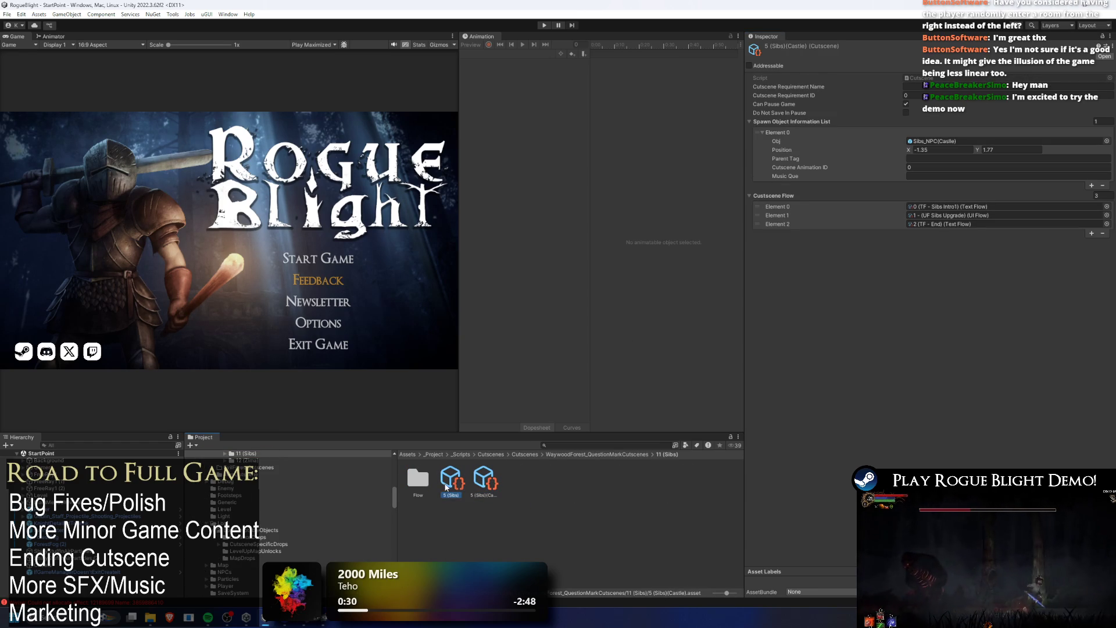
- Tick Run Exit Animation On End Scene in the Sibs 2 (TF - End) flow, then return to Cutscenes
double_click(969, 225)
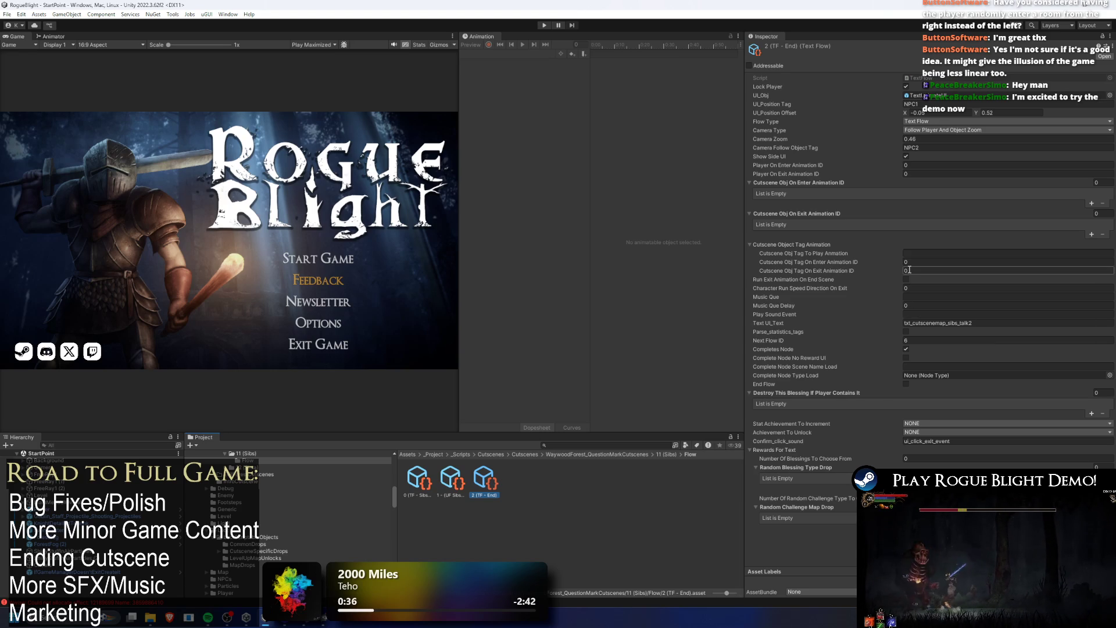
left_click(930, 165)
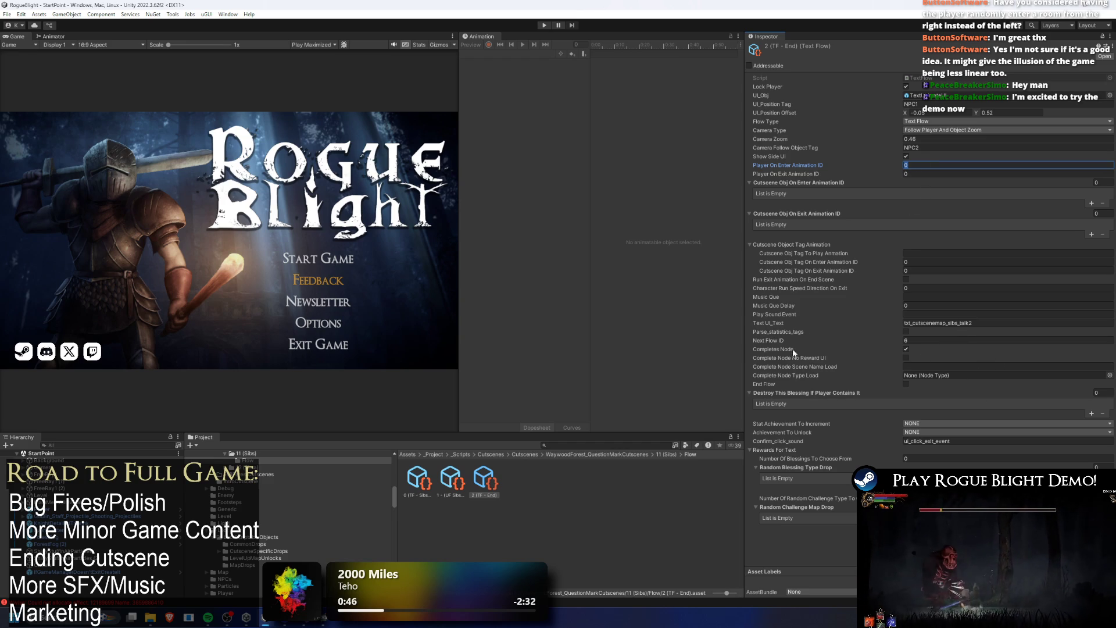
left_click(906, 280)
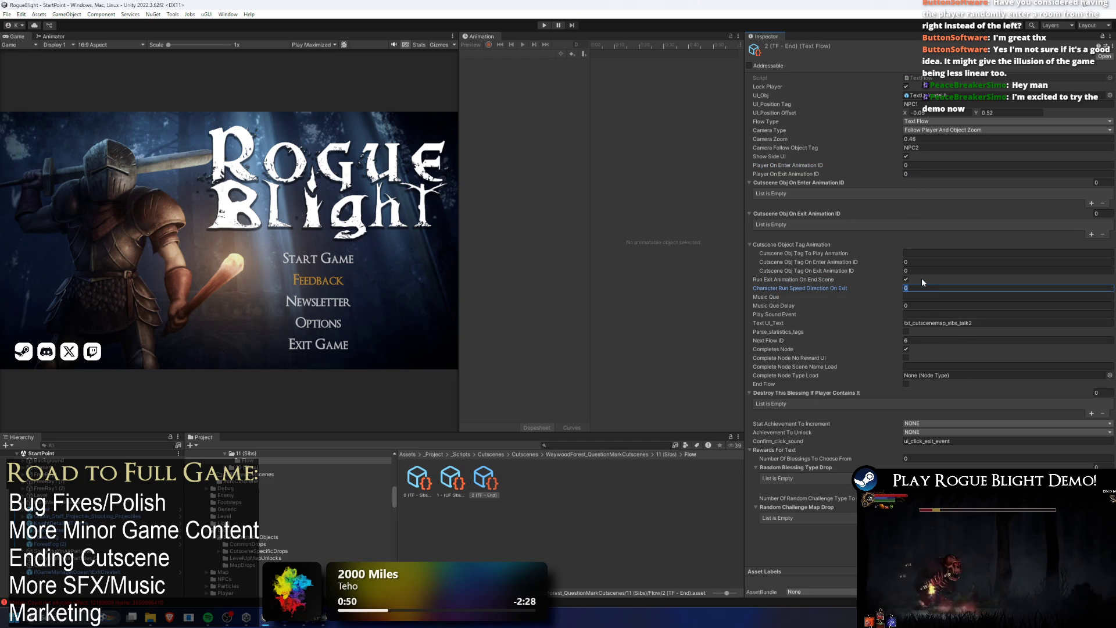
left_click(621, 455)
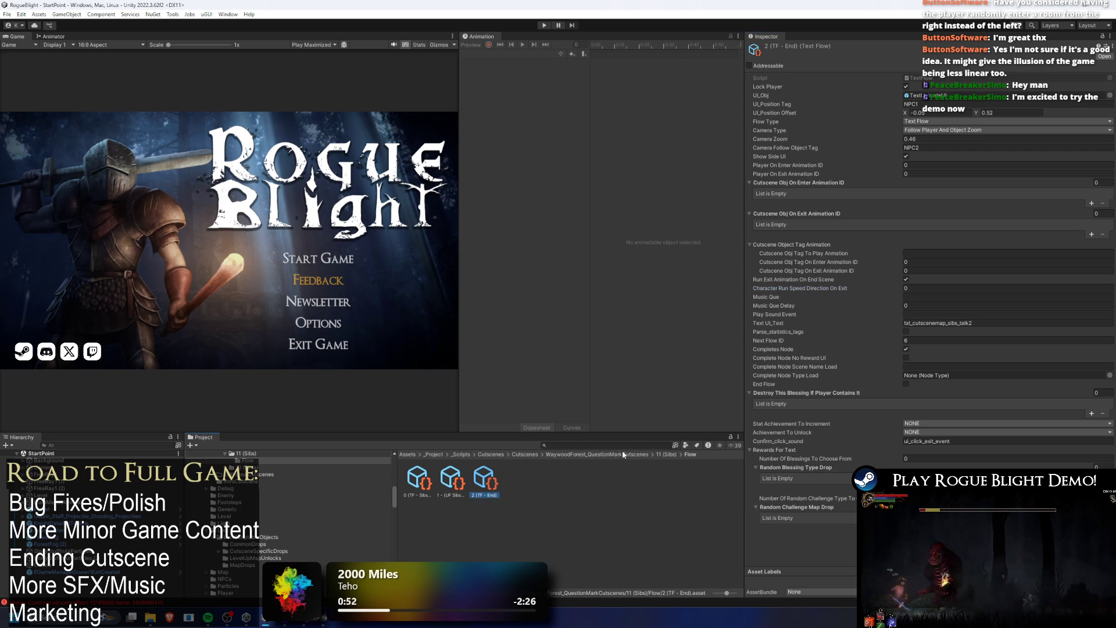
left_click(525, 454)
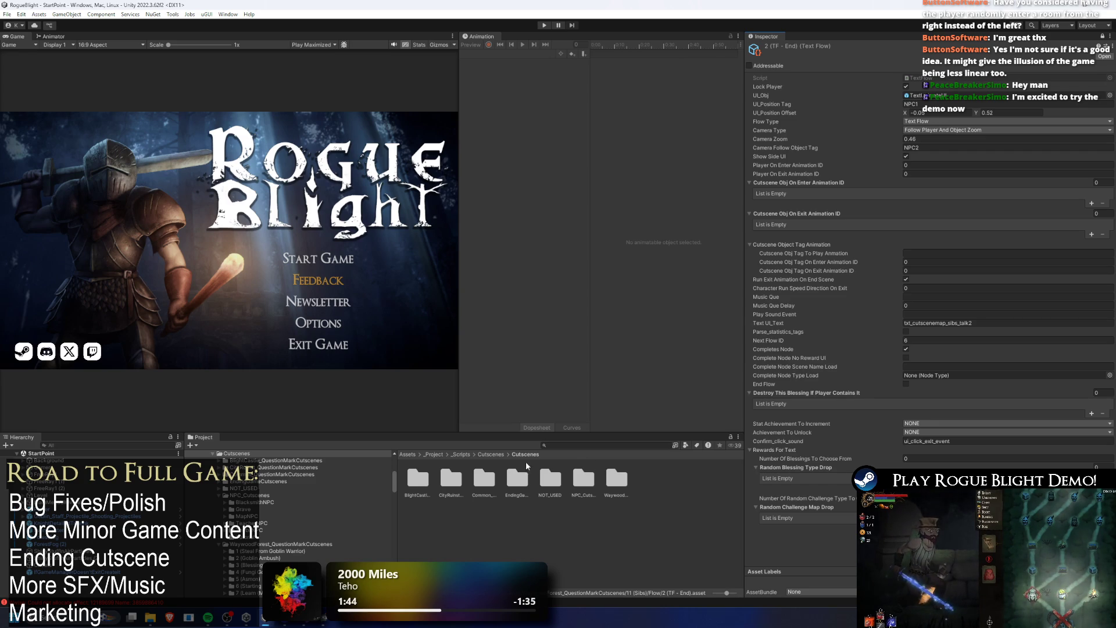
- Navigate to Common_QuestionMarkCutscenes > 0 (Blacksmith) > Flow and select the 2 (TF - End) asset
double_click(471, 481)
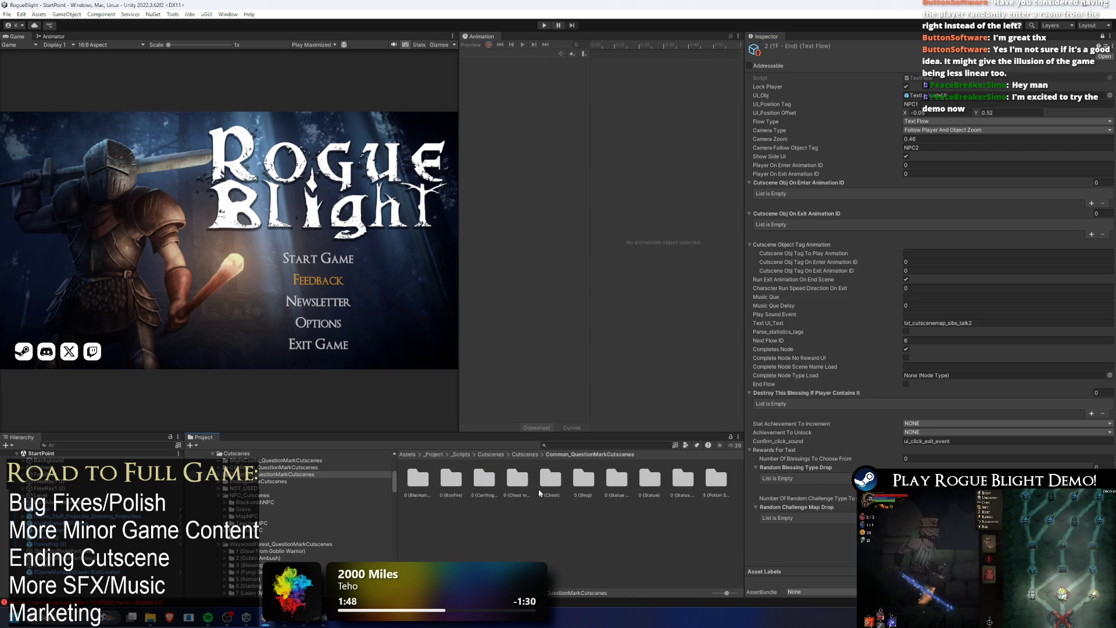
double_click(419, 485)
left_click(484, 480)
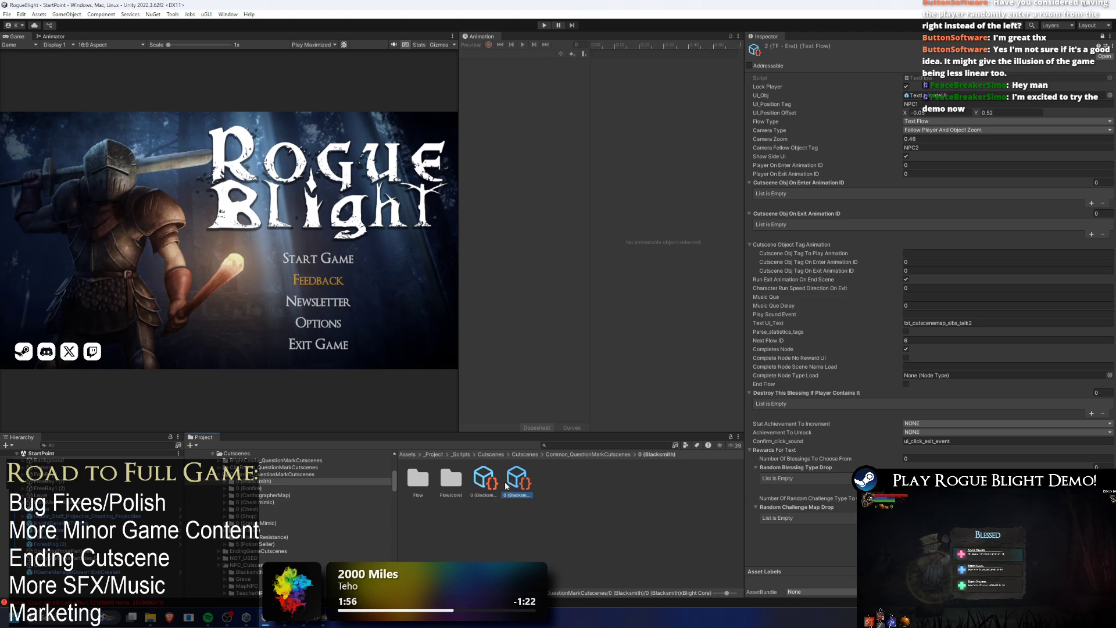
right_click(488, 486)
double_click(419, 480)
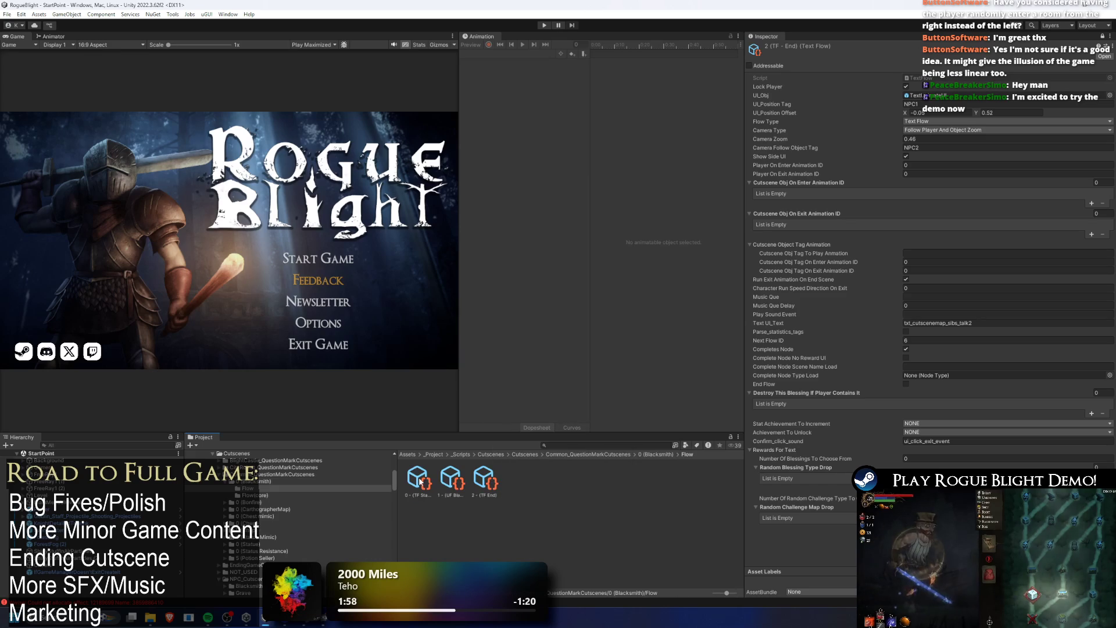
right_click(493, 483)
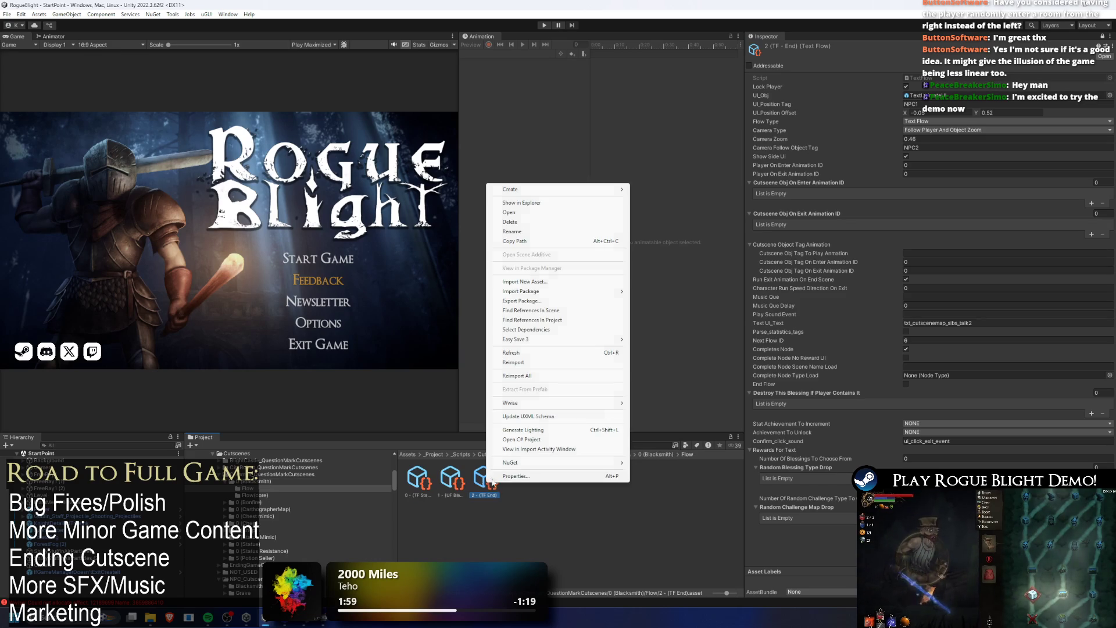
left_click(527, 477)
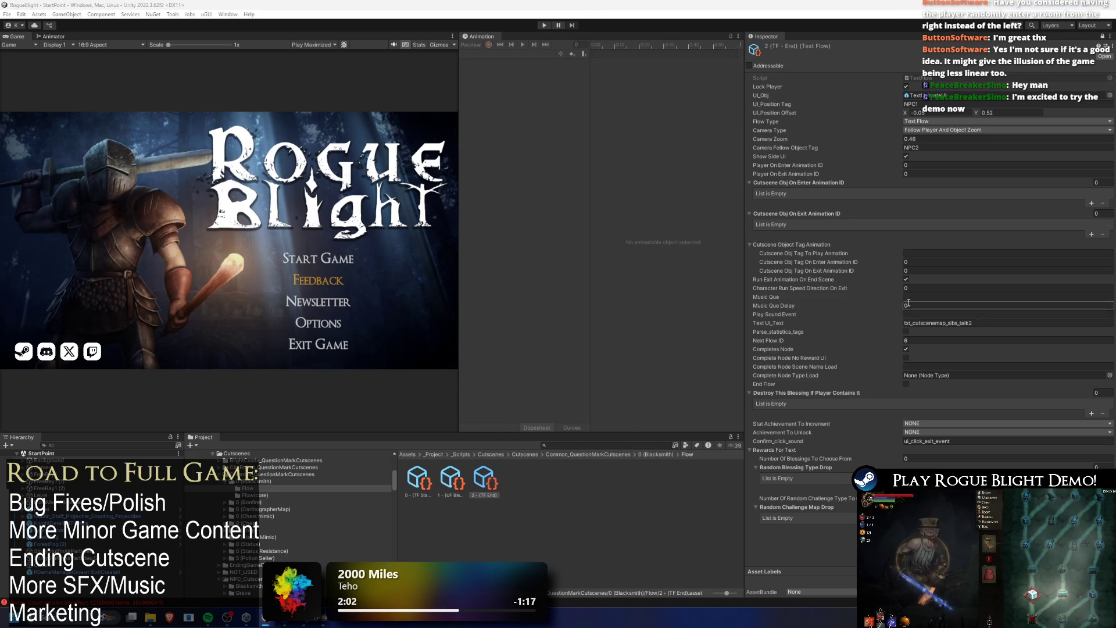
- Set Character Run Speed Direction On Exit to 1 and enter play mode
left_click(905, 287)
type("1")
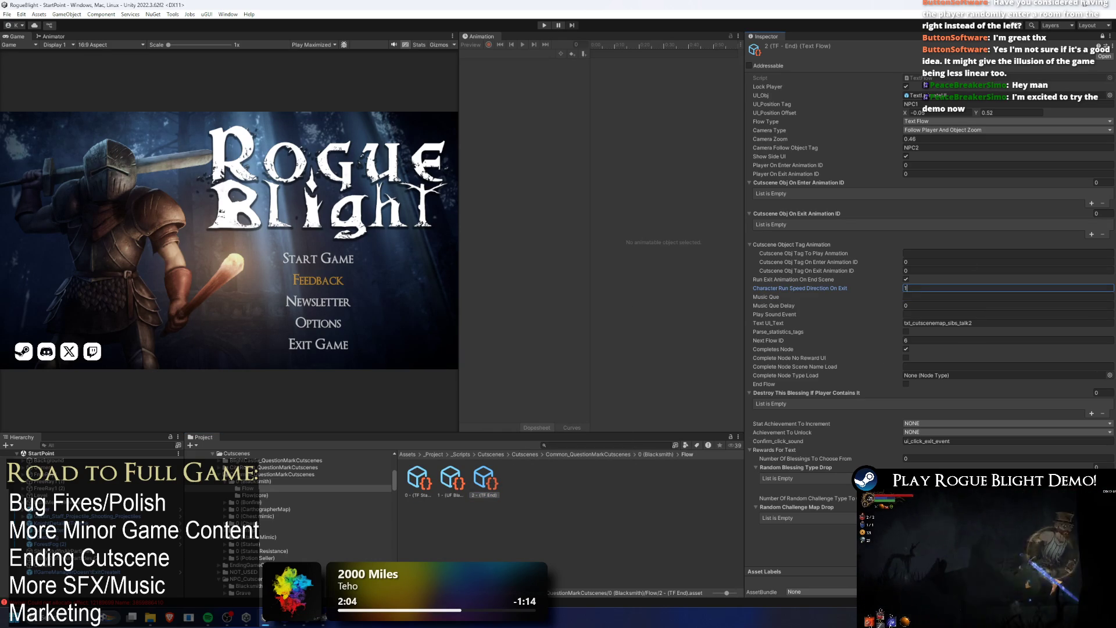
left_click(543, 24)
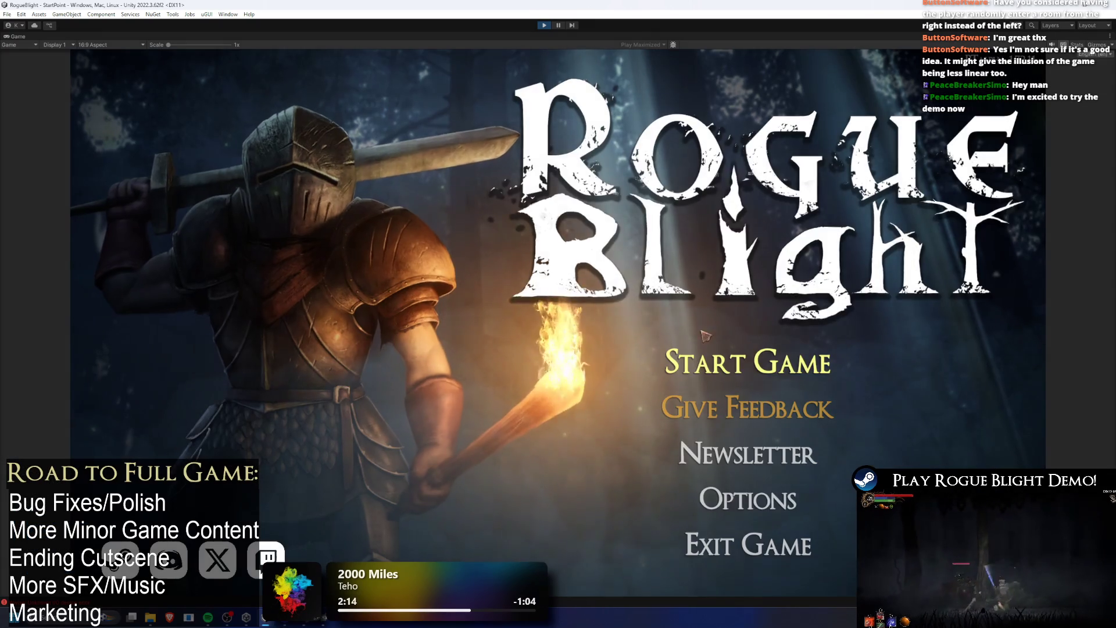
- Start the game from the existing save slot and talk to the forest upgrade NPC
left_click(706, 345)
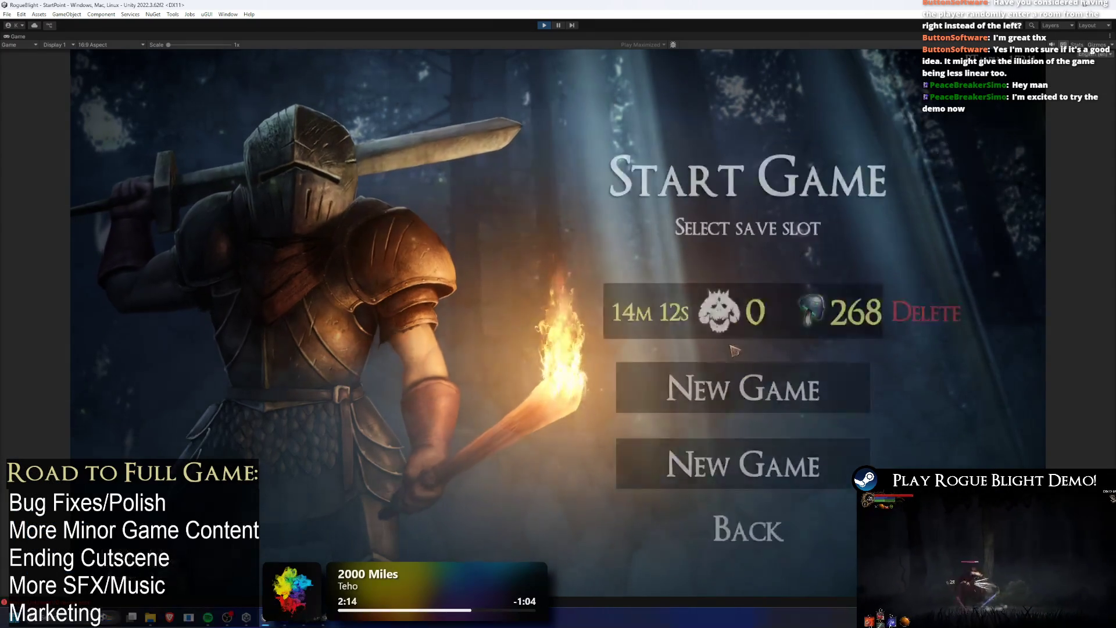
left_click(748, 317)
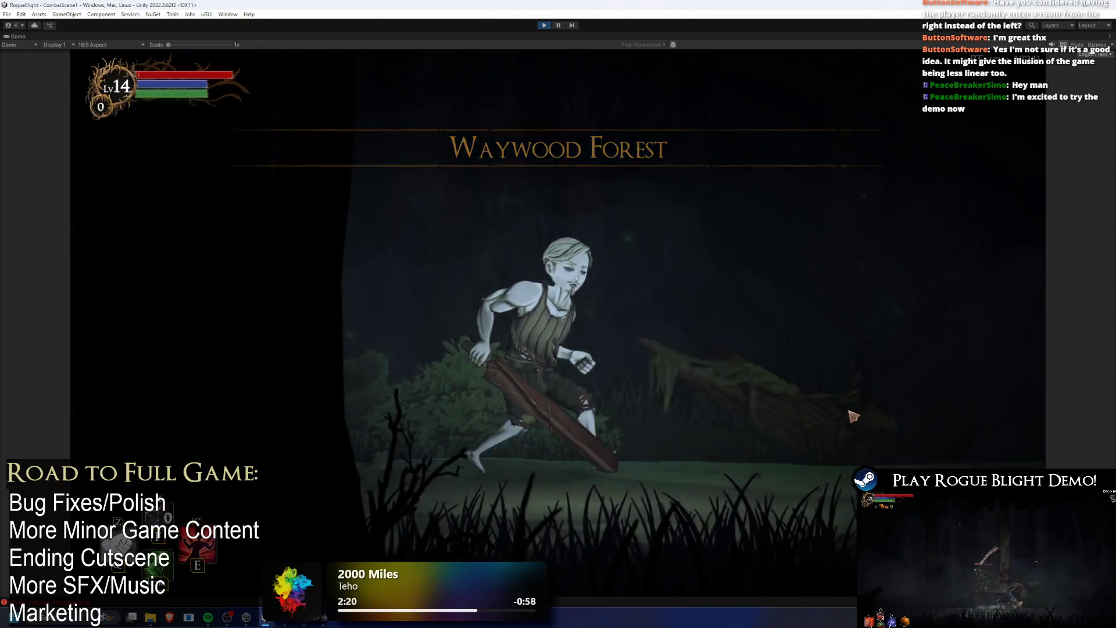
left_click(852, 415)
key("Escape")
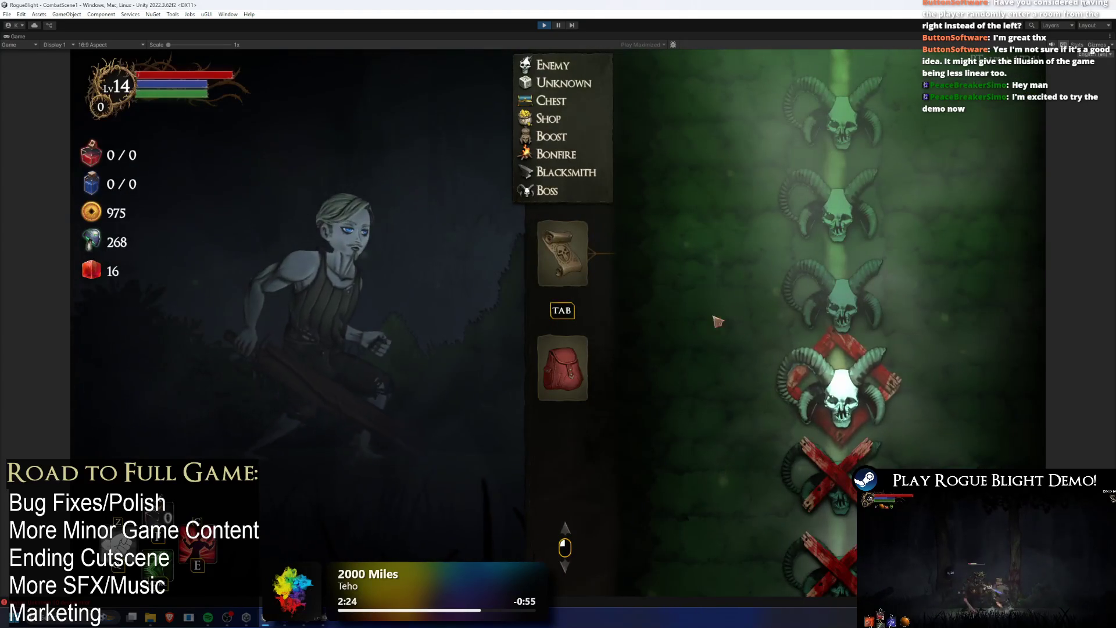
left_click(838, 393)
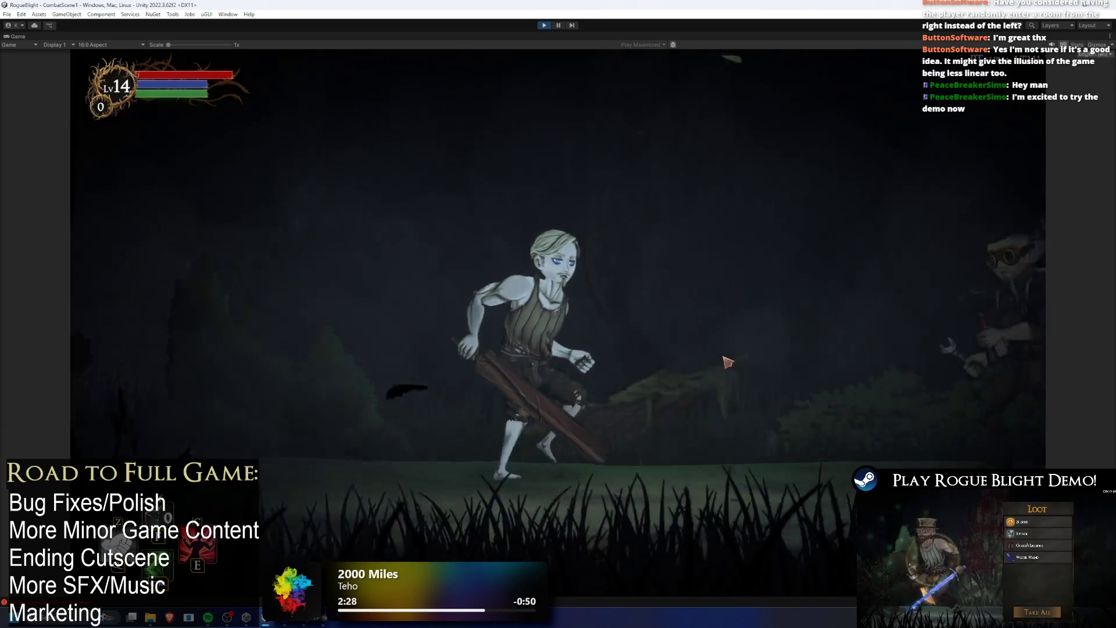
- Go through the item upgrade choice, finish the NPC's farewell, and stop play mode
left_click(707, 343)
key("Escape")
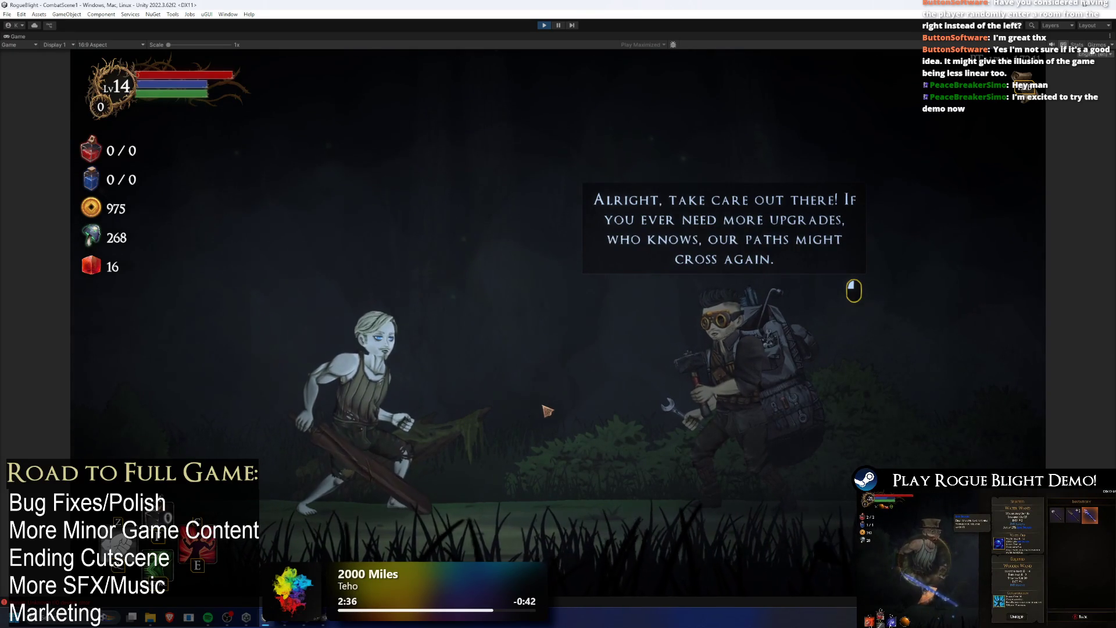
left_click(584, 432)
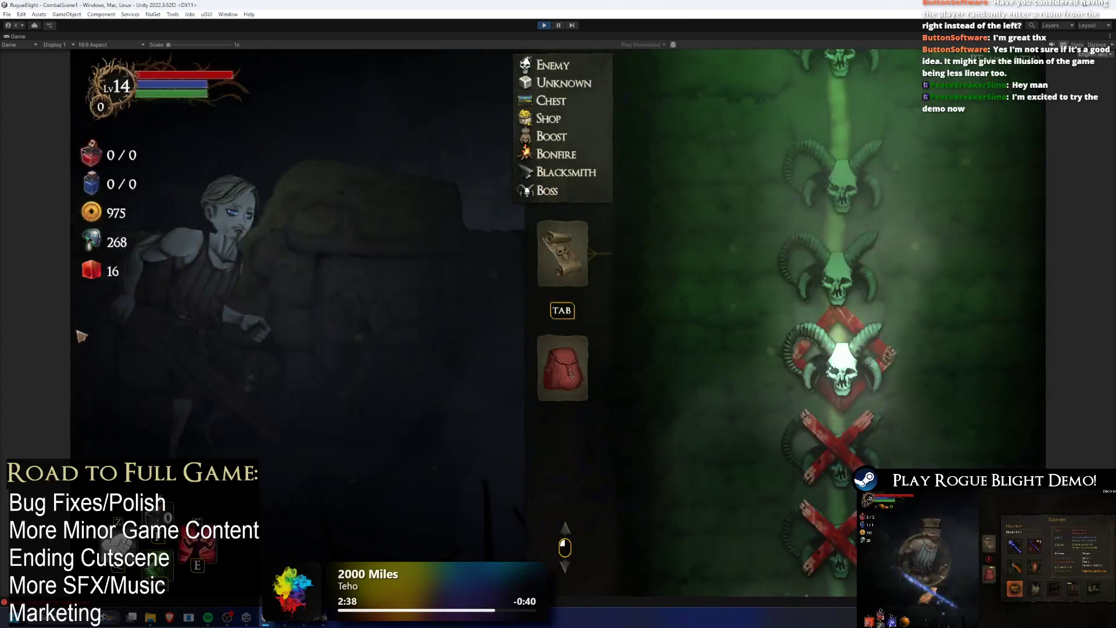
key("ctrl+p")
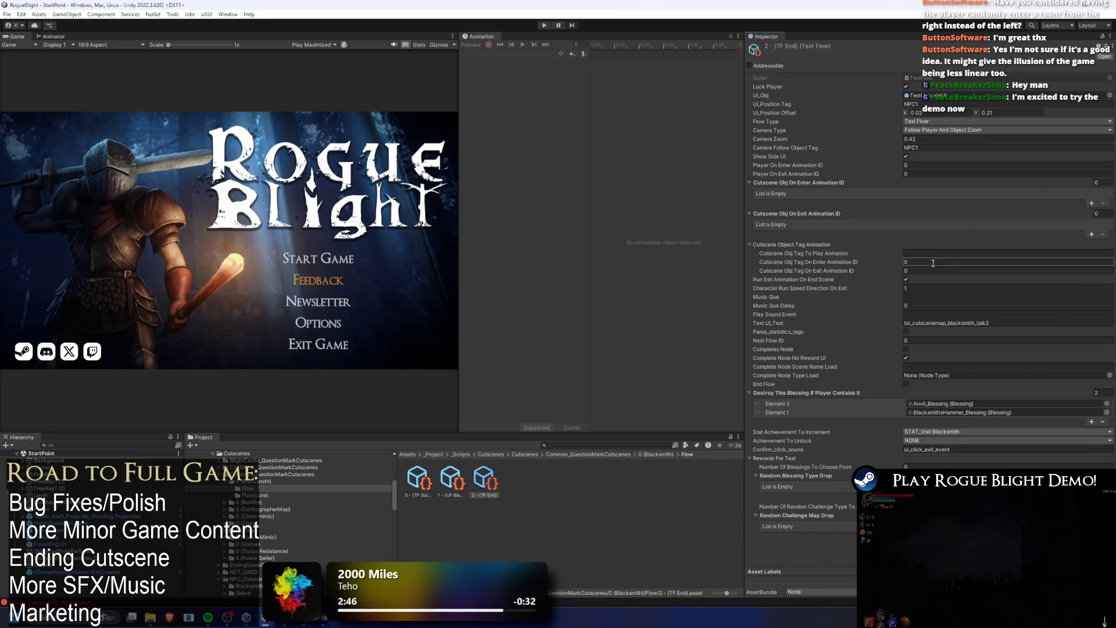
- Review the 2 - (TF End) flow's fields, confirming Next Flow ID stays at 0
left_click(912, 288)
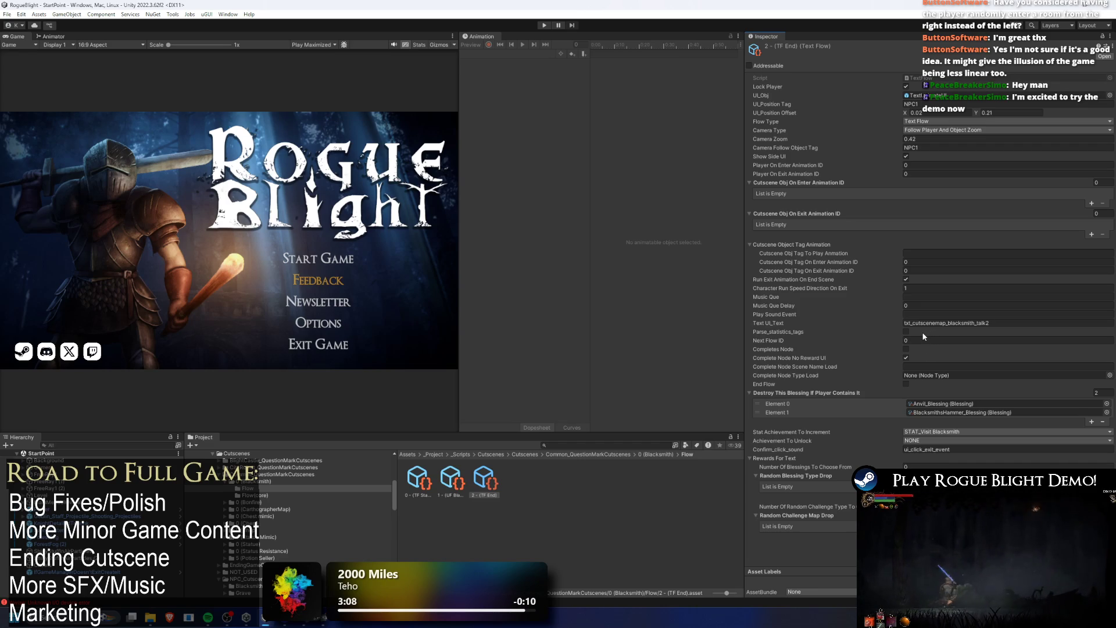
left_click(906, 339)
key("Return")
right_click(490, 484)
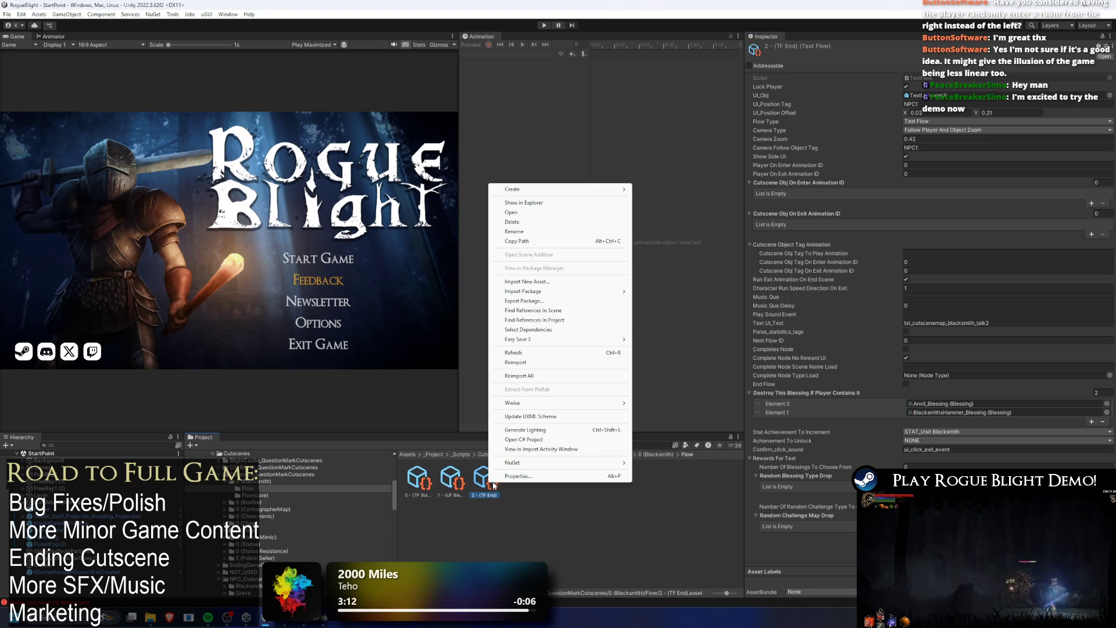
left_click(548, 503)
- Reselect 2 - (TF End), return to the Cutscenes folder and search the project for Sibs assets
left_click(493, 481)
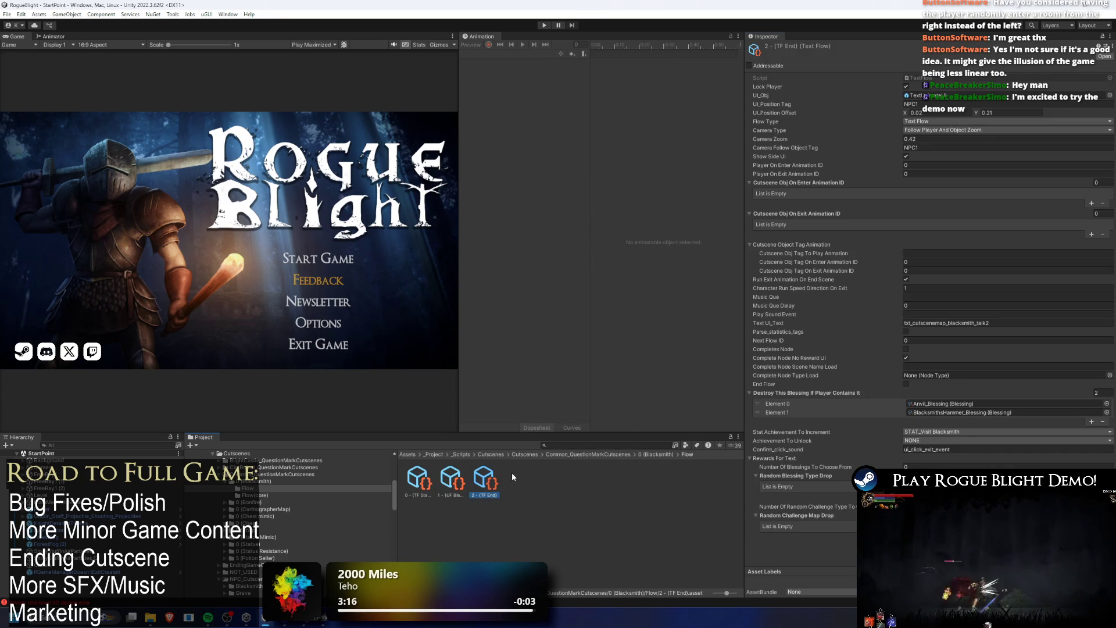
right_click(513, 474)
left_click(555, 468)
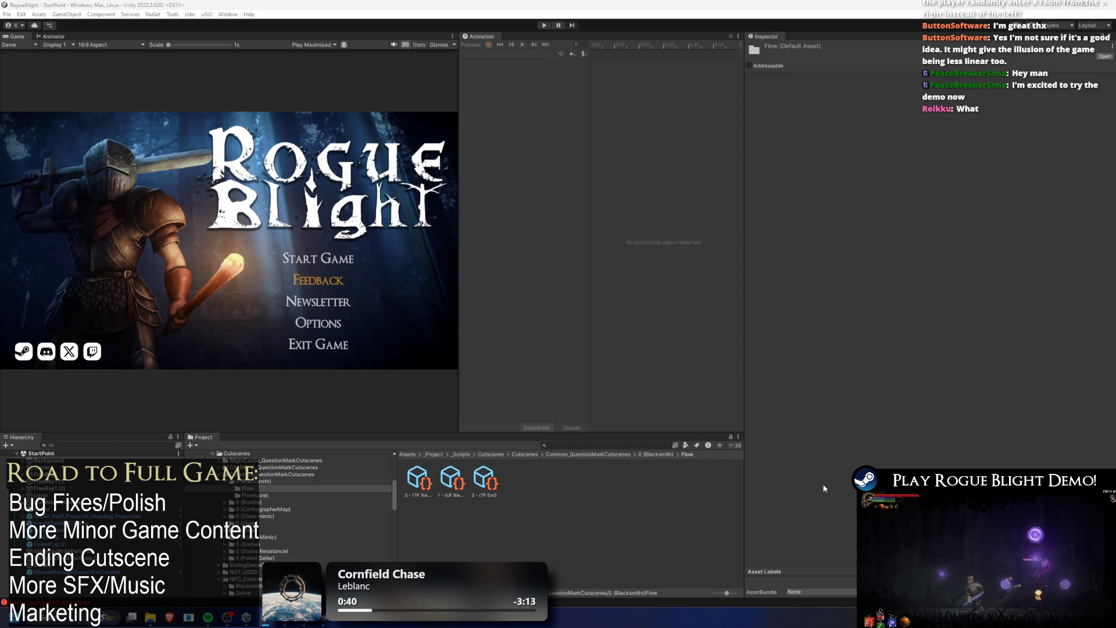
left_click(484, 480)
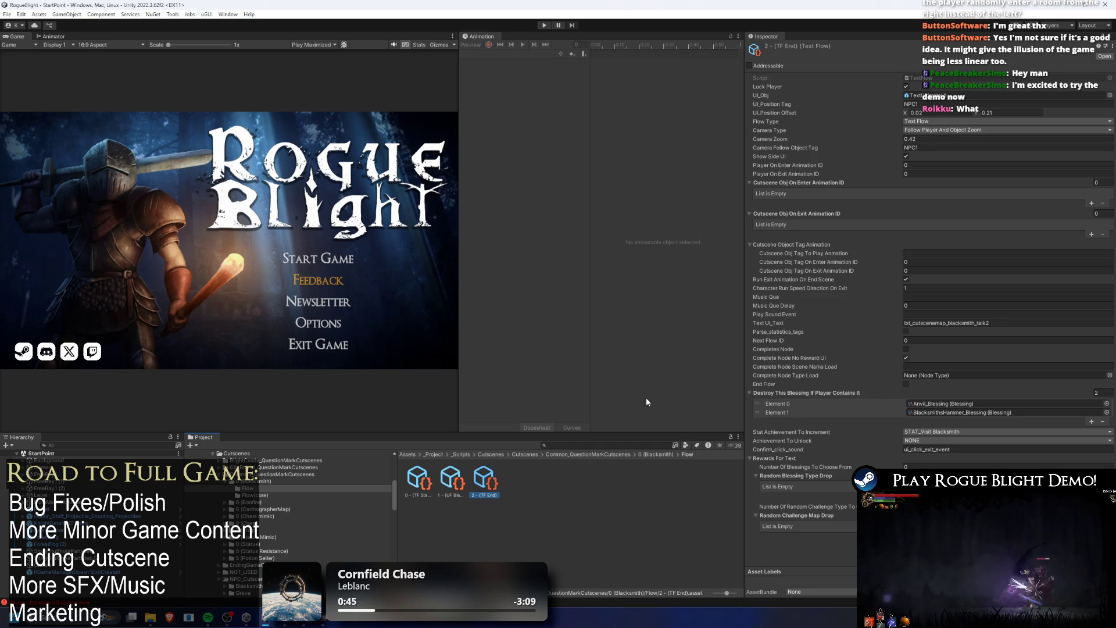
left_click(524, 455)
left_click(612, 443)
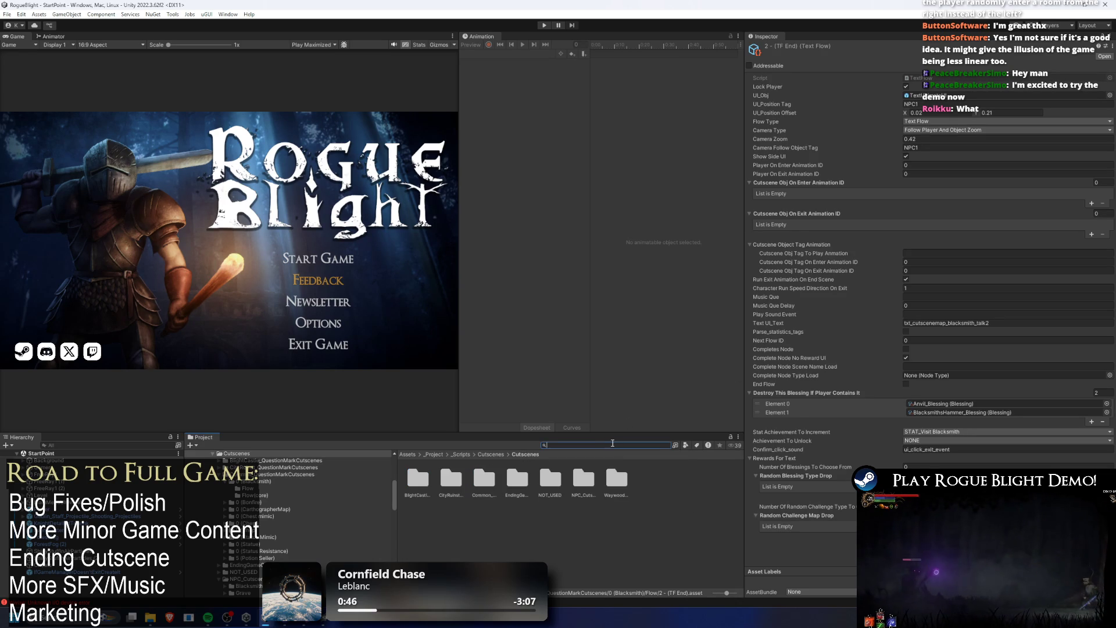
type("sibs")
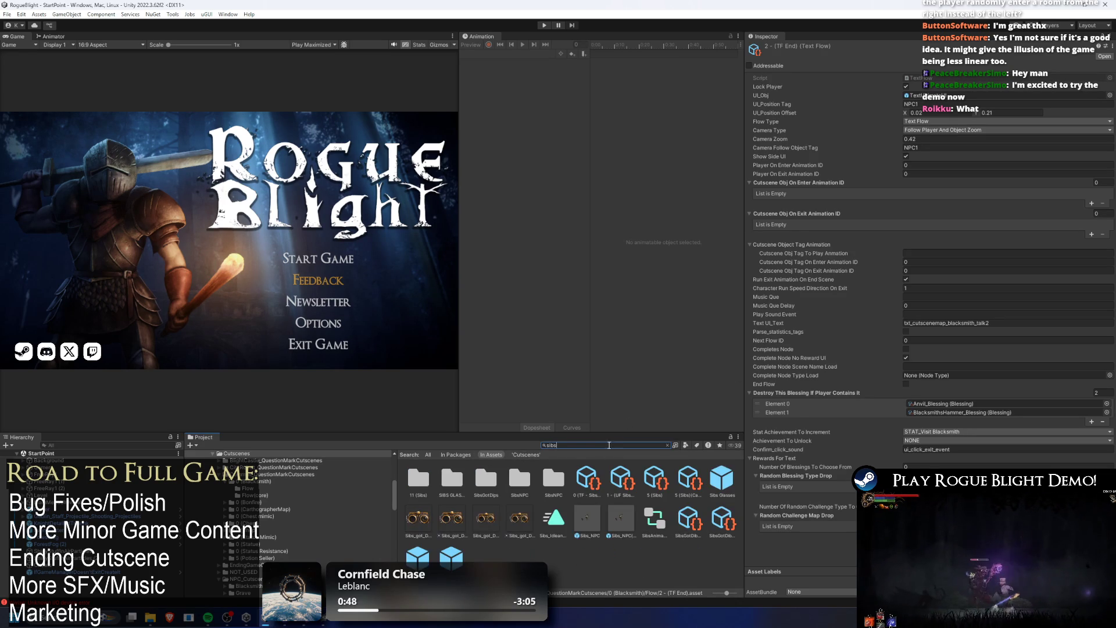
- Clear the project search and select the Sibs 2 (TF - End) flow in its Flow folder
left_click(586, 482)
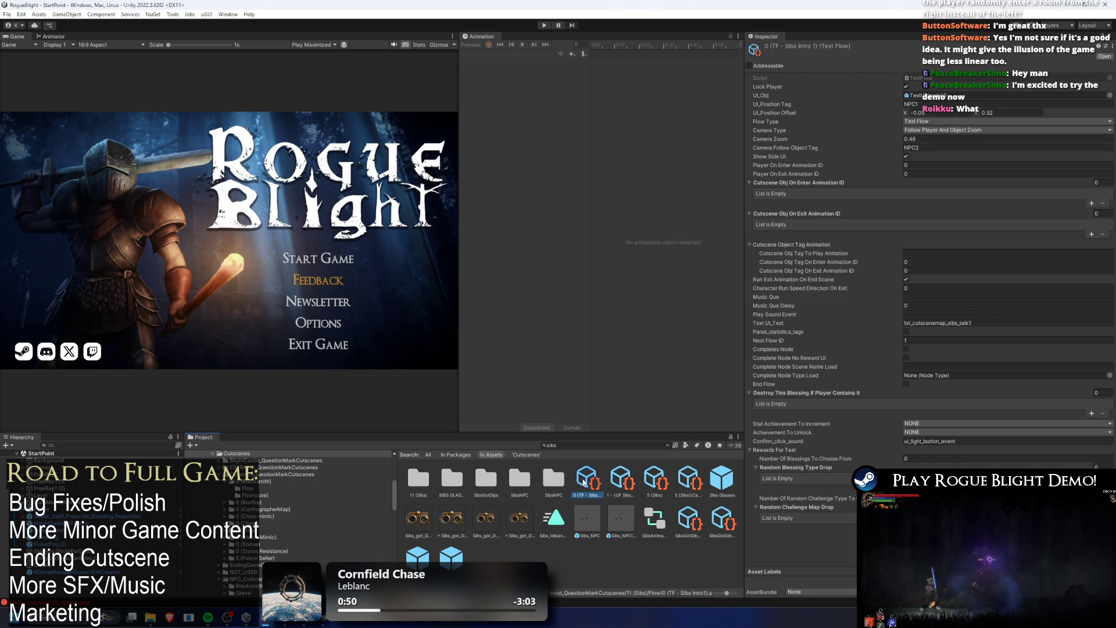
left_click(631, 444)
key("BackSpace")
left_click(494, 479)
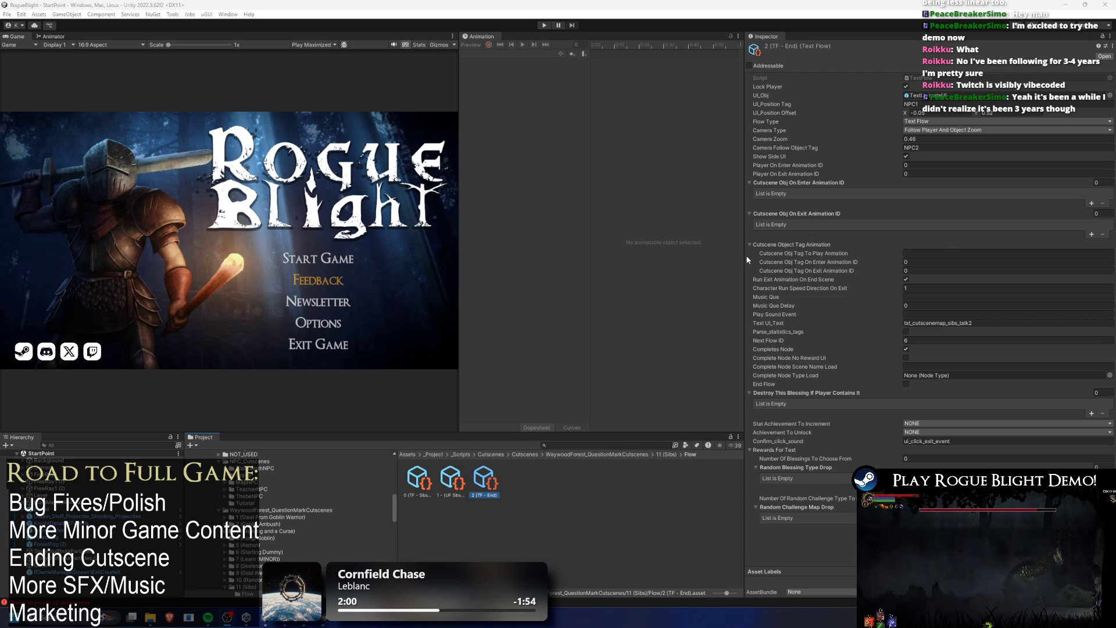
- Uncheck Run Exit Animation On End Scene on the Sibs End text flow
left_click(451, 478)
left_click(484, 478)
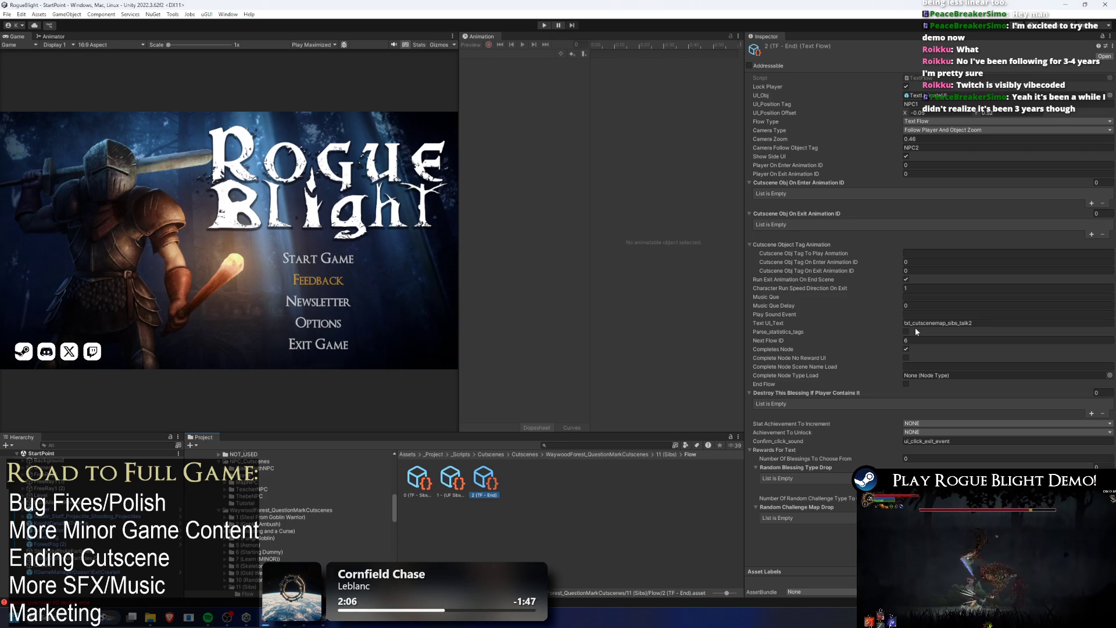
left_click(906, 279)
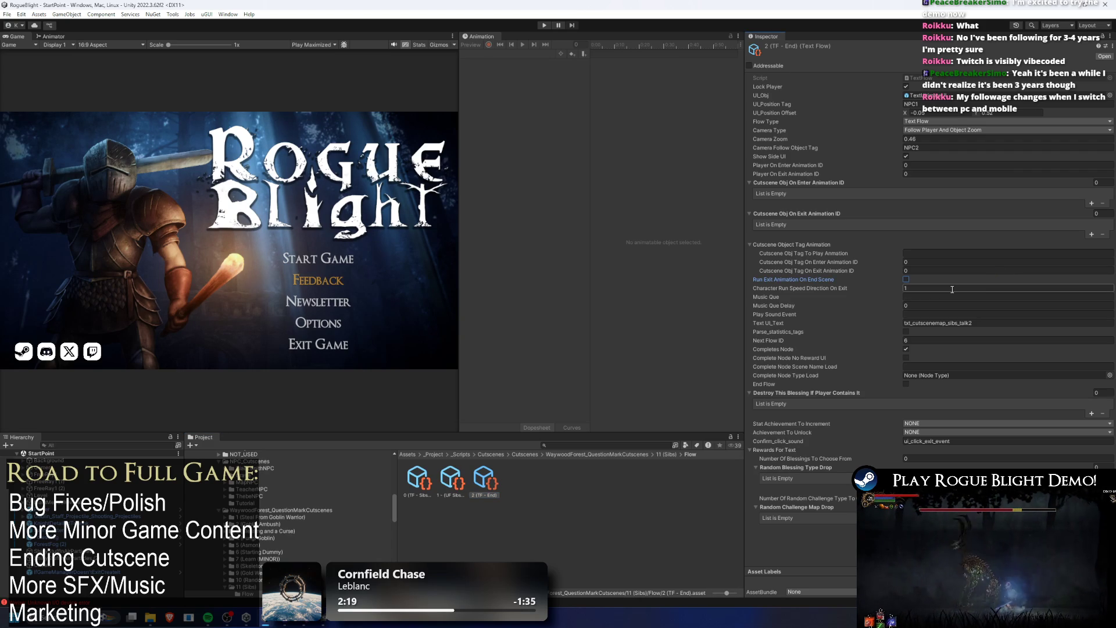
- Set UF Sibs Upgrade's Character Run Speed Direction On Exit to 1, save, and enter play mode
left_click(447, 478)
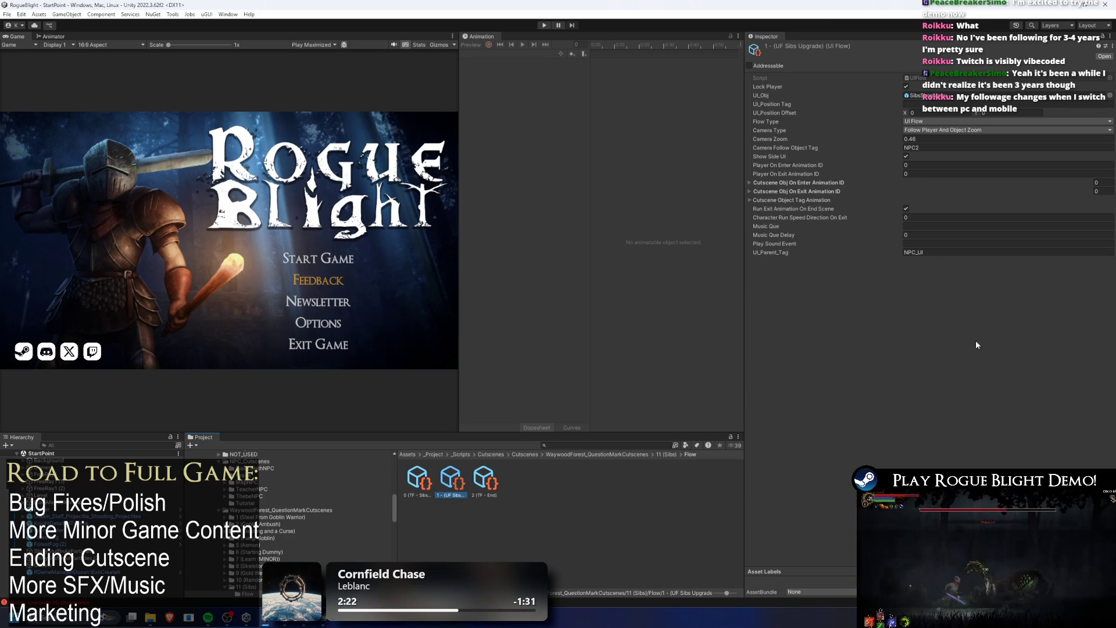
left_click(914, 218)
type("1")
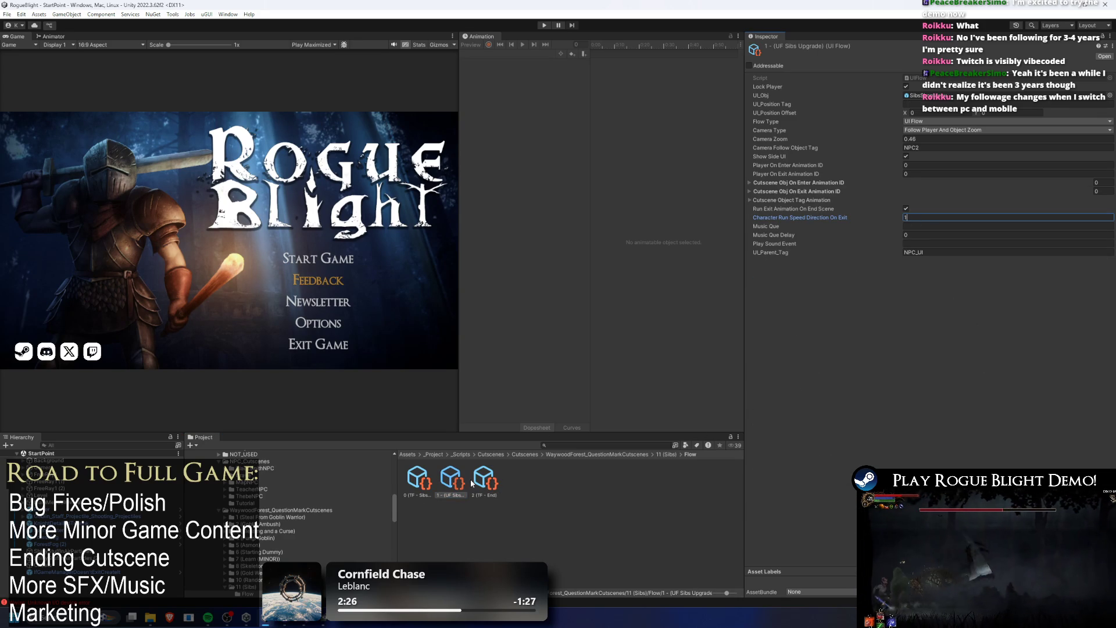
left_click(484, 480)
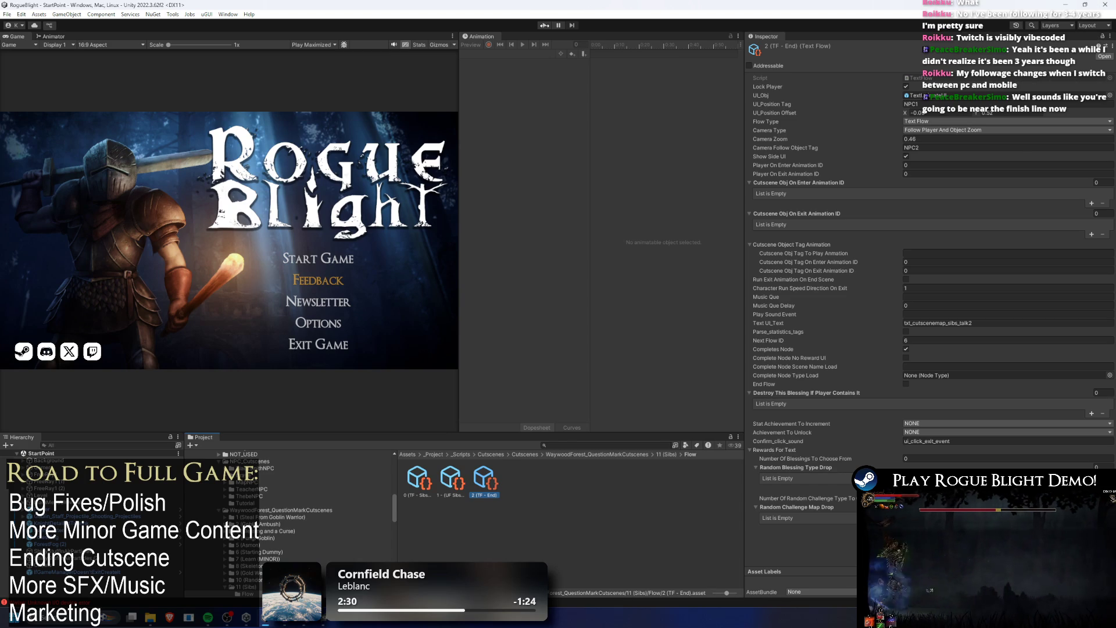
key("ctrl+s")
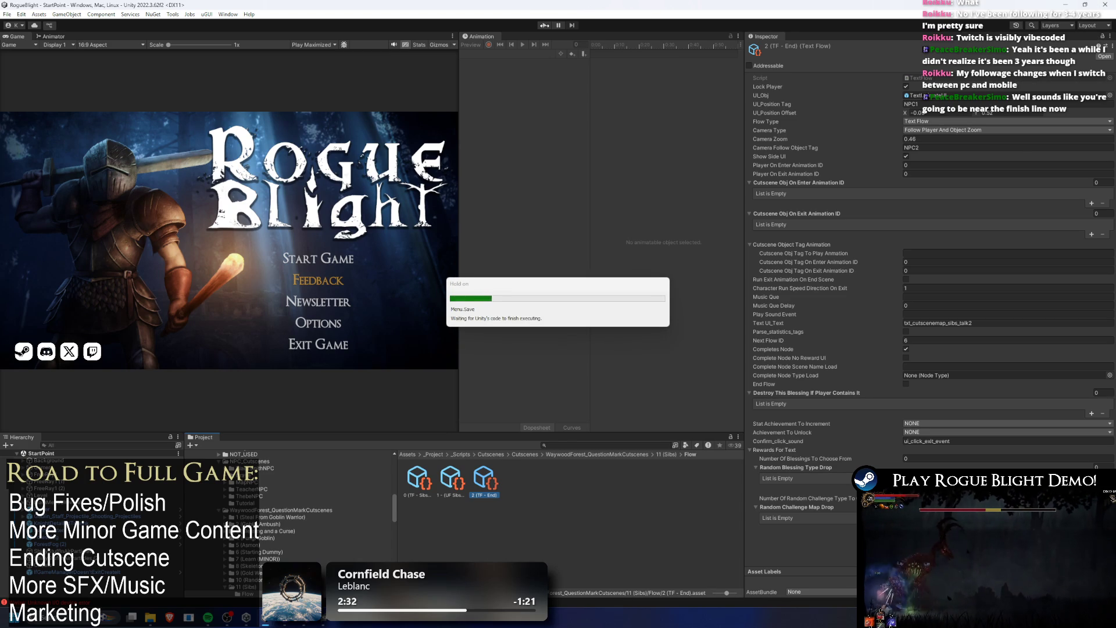
left_click(544, 25)
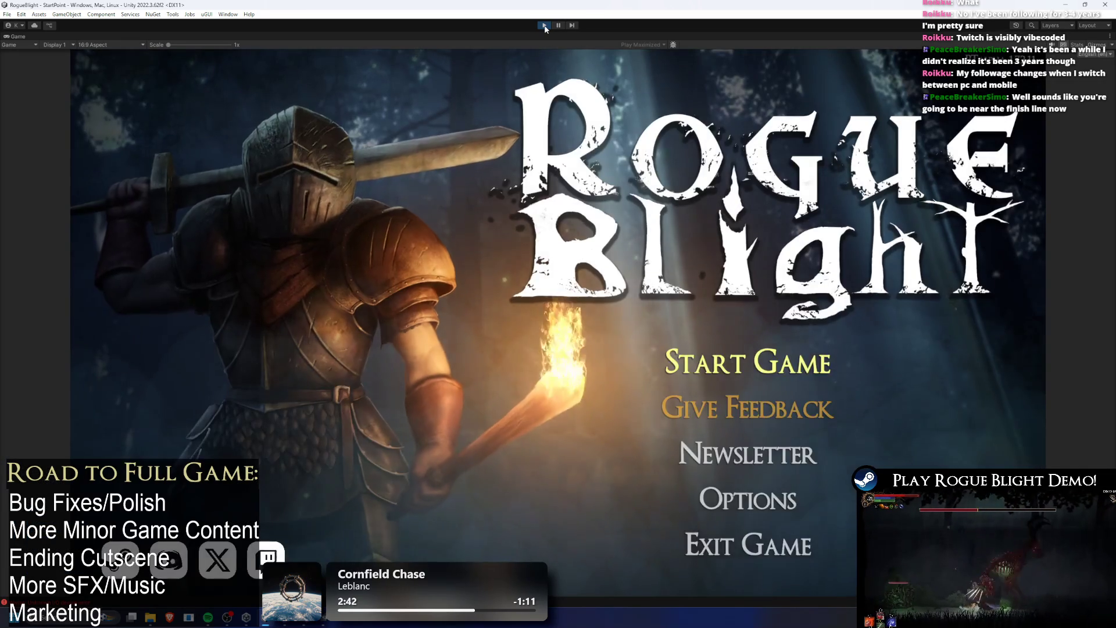
- Load the save slot, go through the Sibs dialogue choosing the Wooden Sword upgrade, then stop play mode
left_click(748, 362)
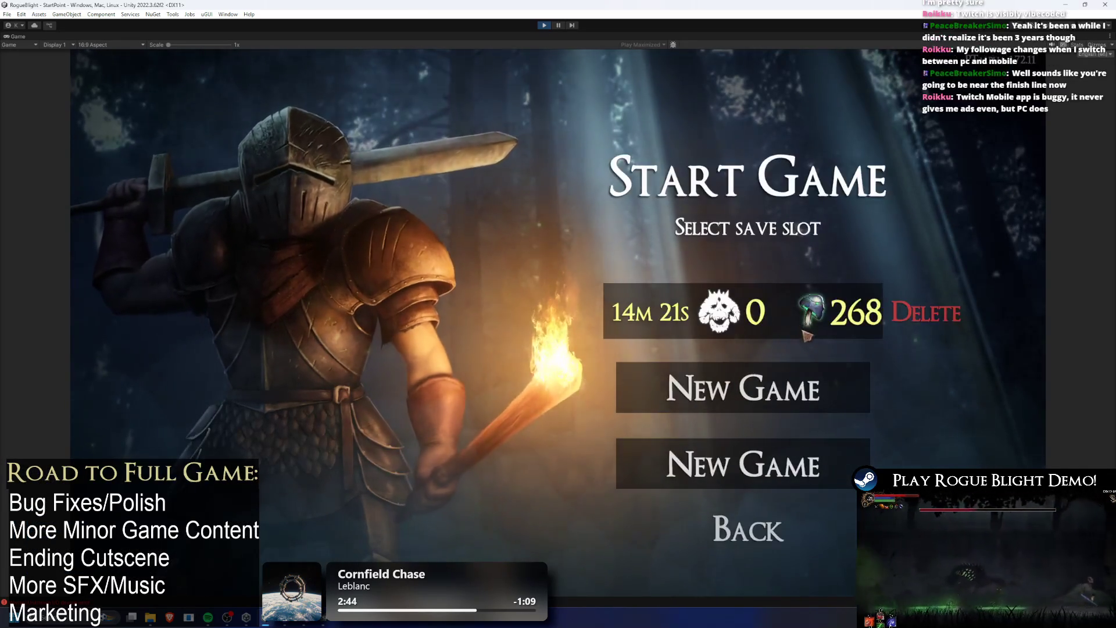
left_click(737, 323)
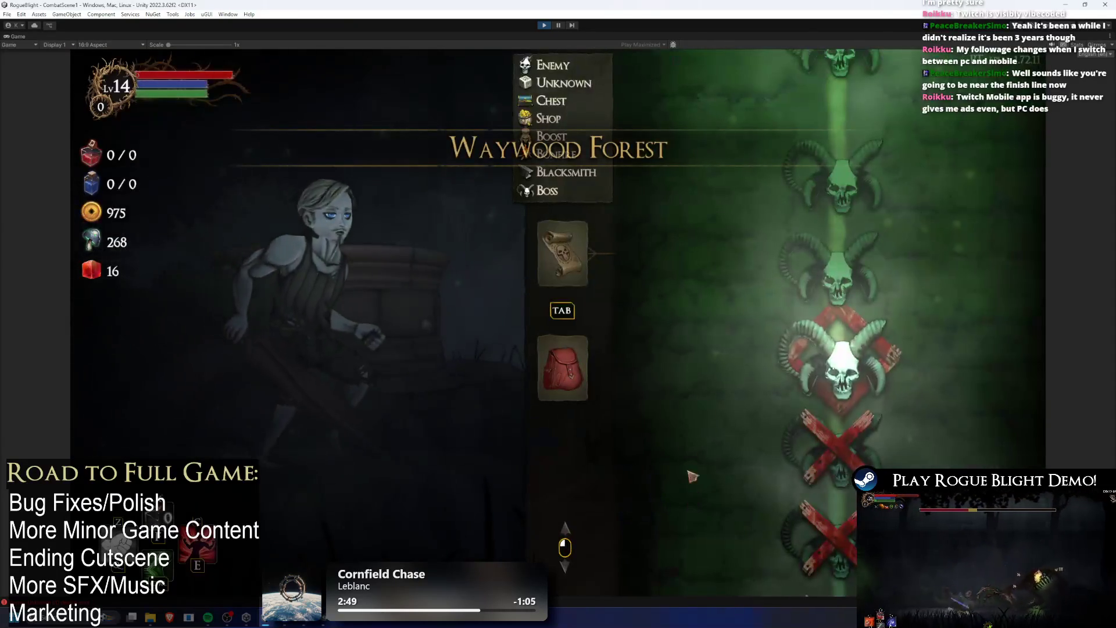
left_click(852, 319)
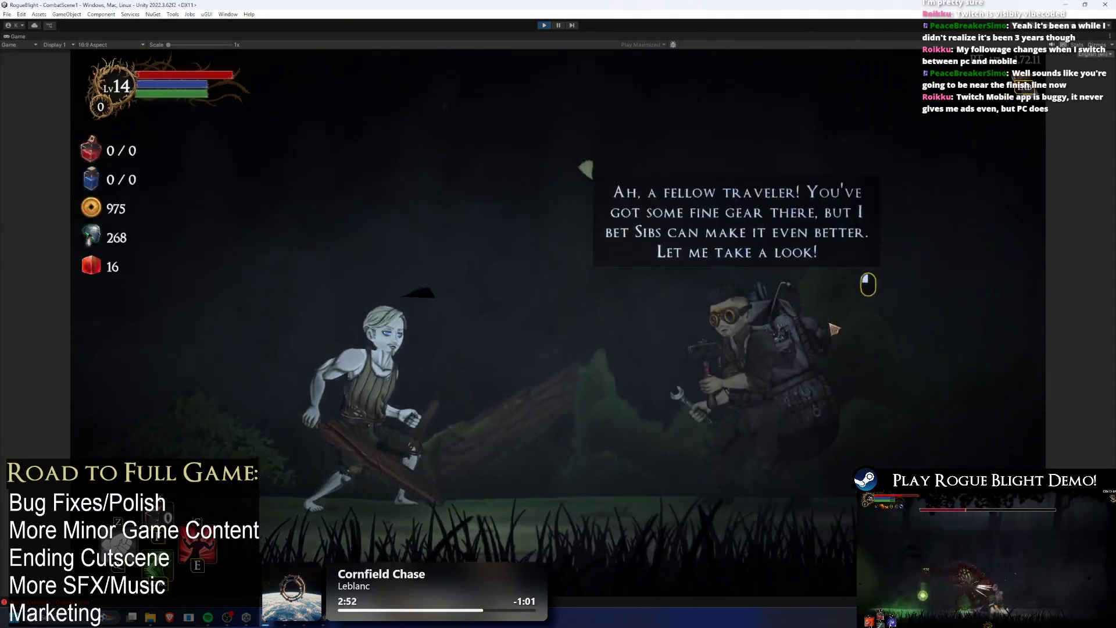
left_click(834, 329)
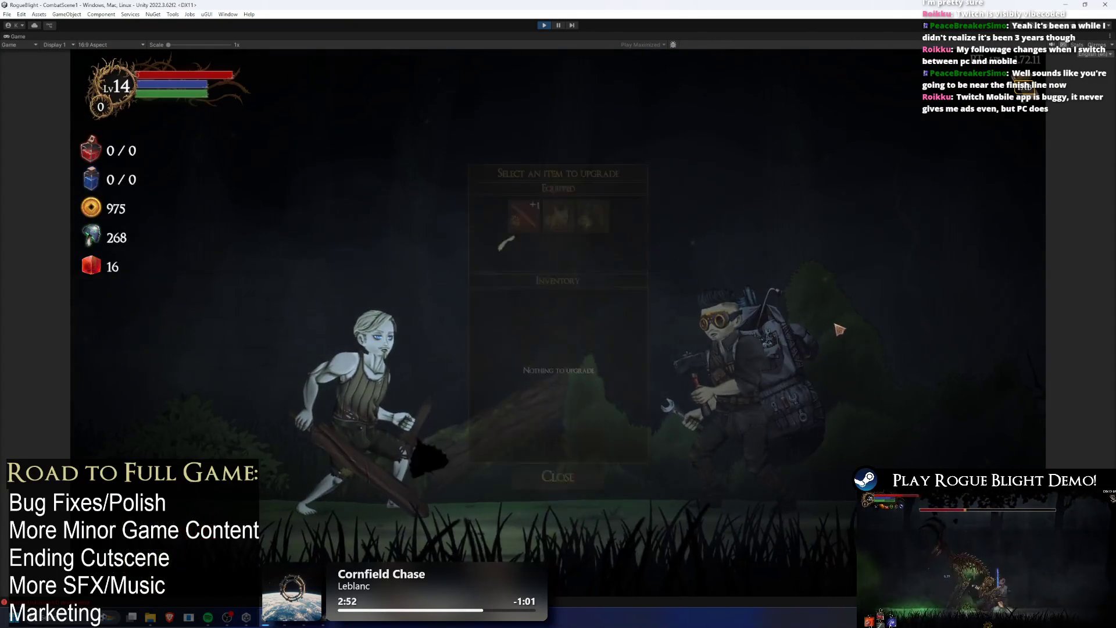
left_click(485, 179)
left_click(773, 245)
left_click(773, 245)
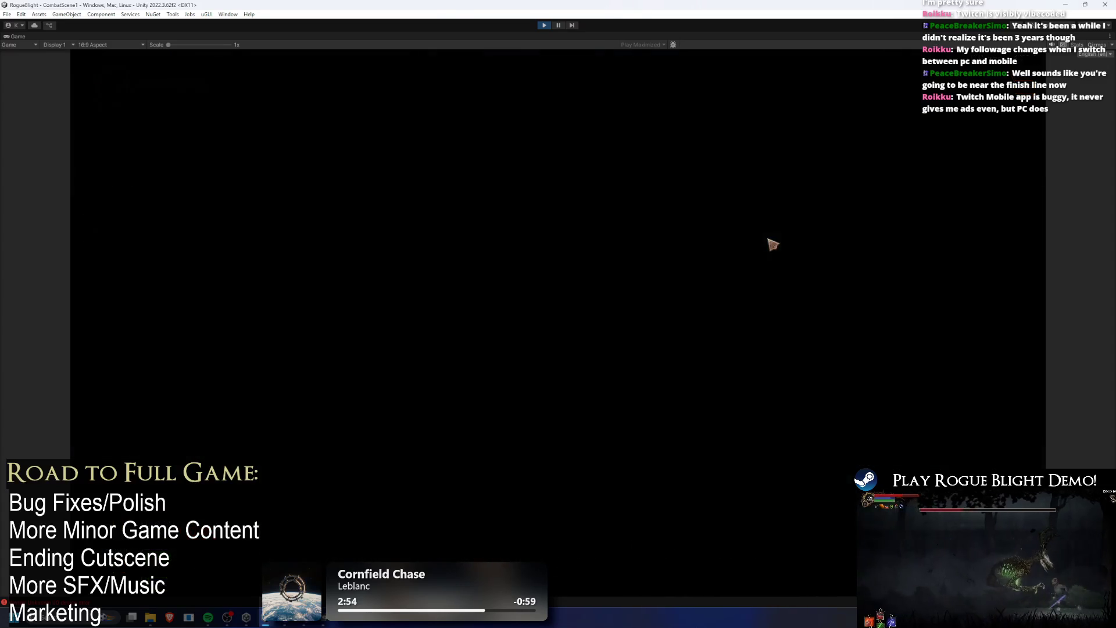
left_click(543, 25)
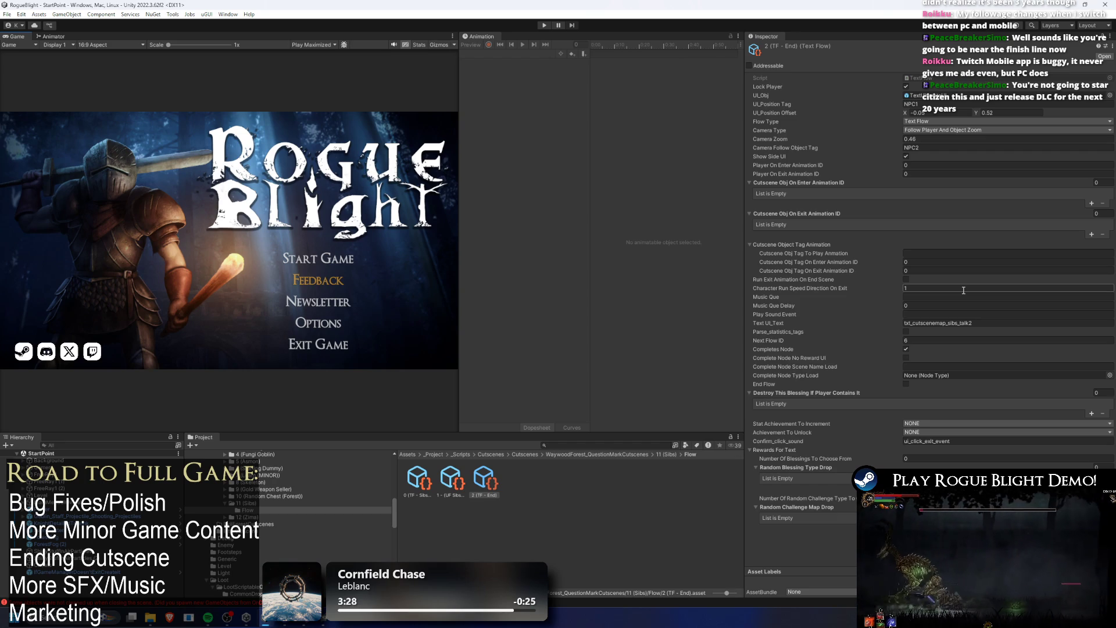
- Confirm run direction 1 and uncheck Run Exit Animation On End Scene on 0 (TF - Sibs Intro 1)
key("Return")
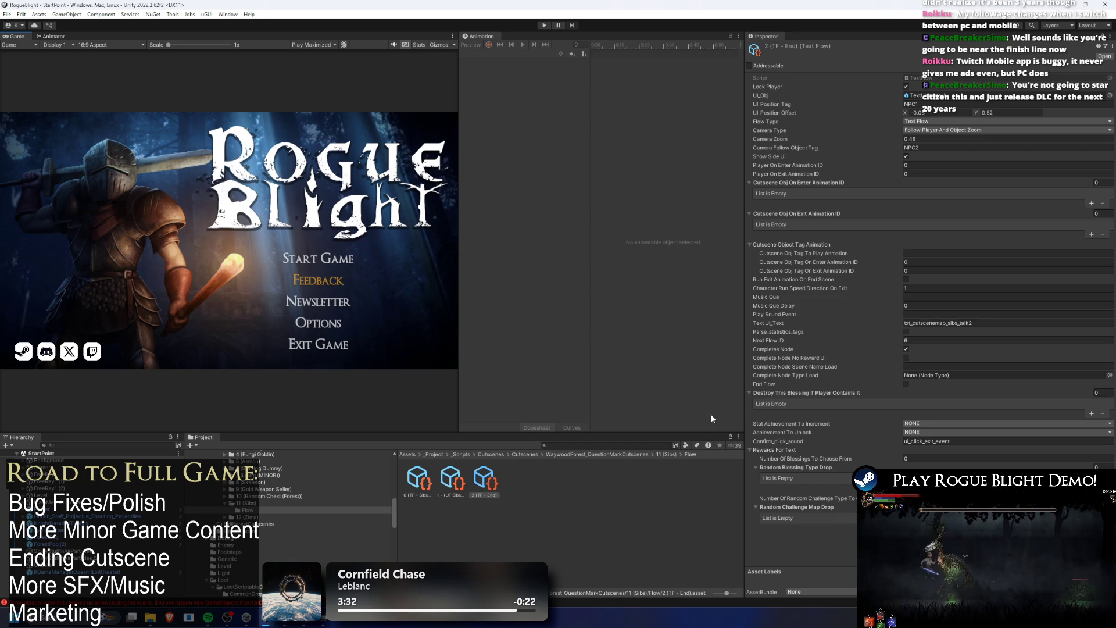
left_click(452, 479)
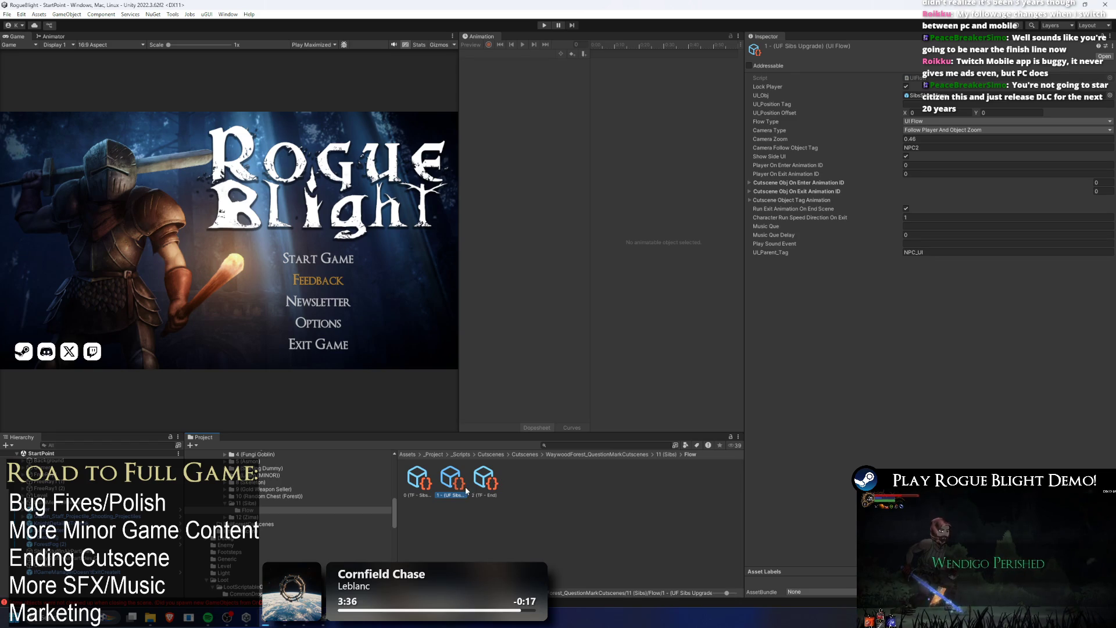
left_click(428, 487)
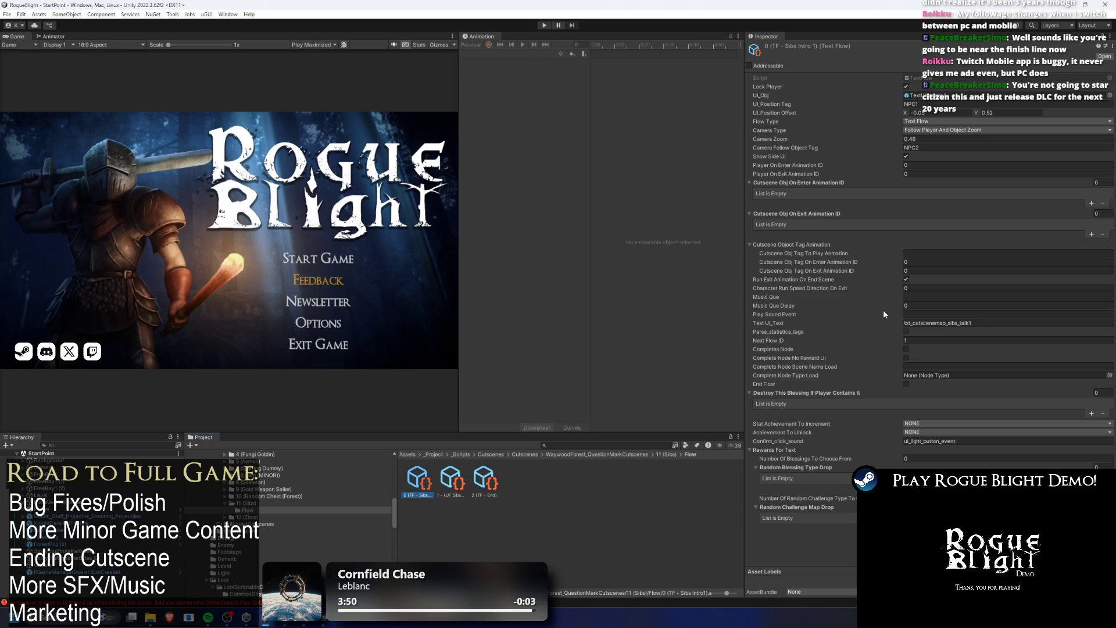
left_click(905, 279)
- Review the Sibs Upgrade and End flow settings, then start the game again
left_click(452, 479)
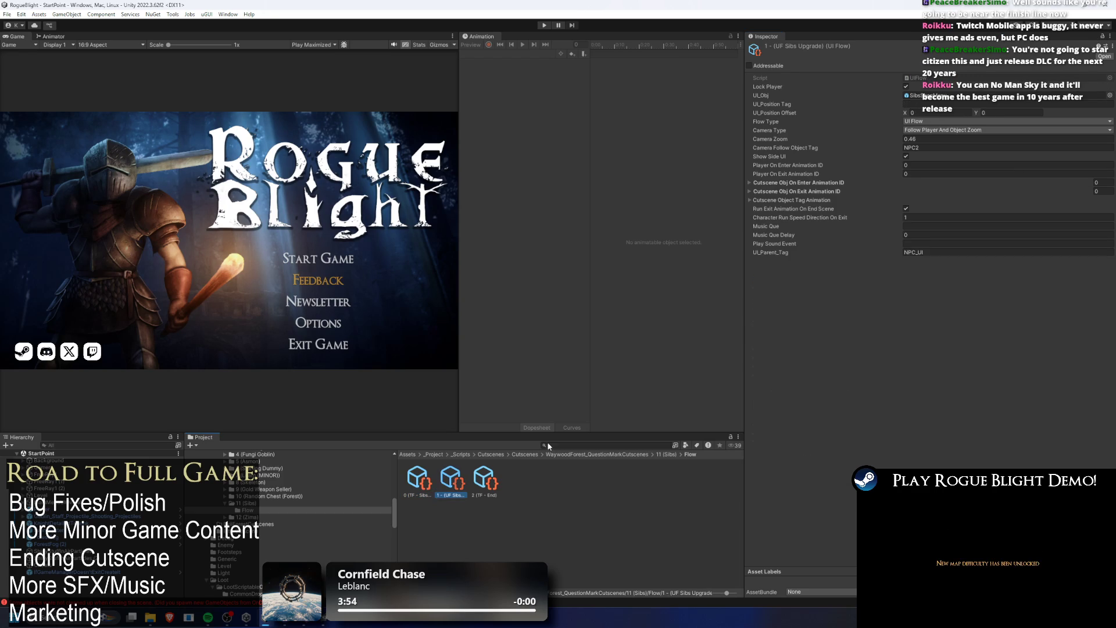
left_click(485, 479)
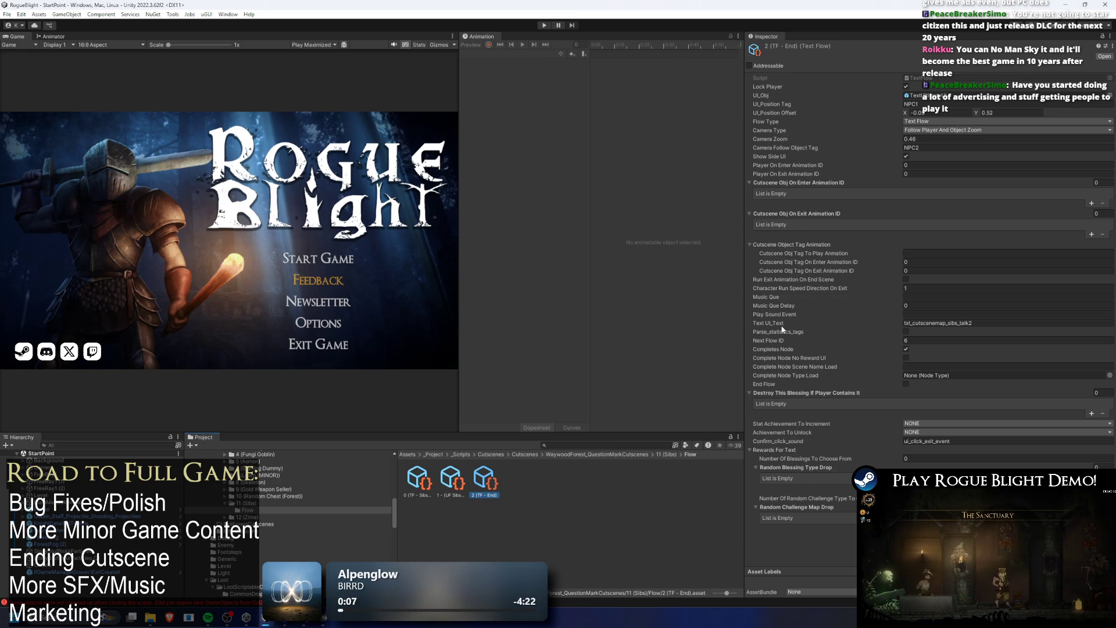
left_click(462, 471)
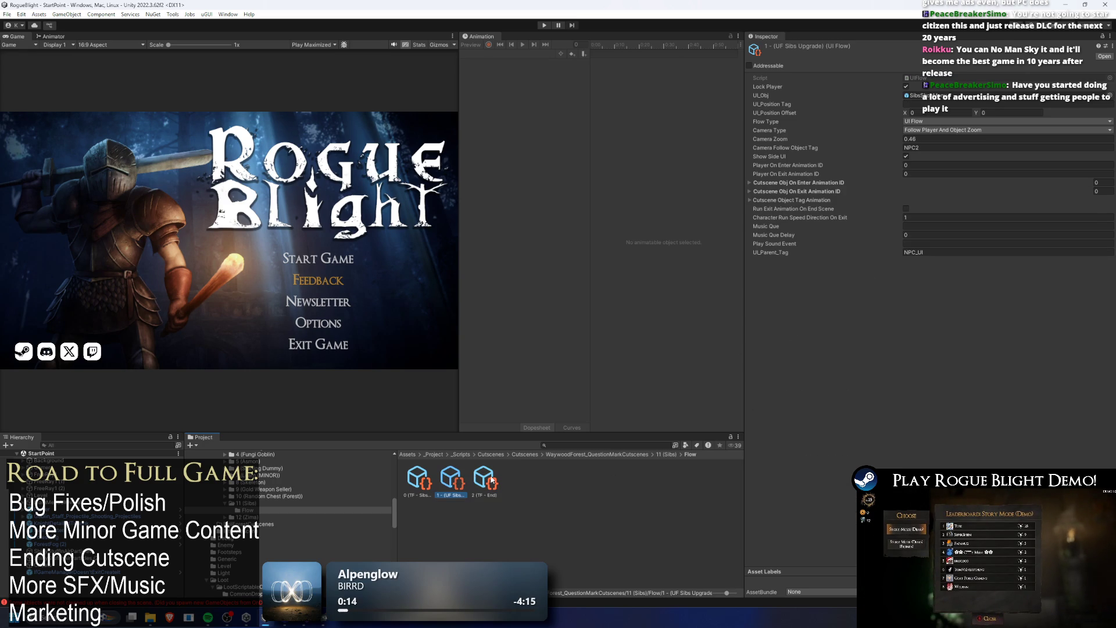
left_click(485, 479)
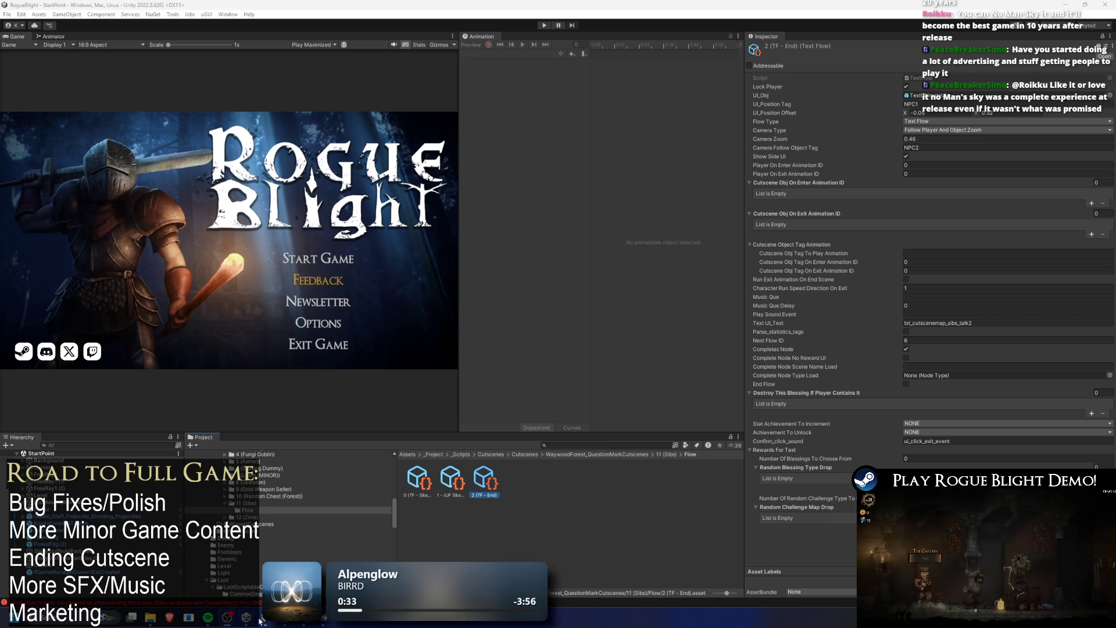
mouse_move(265, 617)
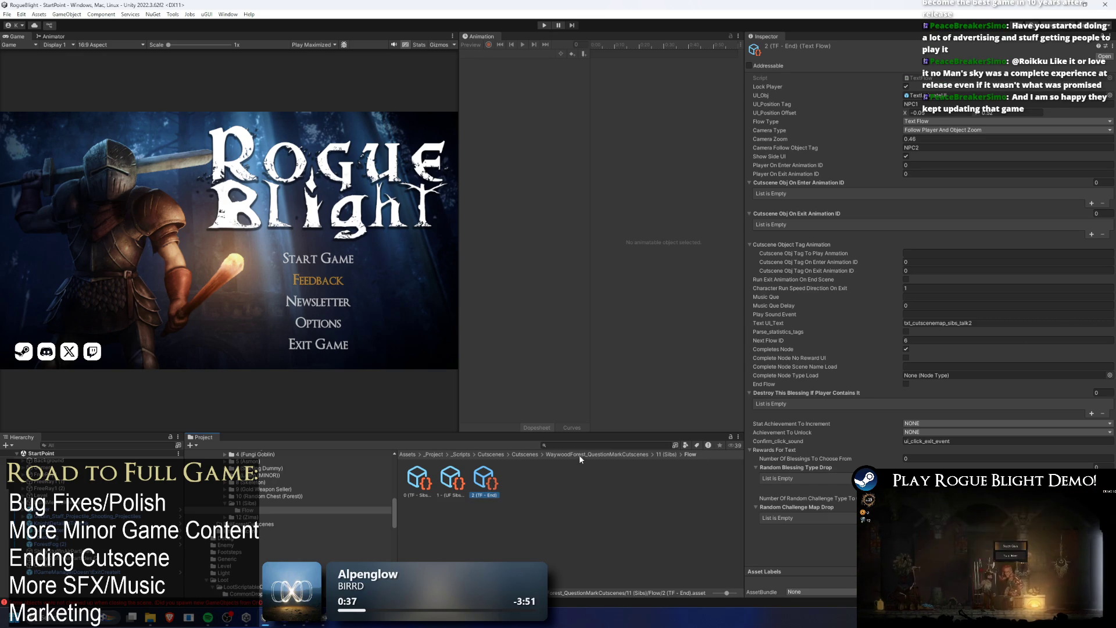
right_click(493, 487)
key("Escape")
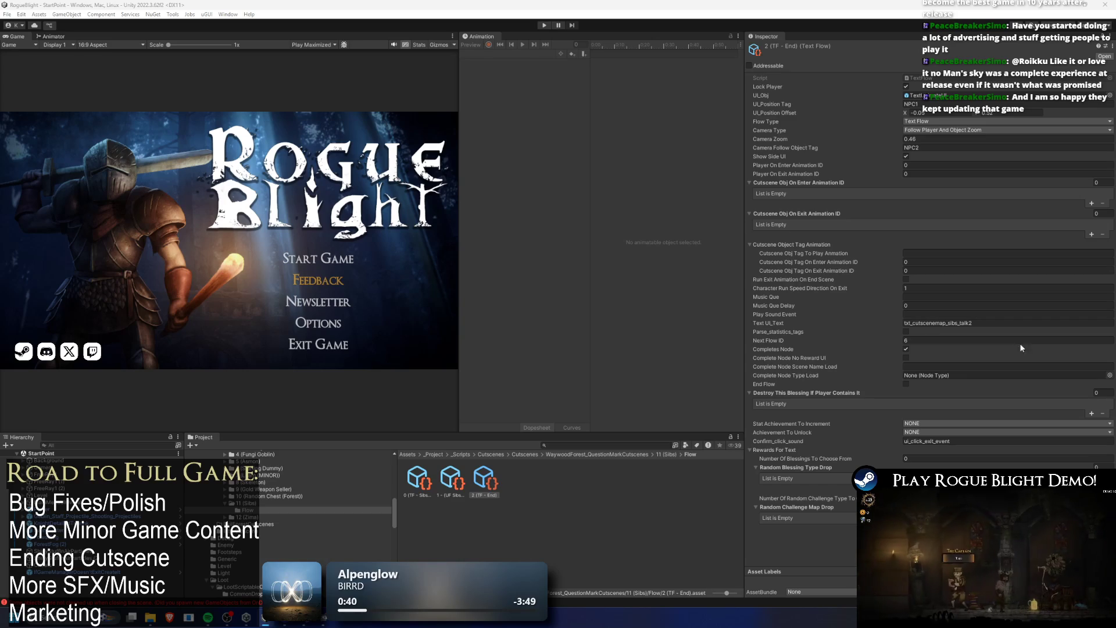
left_click(543, 25)
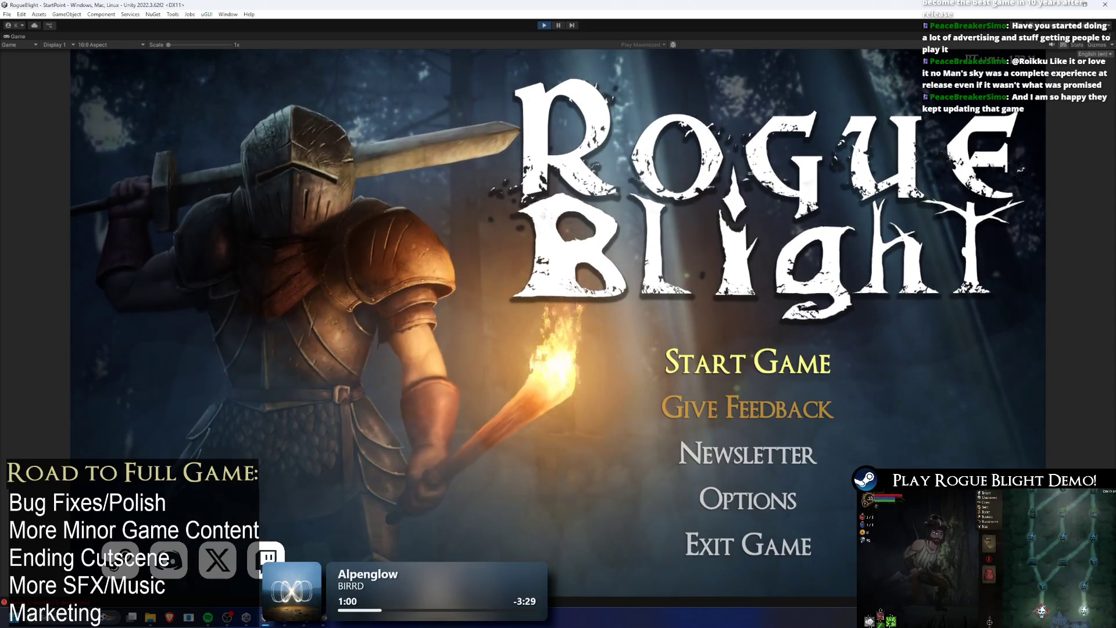
- Load the save slot and inspect the equipped Wooden Sword in the equipment panel
left_click(775, 363)
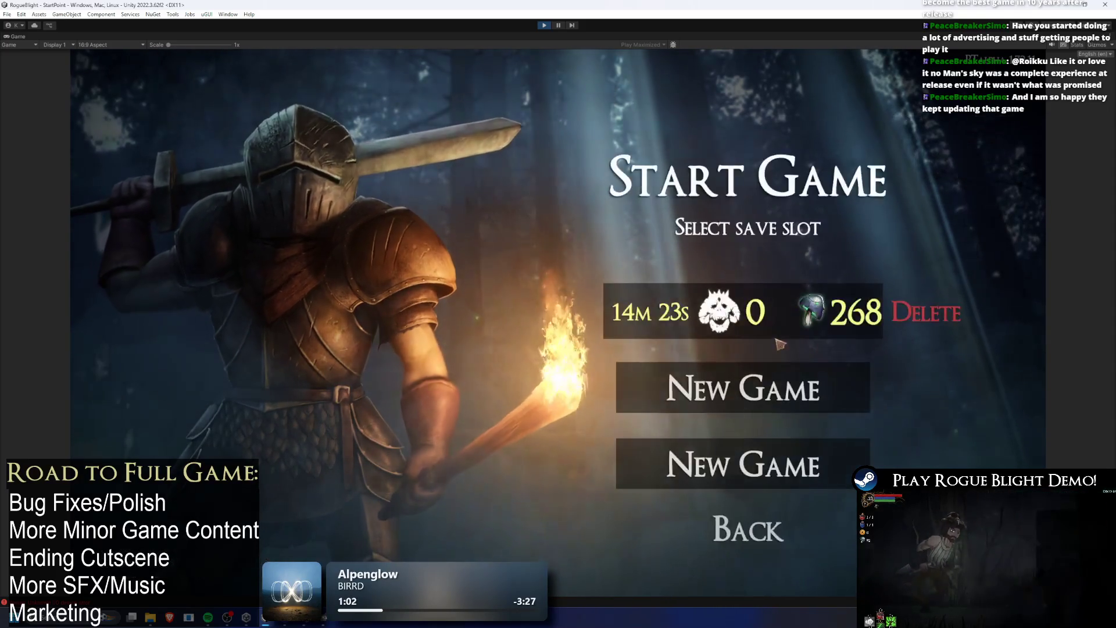
left_click(787, 329)
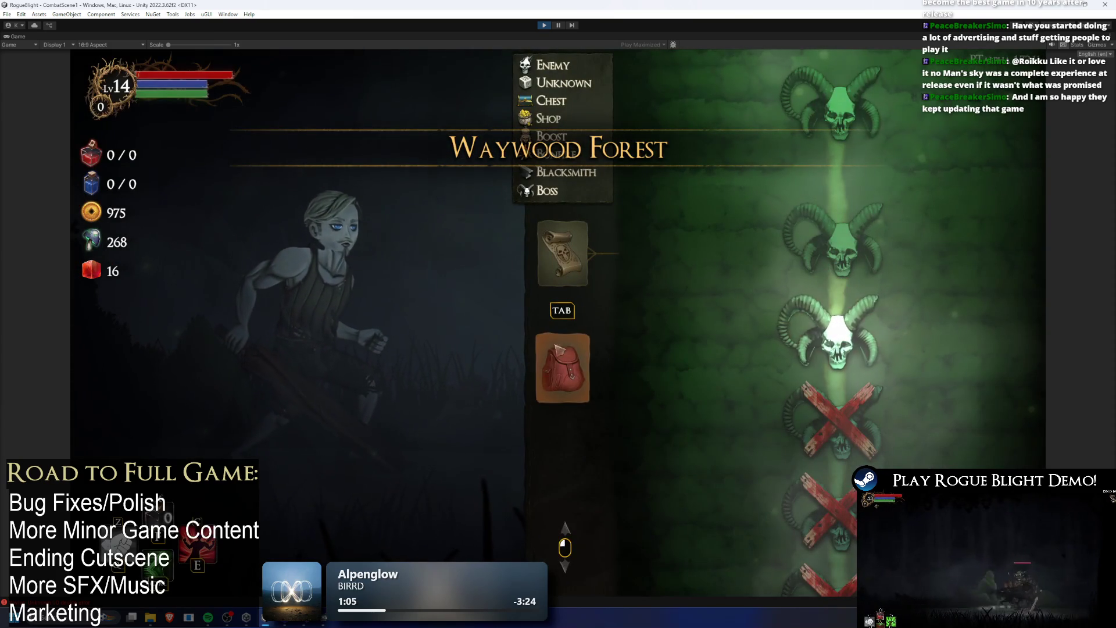
key("Tab")
left_click(639, 272)
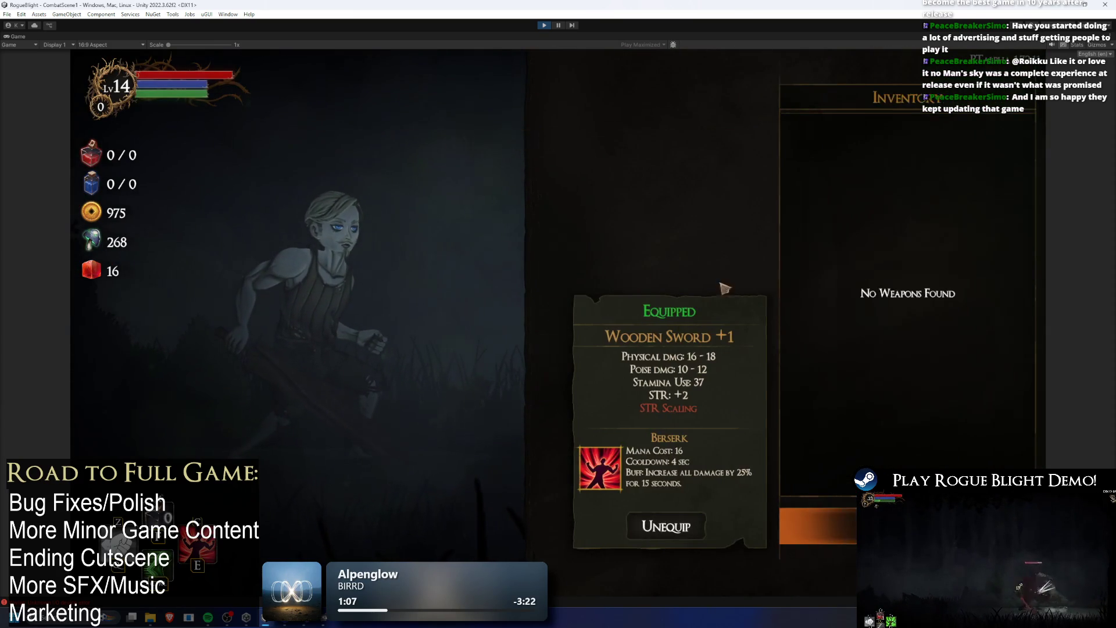
key("Escape")
key("Tab")
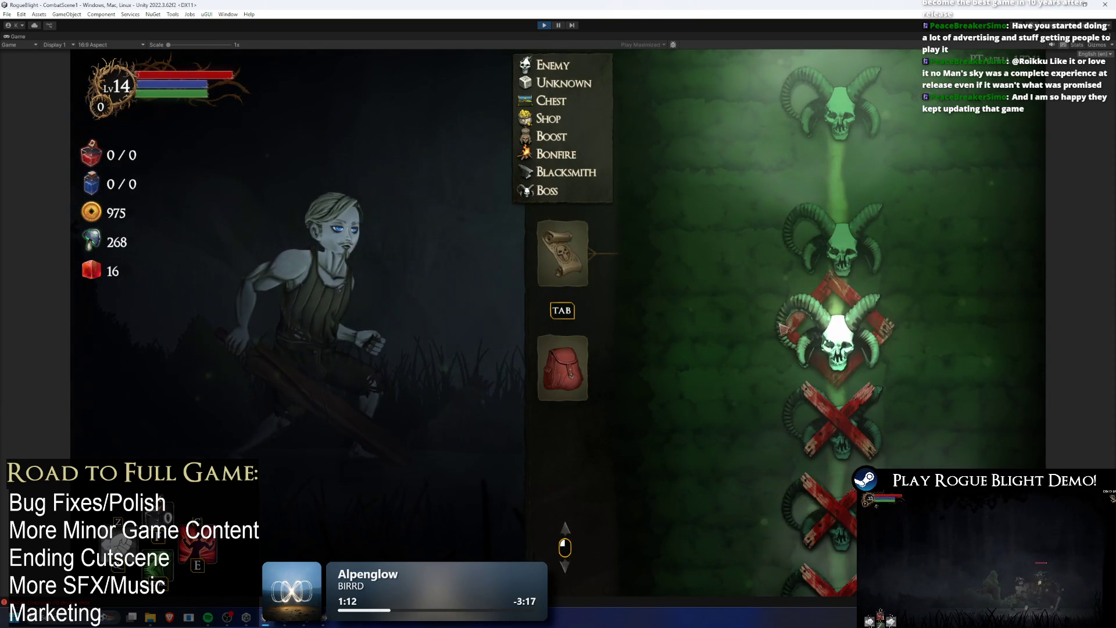
- Travel to the next map node, close the upgrade panel, stop play mode and select 2 (TF - End)
left_click(834, 334)
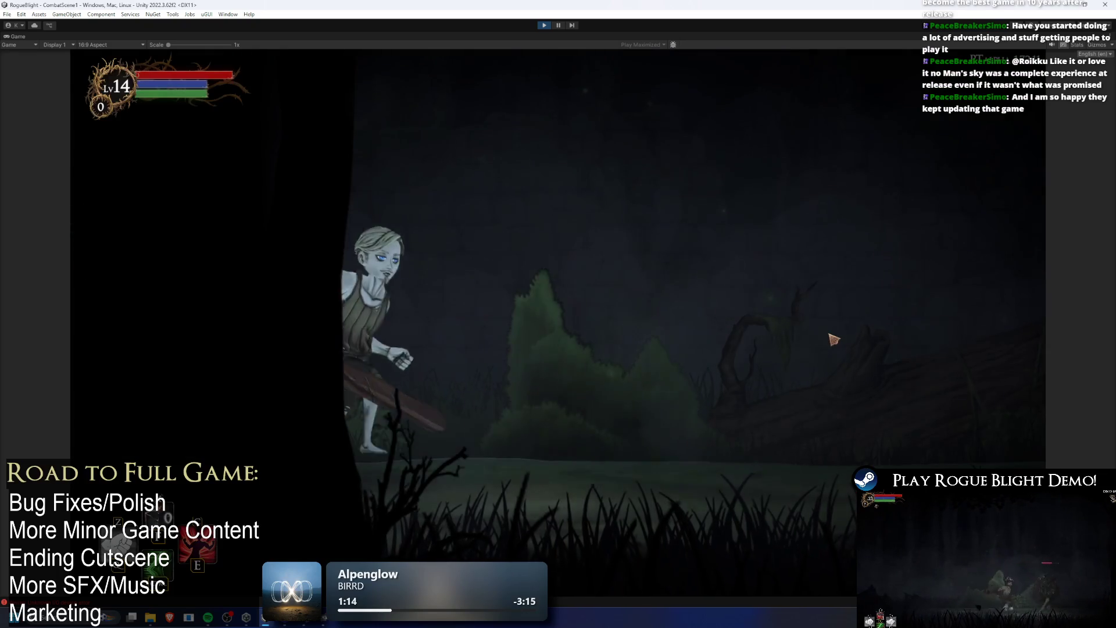
key("Escape")
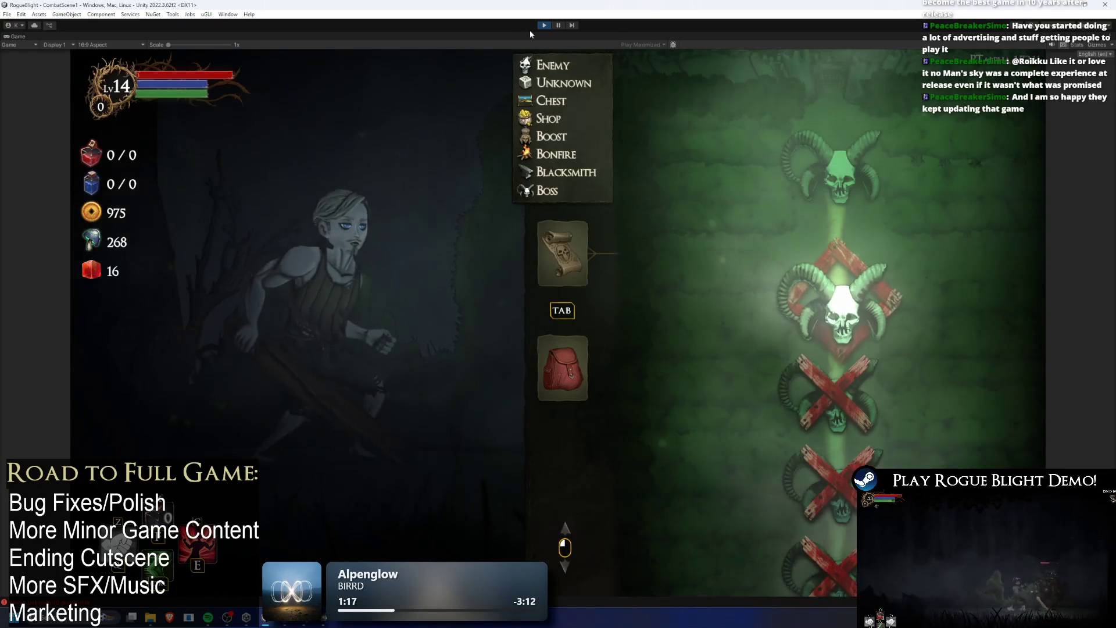
key("ctrl+p")
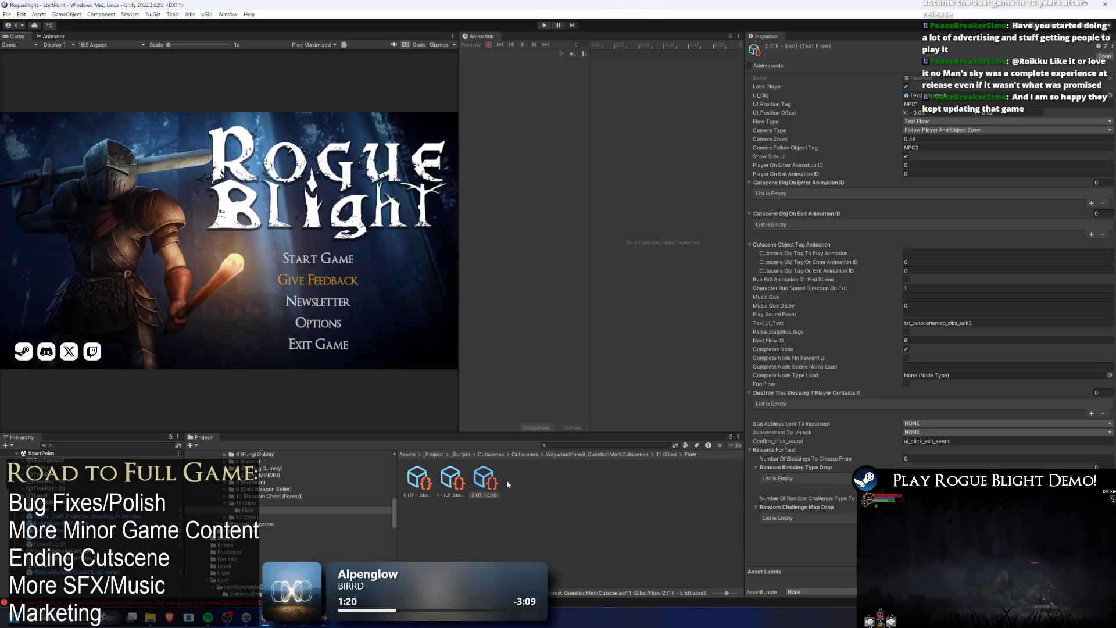
left_click(490, 487)
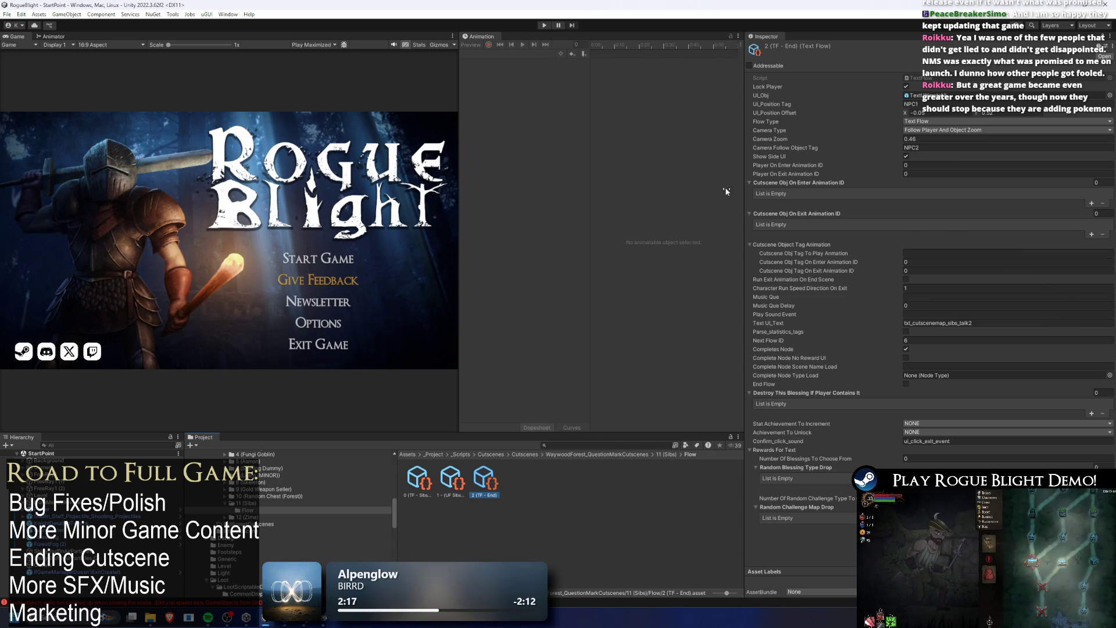
left_click(484, 481)
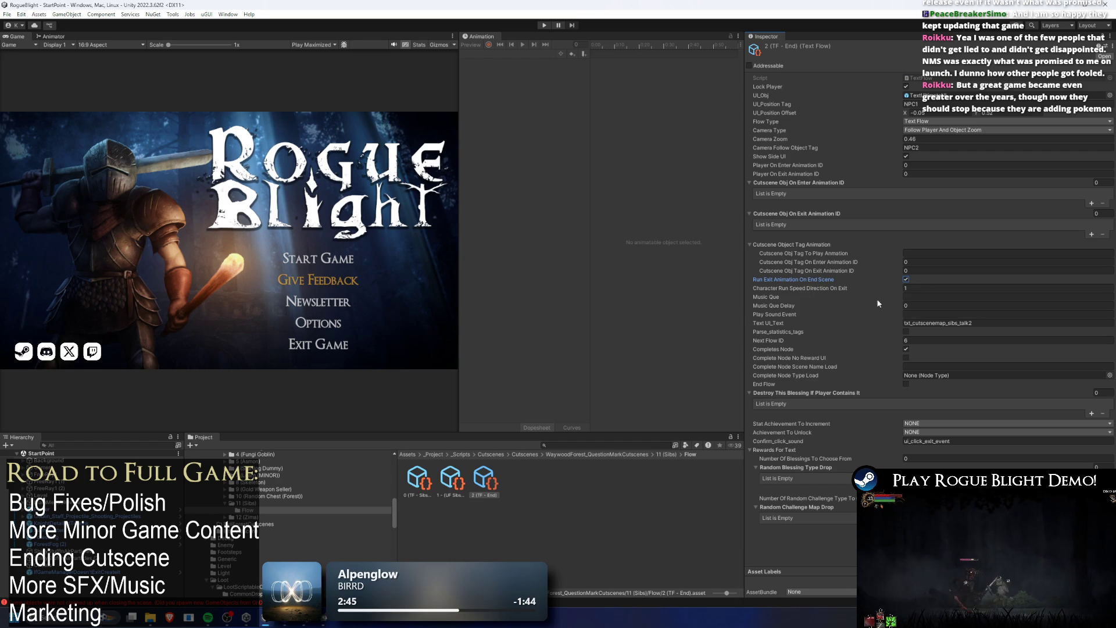
- Browse to Common_QuestionMarkCutscenes > 0 (Blacksmith) > Flow, select 2 - (TF End), and start play mode
left_click(697, 512)
left_click(525, 455)
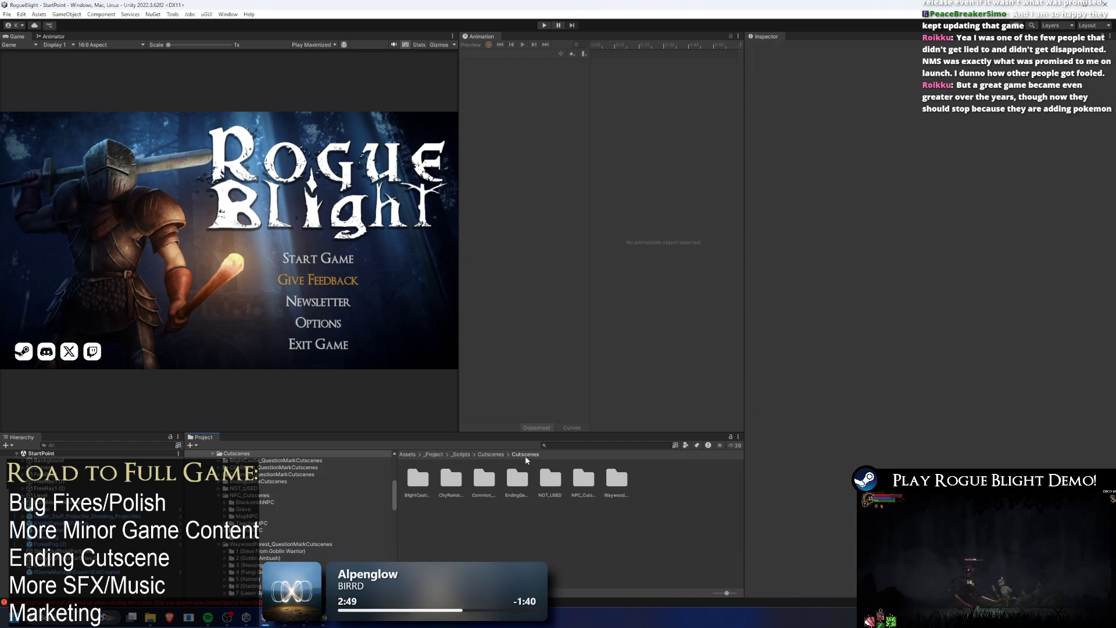
double_click(493, 485)
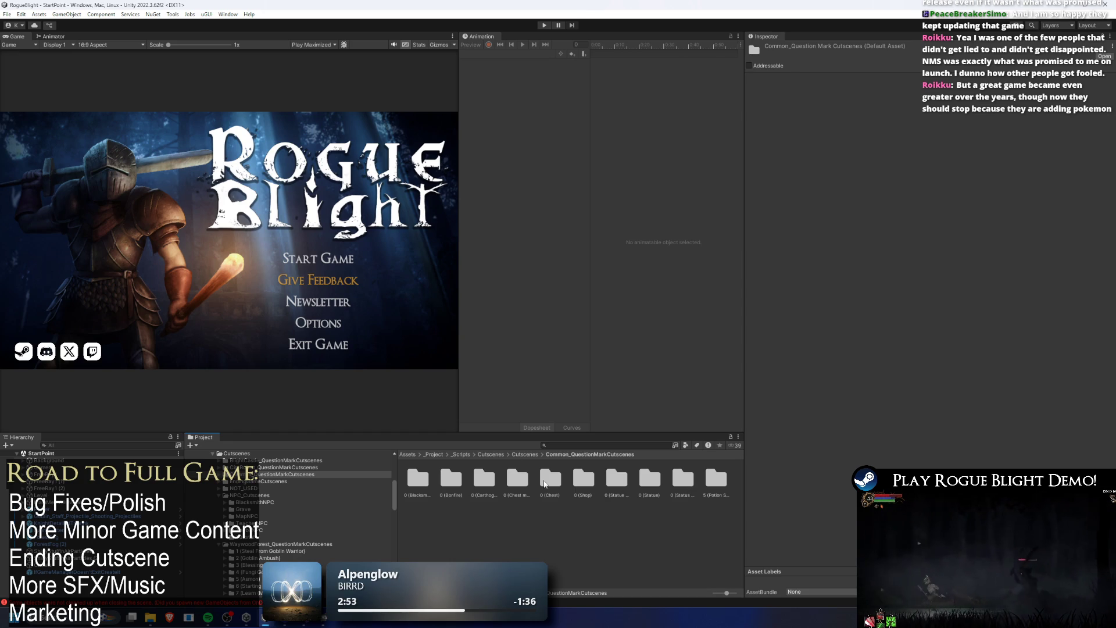
double_click(433, 479)
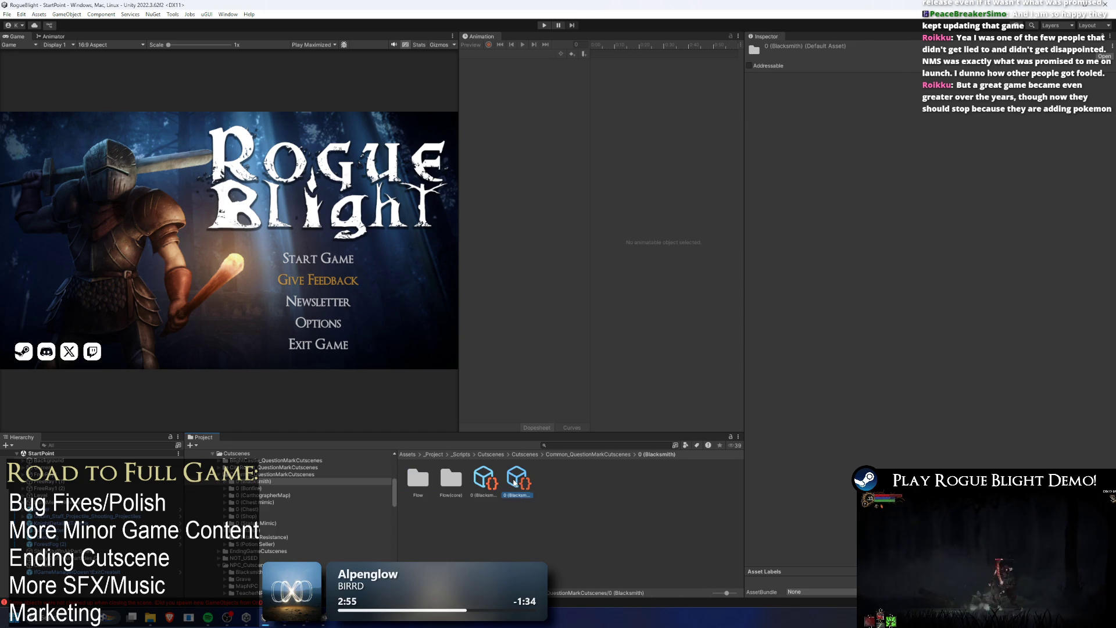
left_click(484, 479)
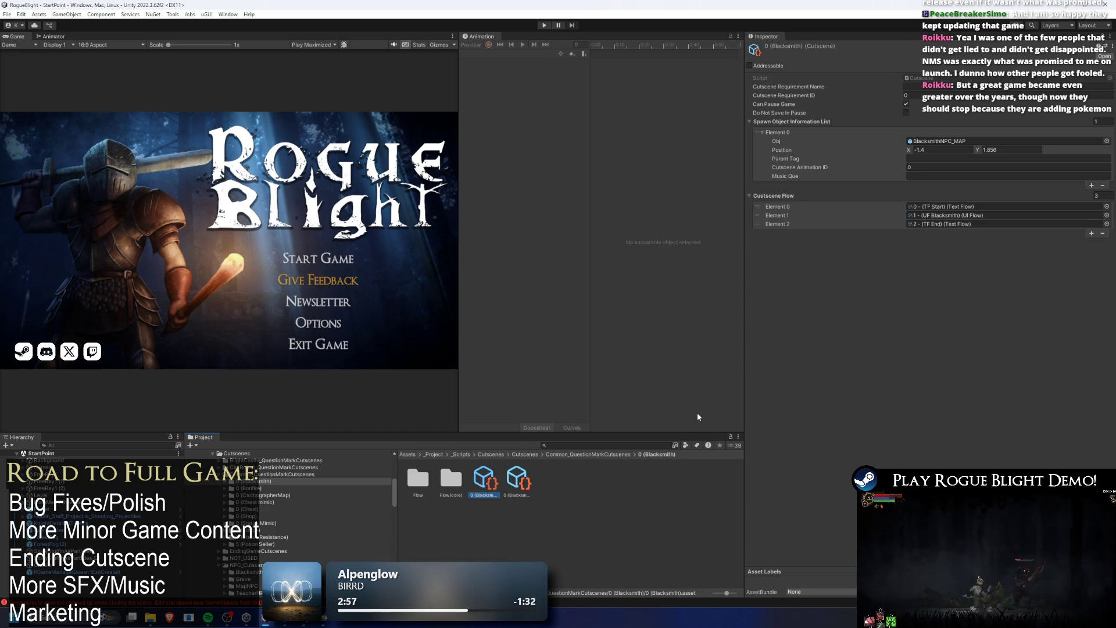
left_click(961, 224)
left_click(488, 480)
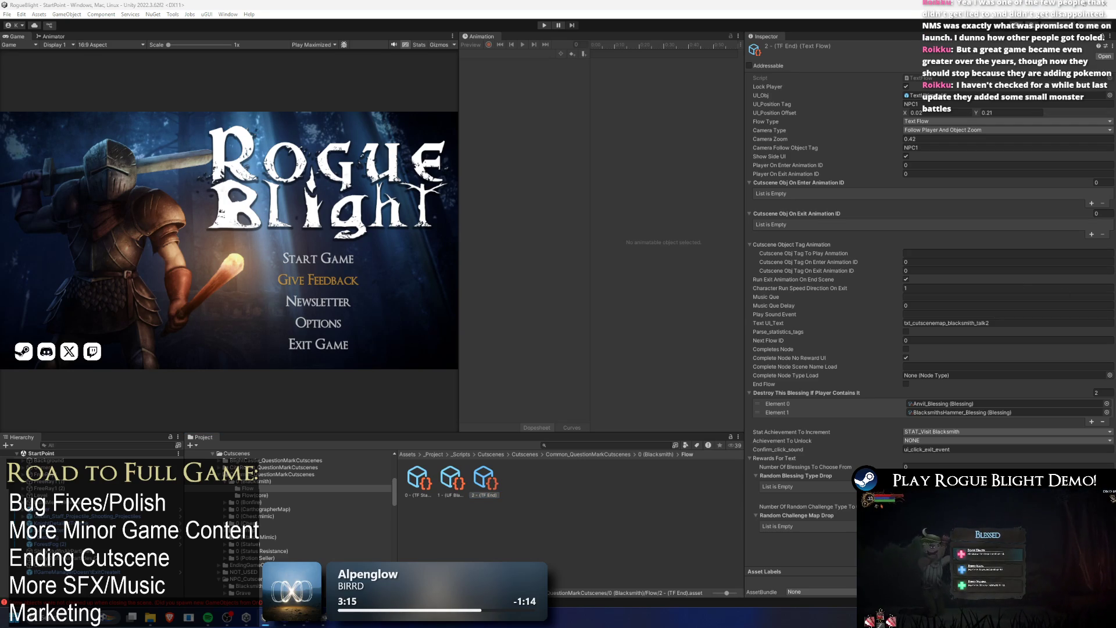
left_click(541, 26)
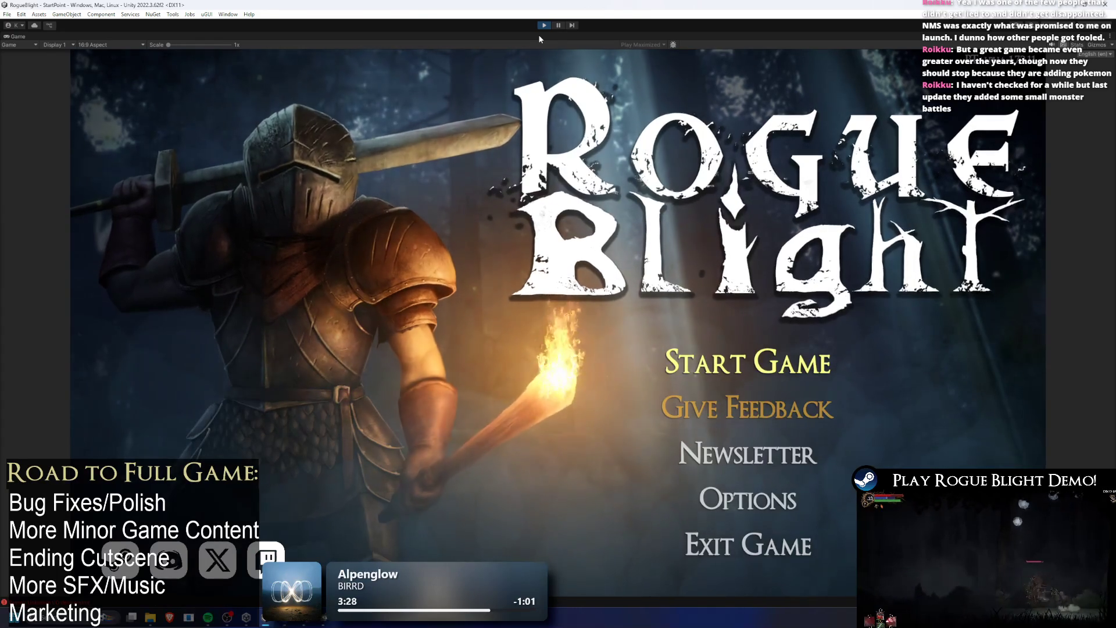
- Continue the save, enter the forest, close the Sibs upgrade offer, and abandon the run
left_click(747, 362)
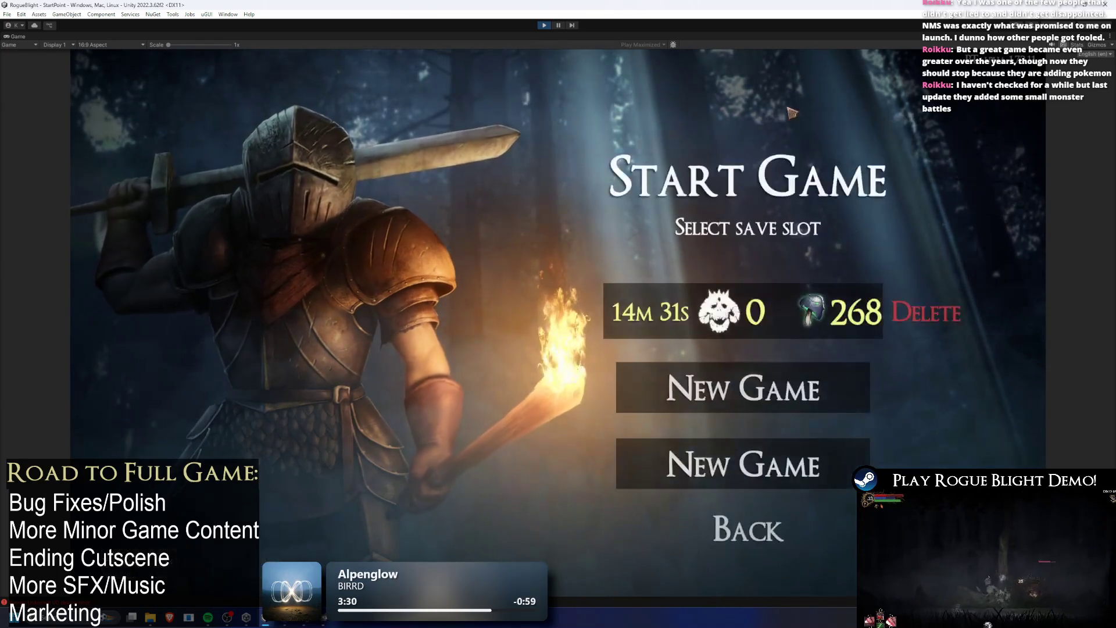
left_click(807, 317)
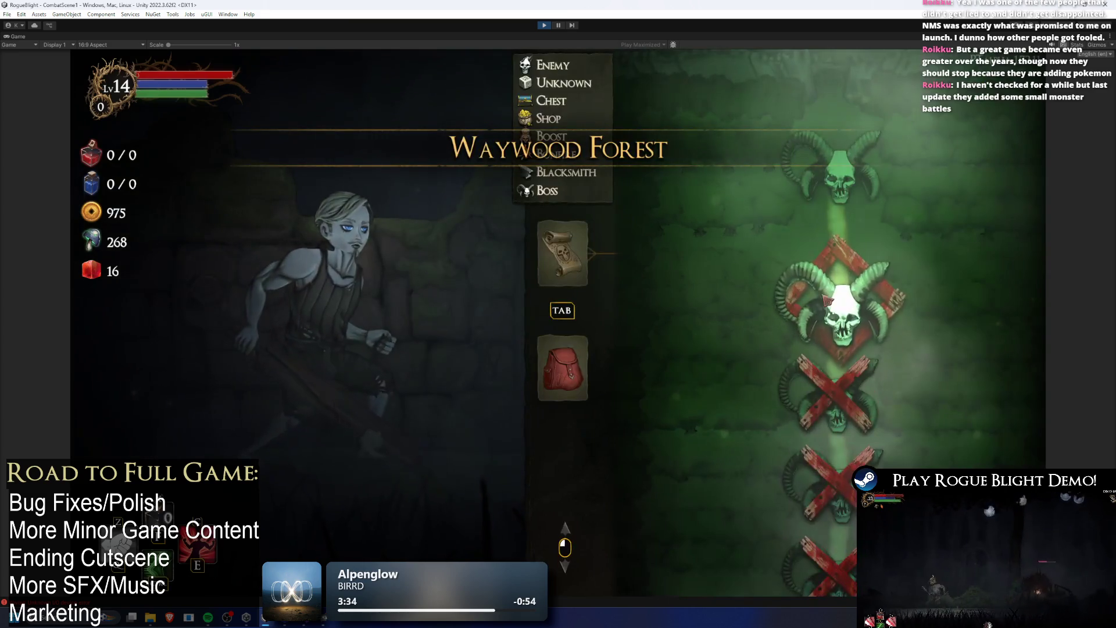
left_click(827, 301)
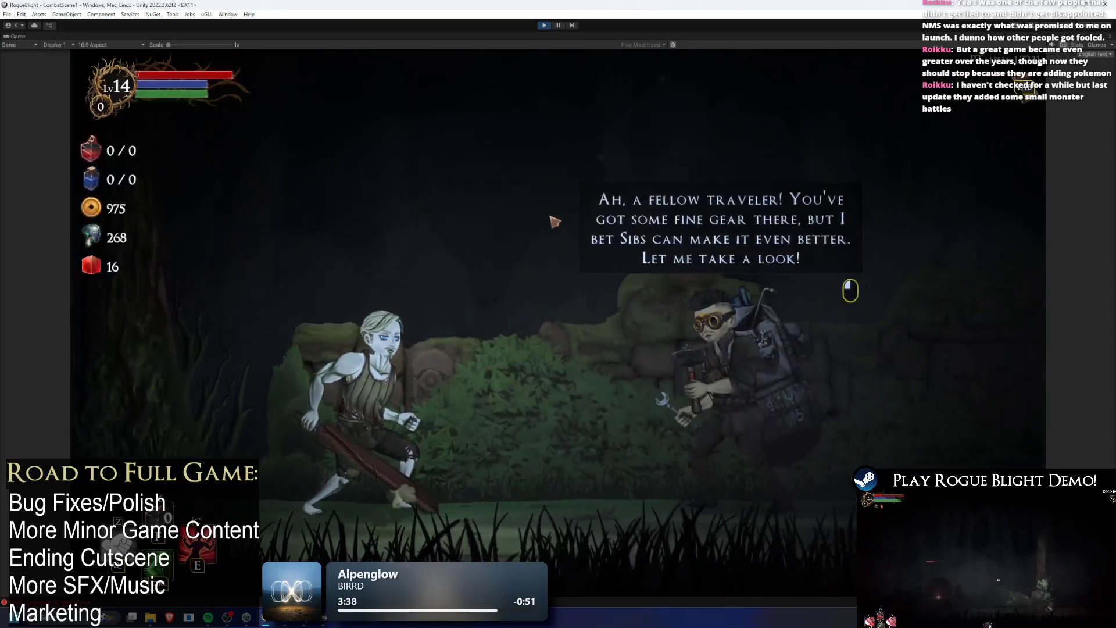
key("Escape")
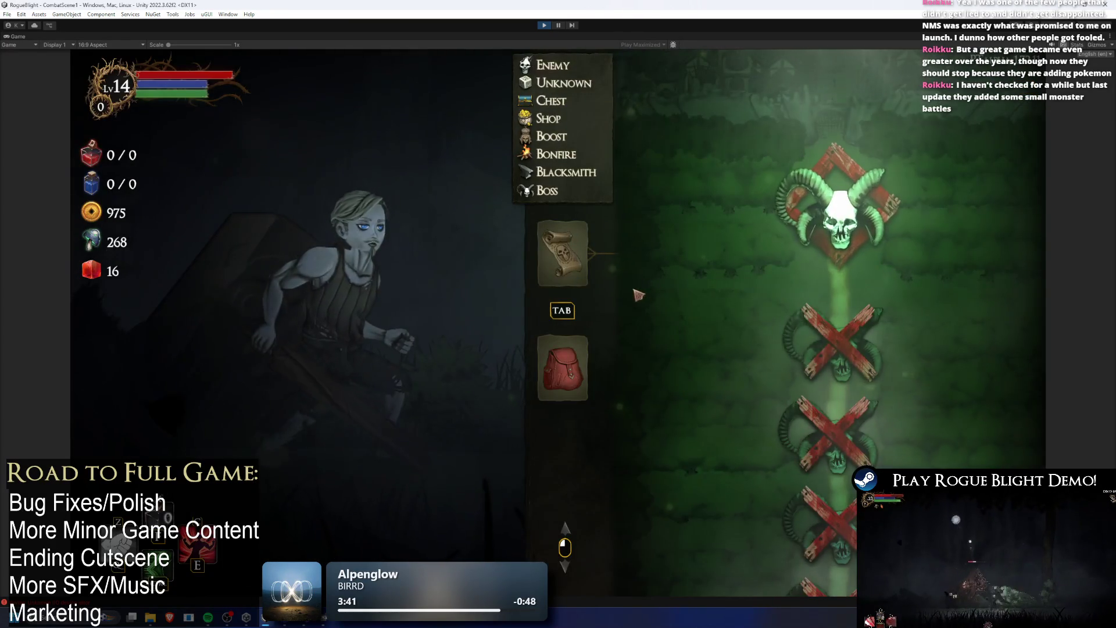
key("Escape")
left_click(611, 337)
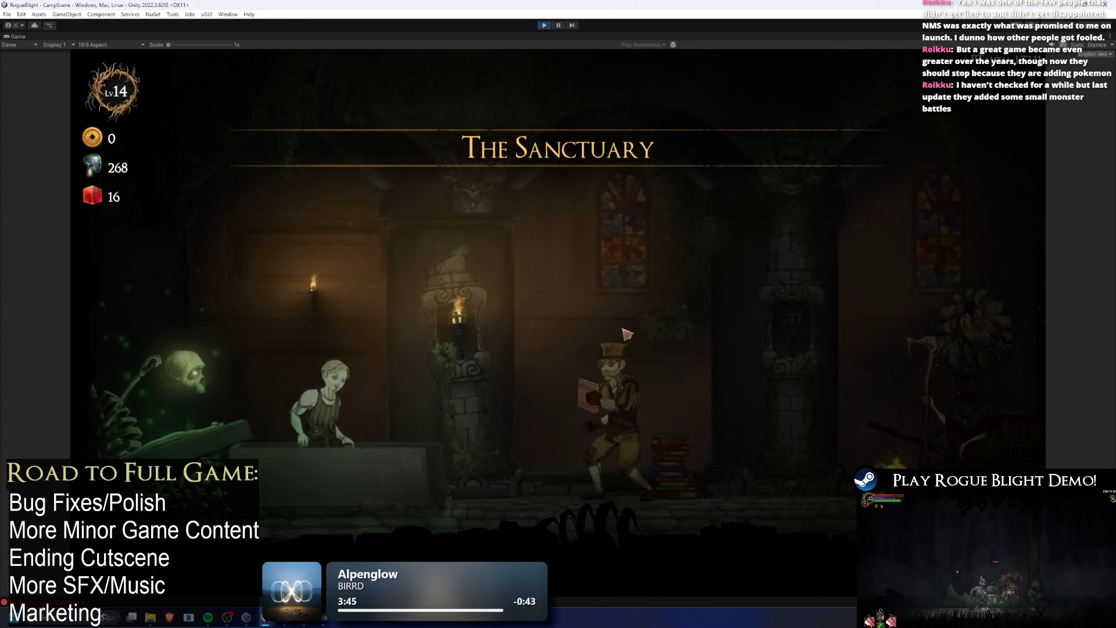
- Walk to the cart, start a new story-mode map, take the Wooden Sword upgrade, then stop play mode
key("d")
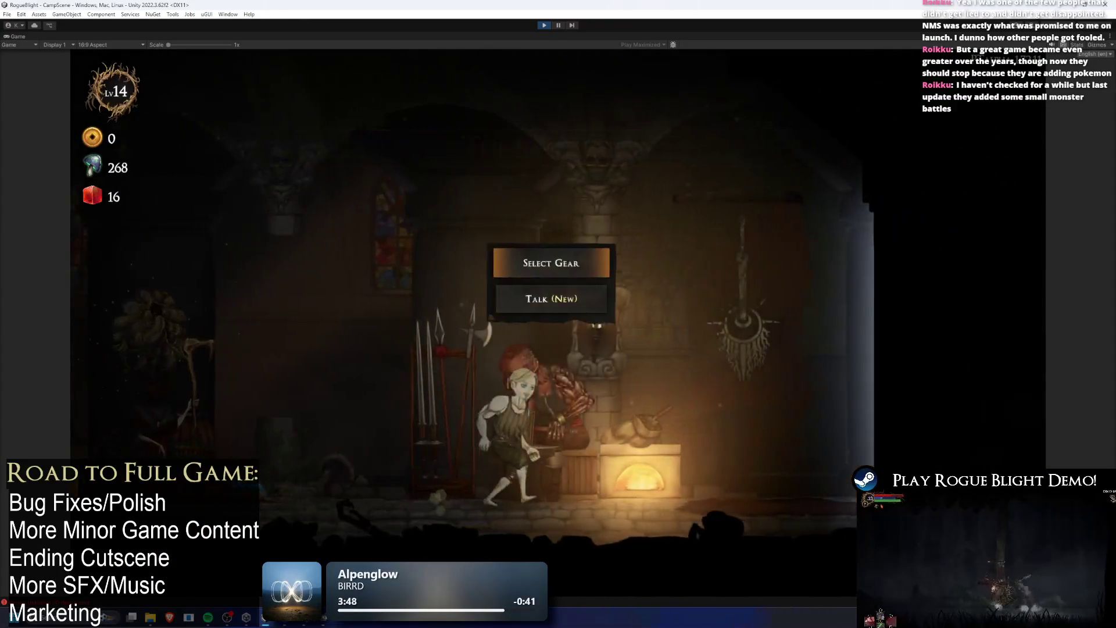
key("d")
key("d")
key("e")
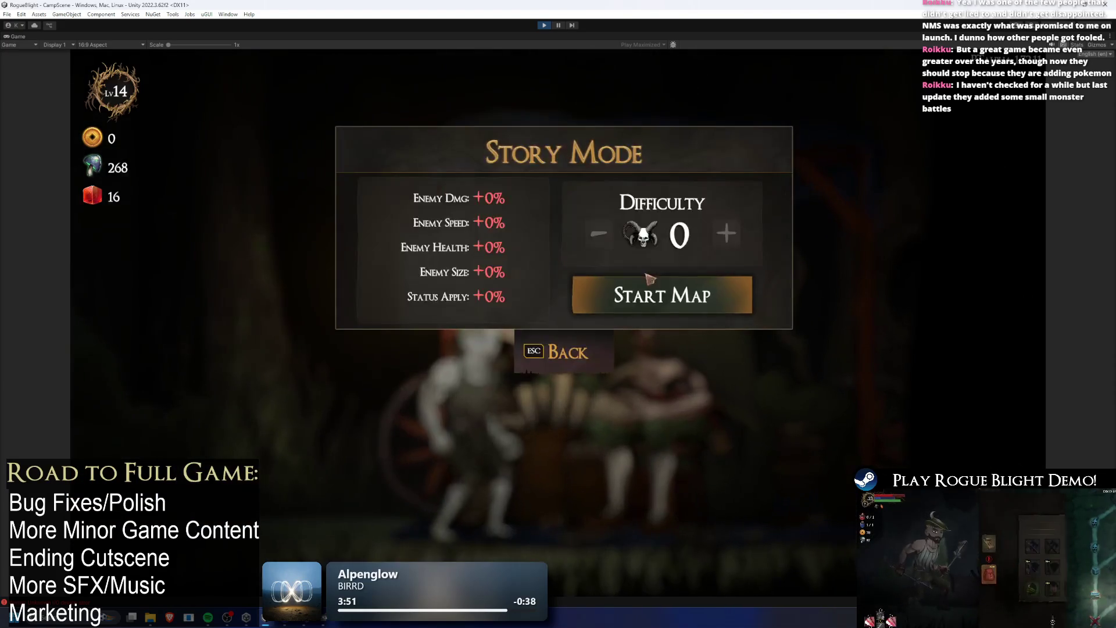
left_click(669, 289)
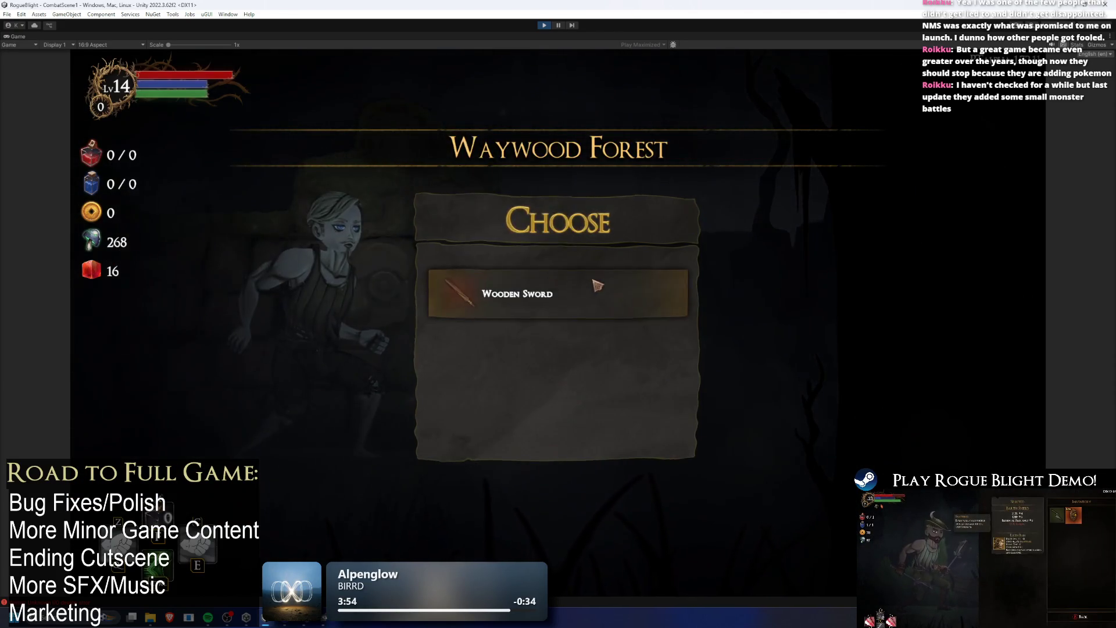
left_click(598, 285)
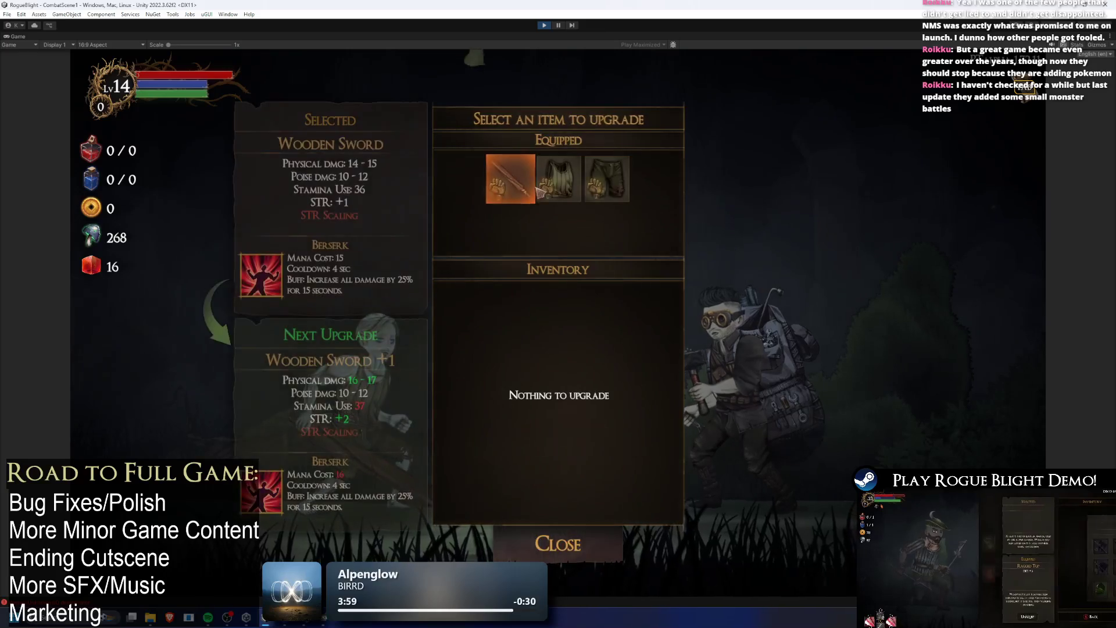
key("Escape")
left_click(455, 379)
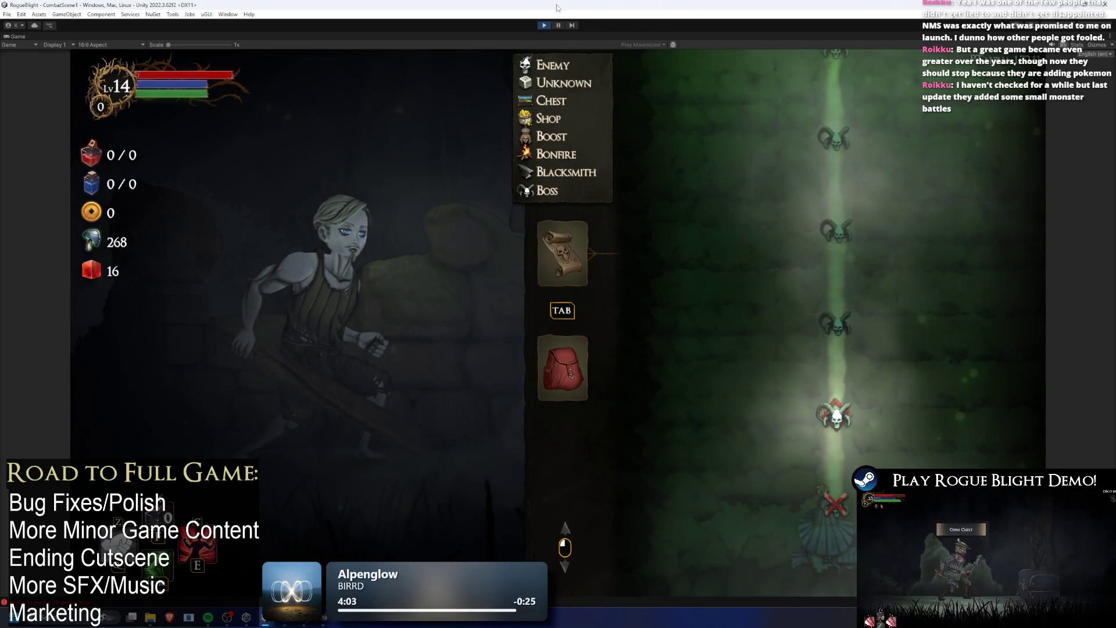
left_click(544, 25)
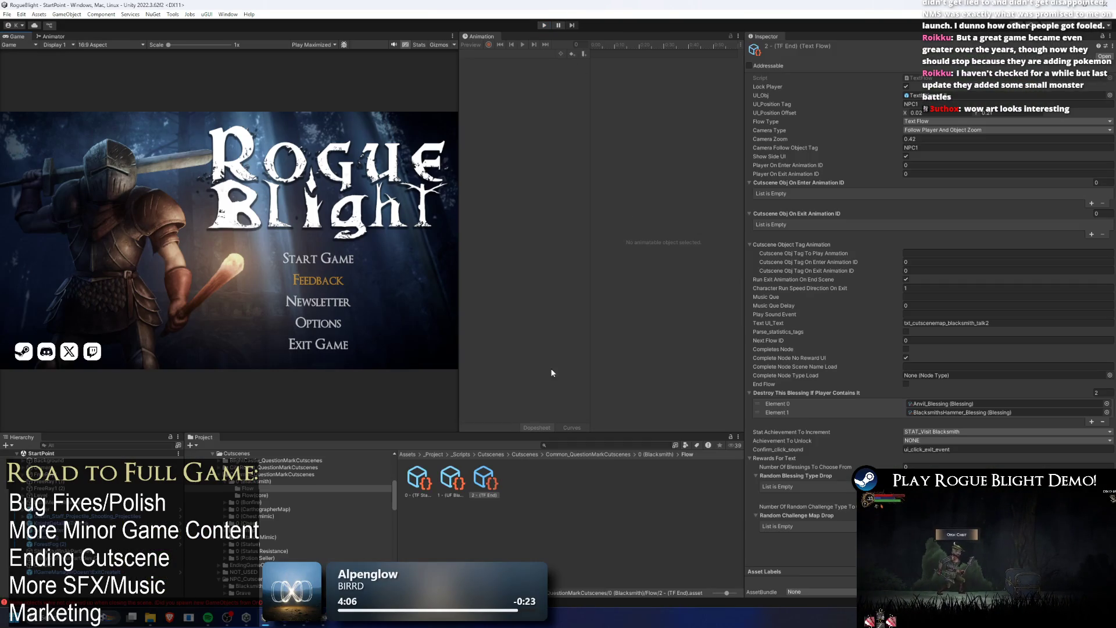
- Search the project for TODO and open the TODO notes, maximizing the Visual Studio window
left_click(583, 454)
type("ODO")
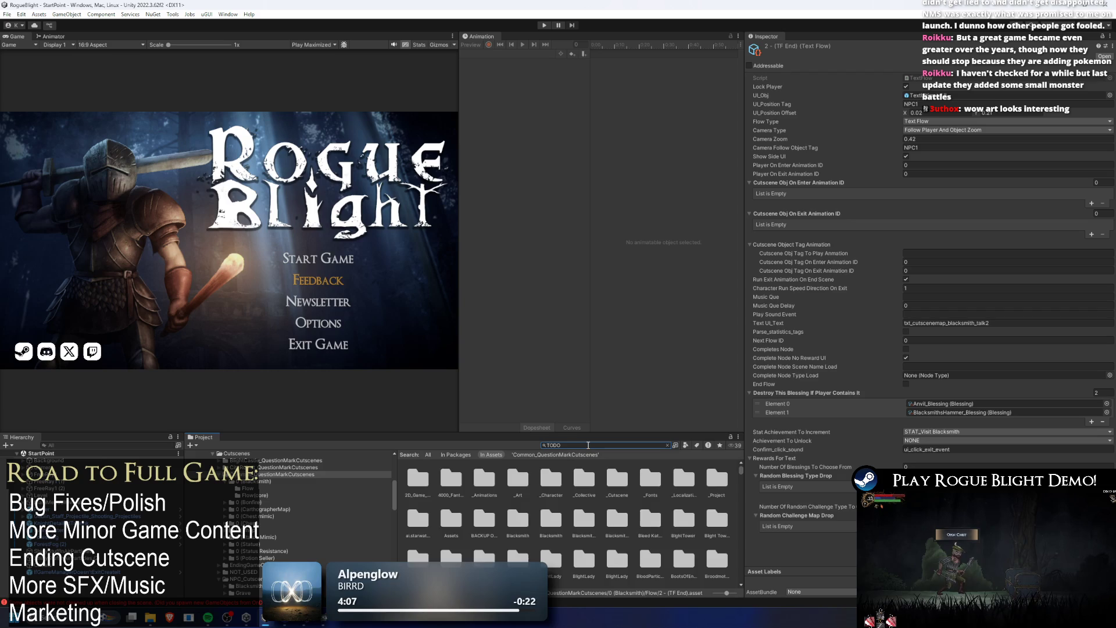
left_click(419, 476)
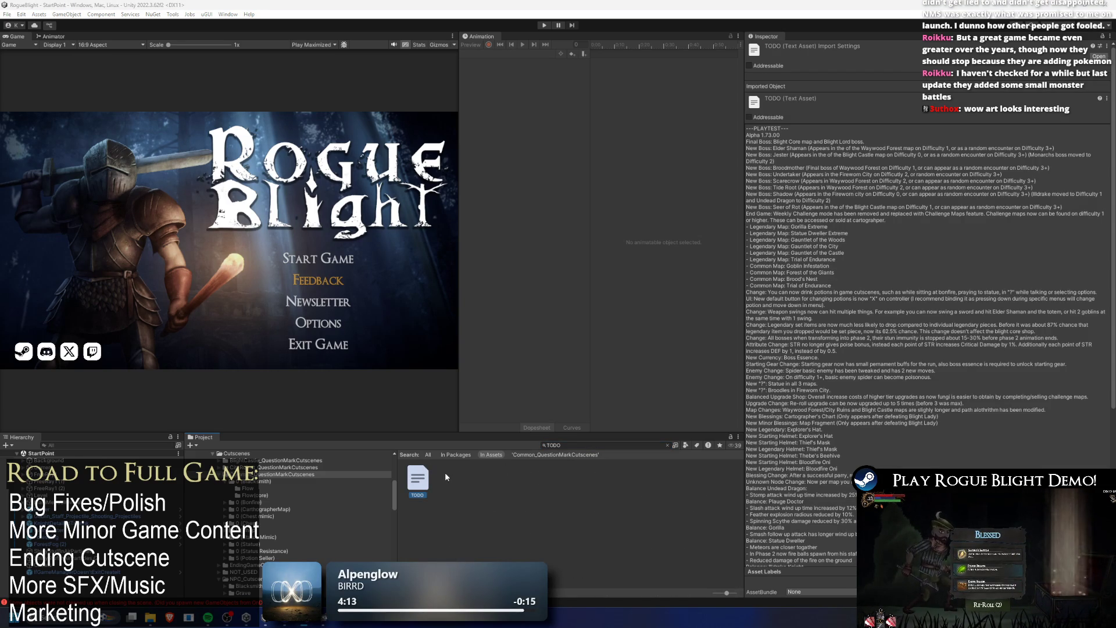
left_click_drag(396, 106, 400, 1)
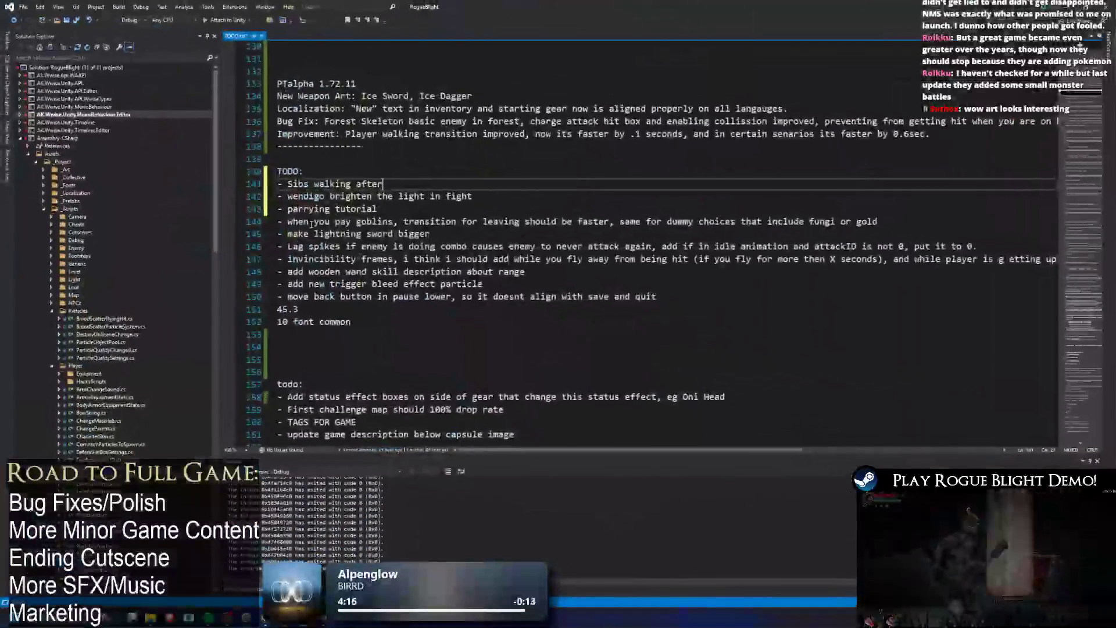
- Append 'Additionally player now walks after sibs upgrade.' to line 137 and delete the Sibs walking TODO item
scroll(540, 187, "down", 2, "ctrl")
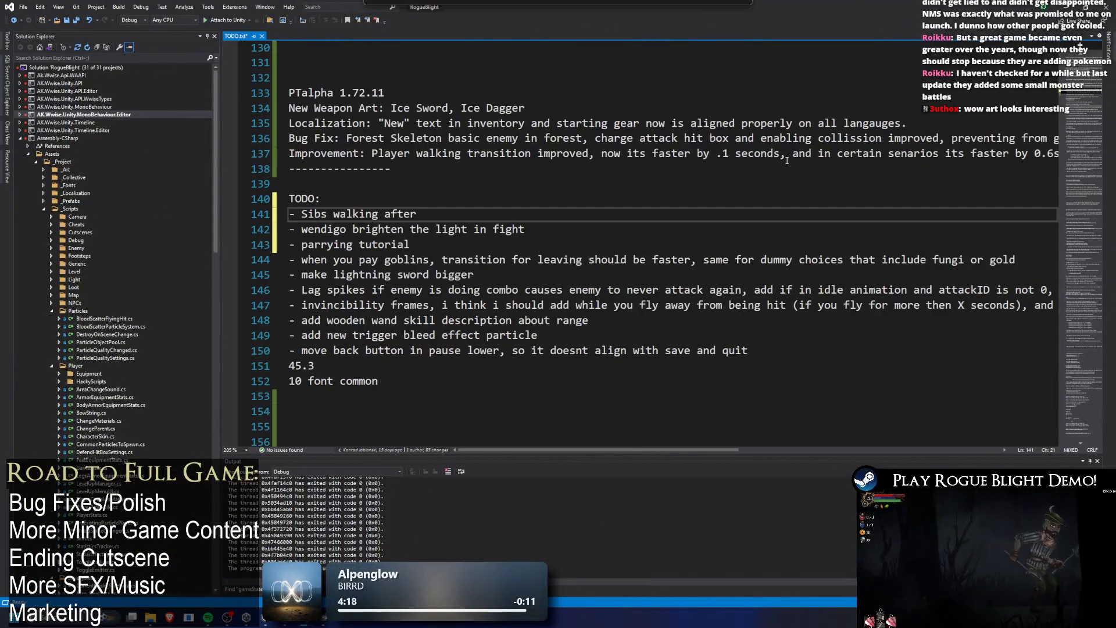
left_click(1009, 139)
type("A")
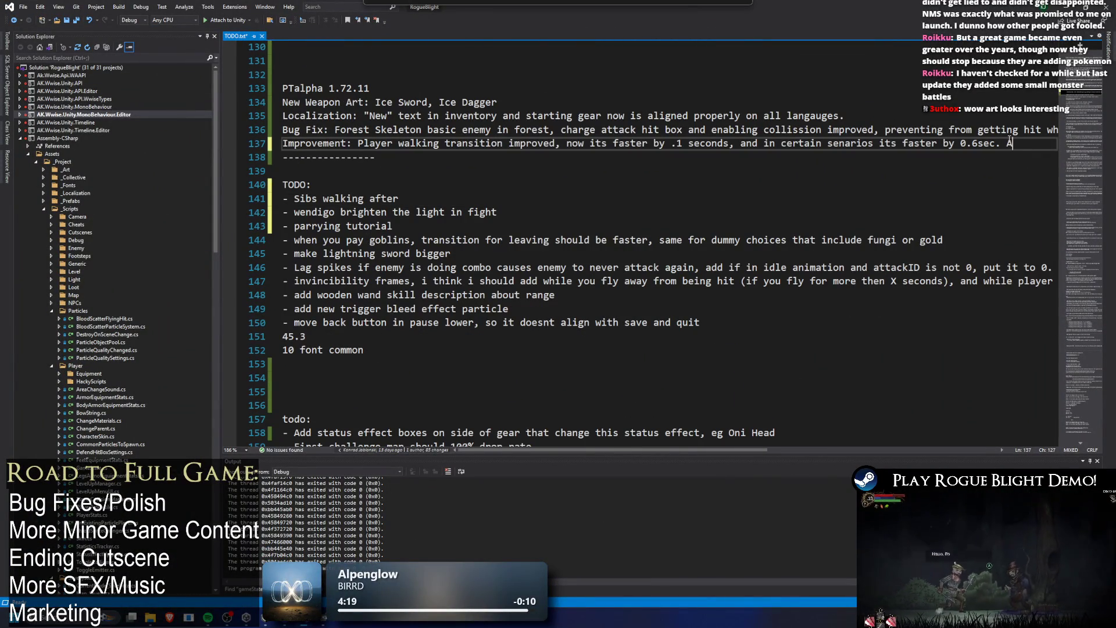
type("dditionally player ")
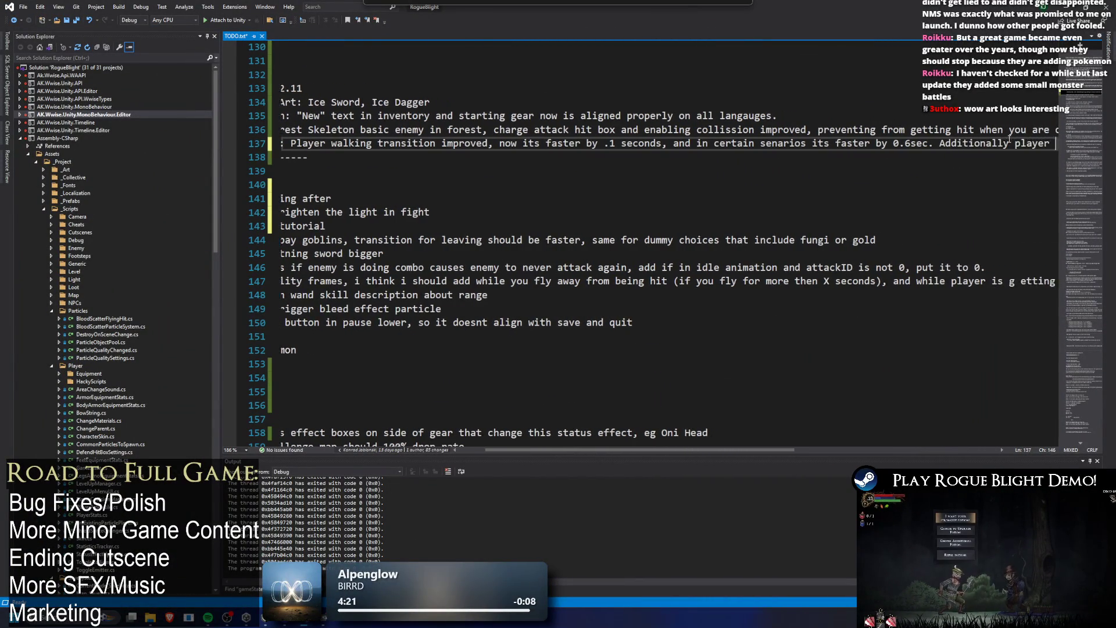
type("now walks after ")
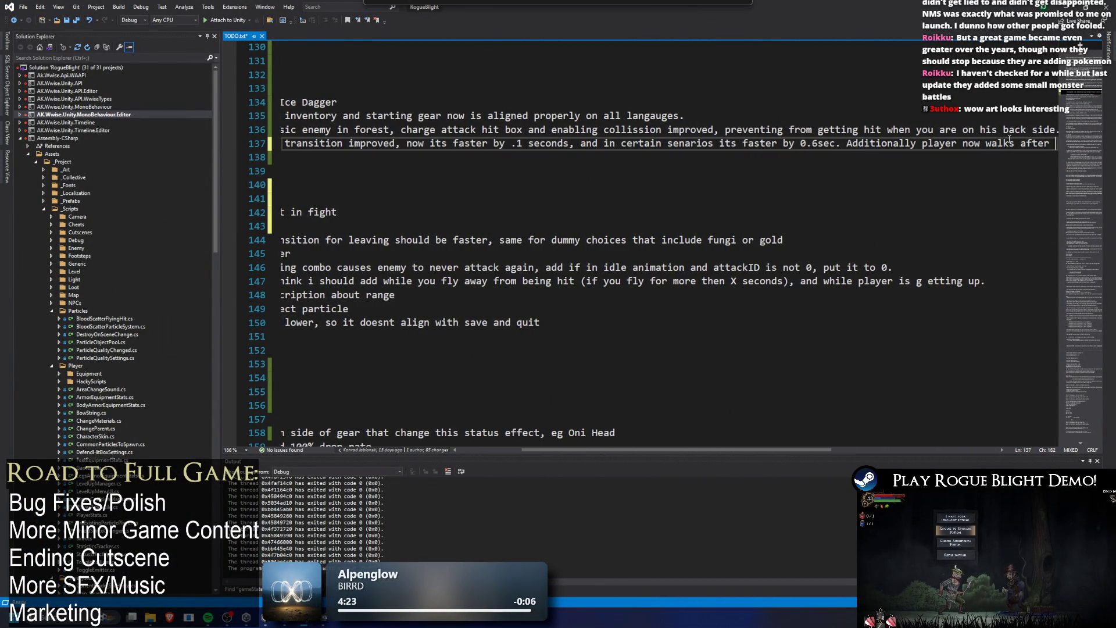
type("sibs upgrade.")
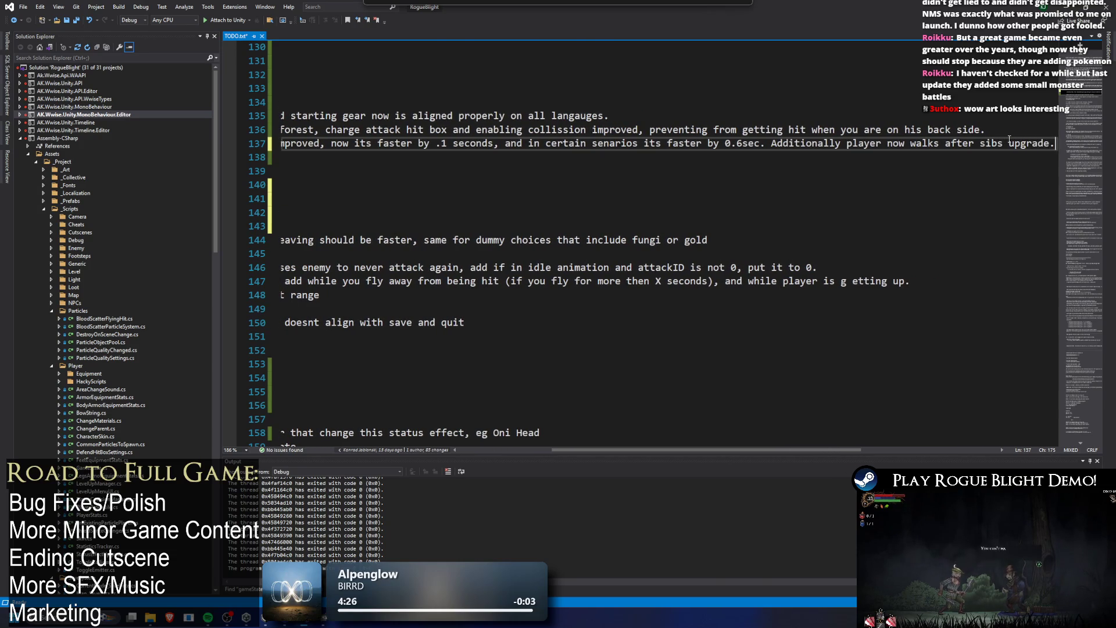
key("Home")
scroll(833, 208, "up", 1)
left_click_drag(401, 240, 131, 244)
key("BackSpace")
key("BackSpace")
- Delete the goblin-payment note from the TODO list
left_click_drag(521, 243, 282, 241)
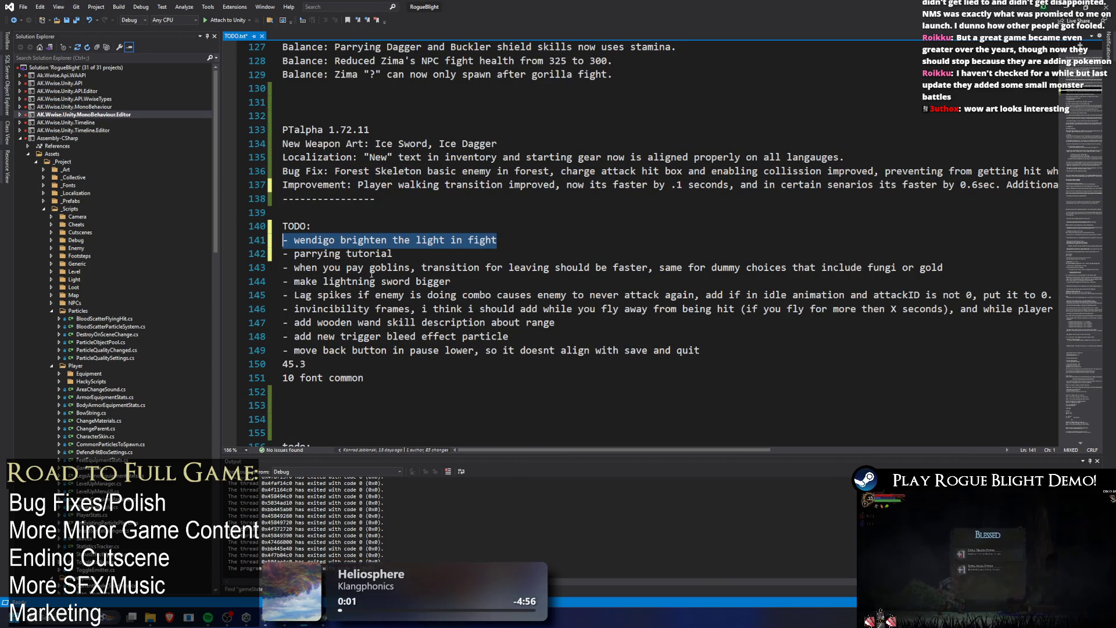
left_click_drag(457, 280, 282, 281)
key("ctrl+c")
left_click_drag(950, 267, 228, 264)
key("BackSpace")
key("BackSpace")
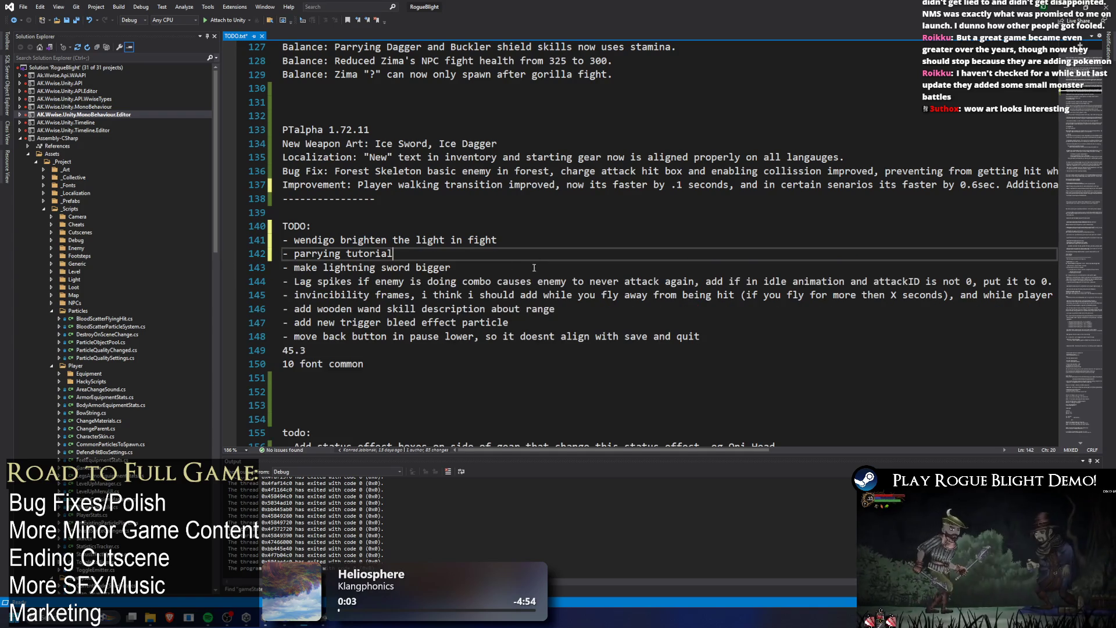
- Move 'make lightning sword bigger' to the top under the TODO heading and switch back to Unity
left_click_drag(490, 282, 282, 268)
key("BackSpace")
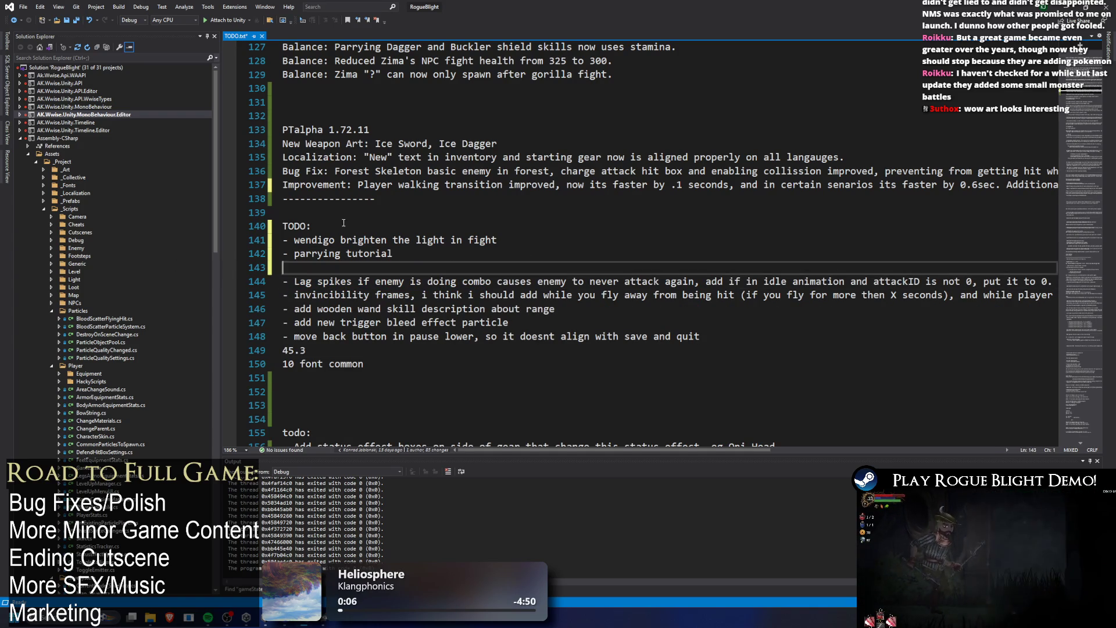
left_click(347, 219)
key("Return")
key("Return")
key("Up")
key("ctrl+v")
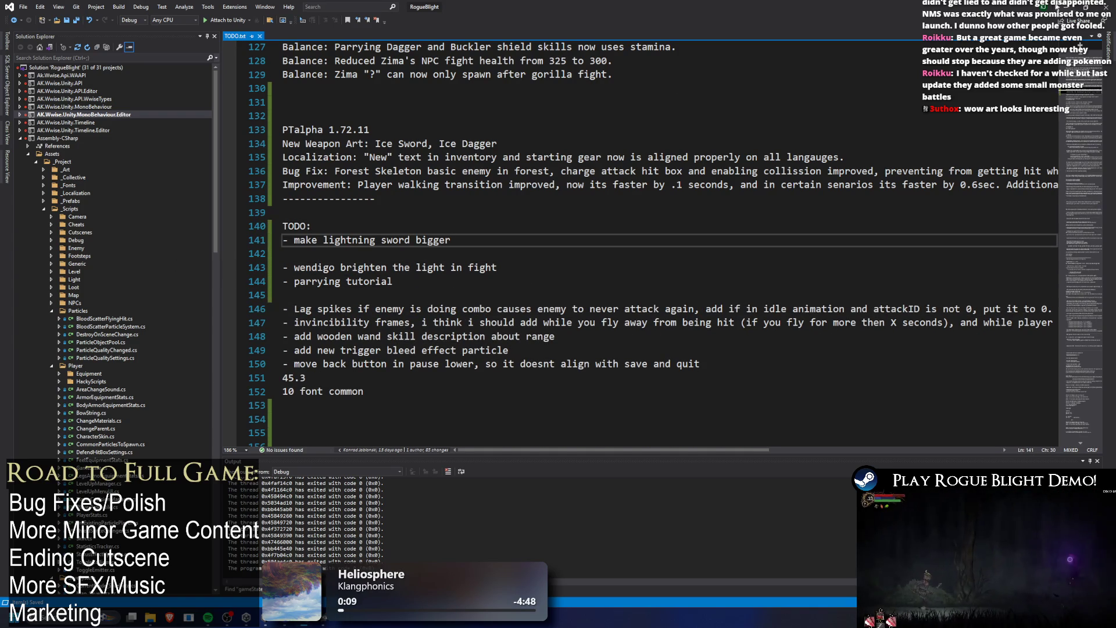
key("alt+Tab")
left_click(582, 445)
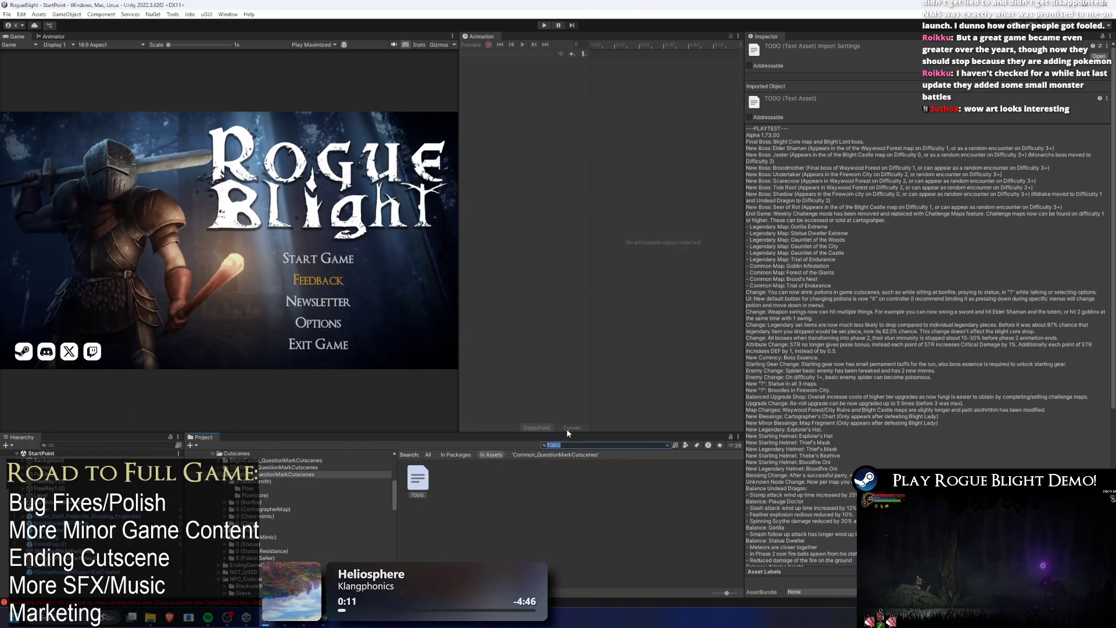
- Search the Project window for 'ligh' and open the Lightning Sword prefab's root object
type("light")
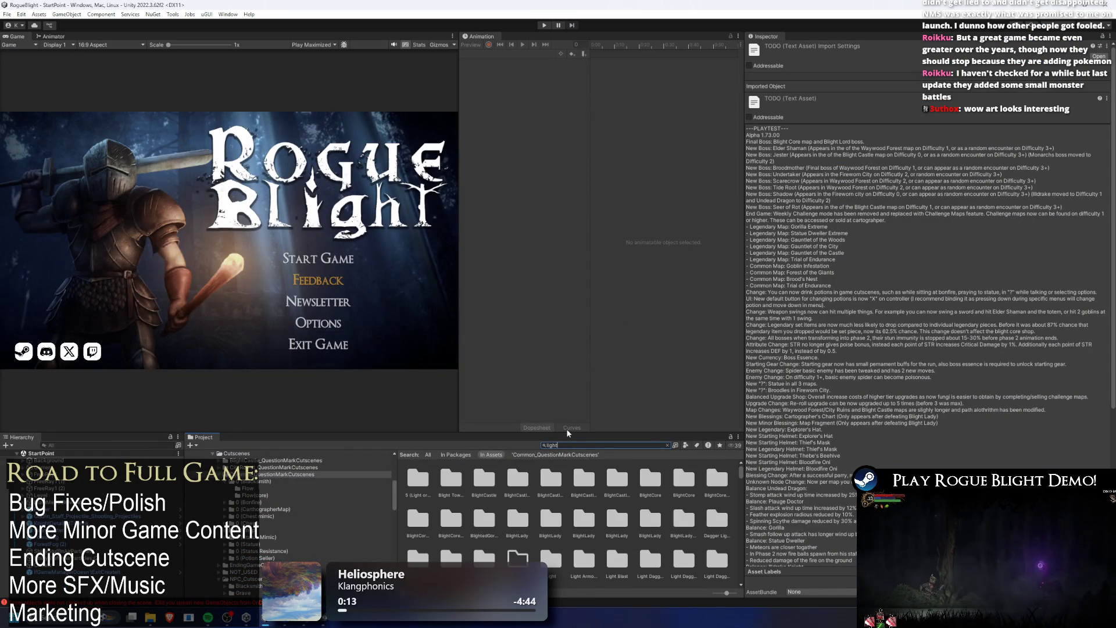
key("BackSpace")
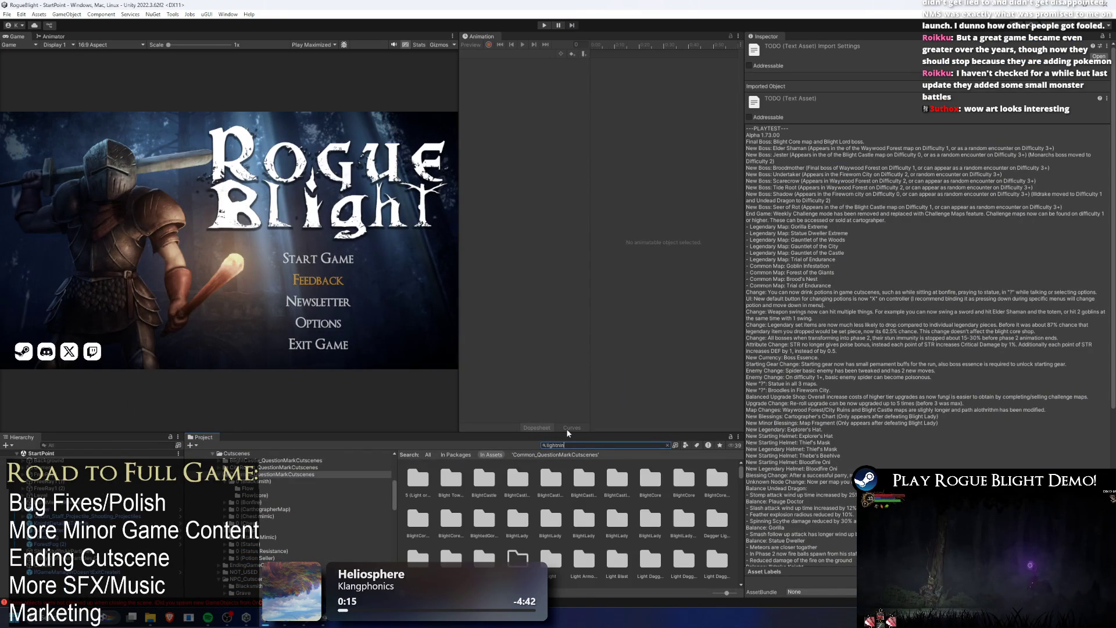
key("ctrl+a")
key("BackSpace")
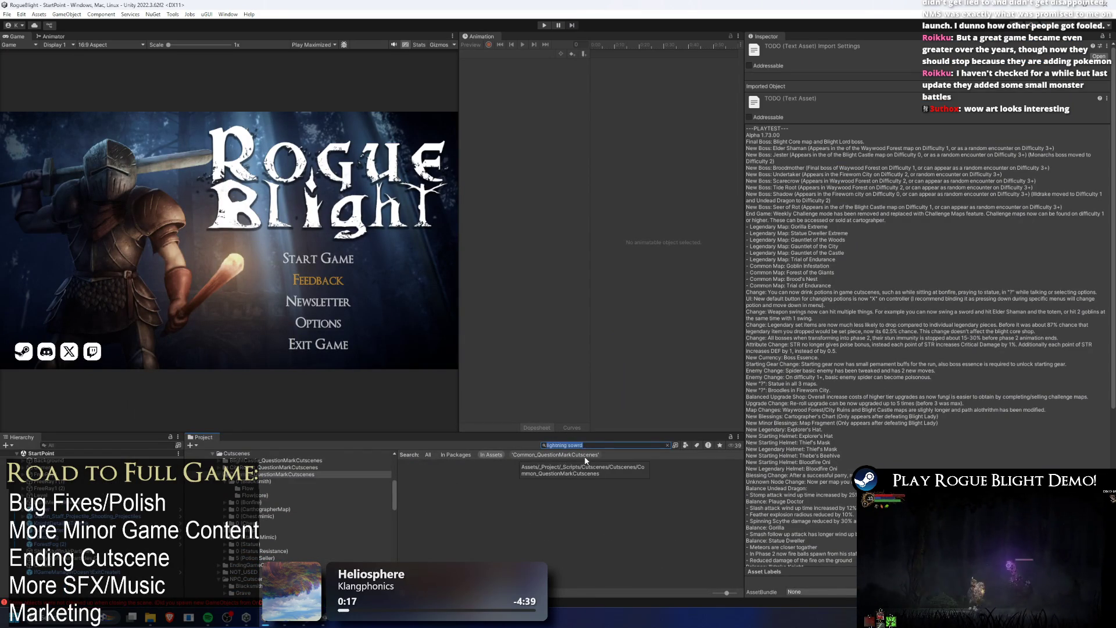
type("ligh")
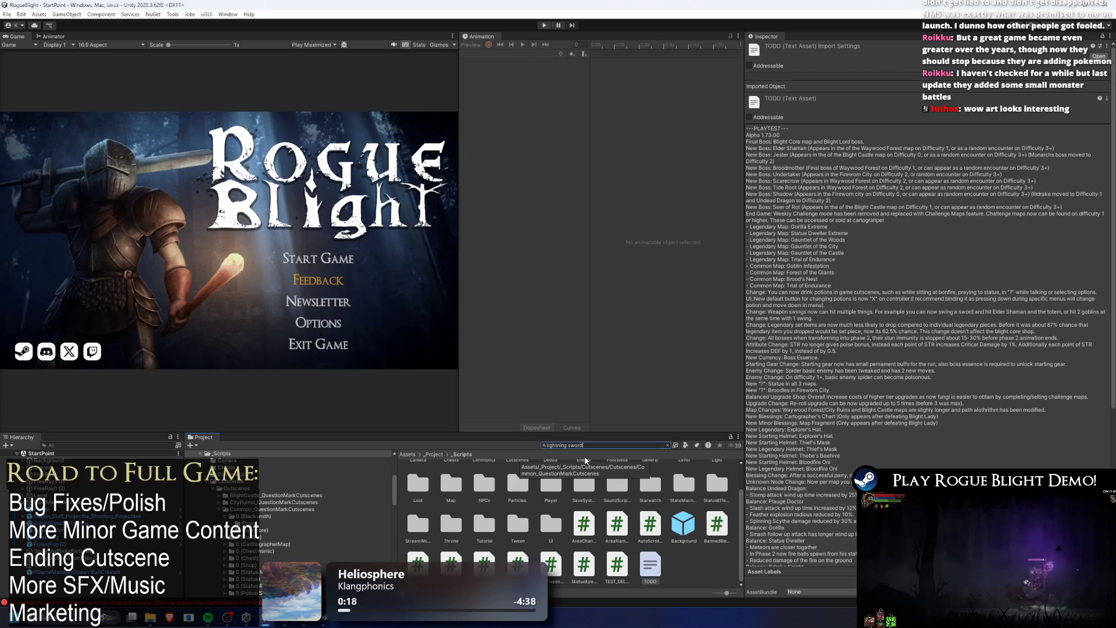
double_click(486, 477)
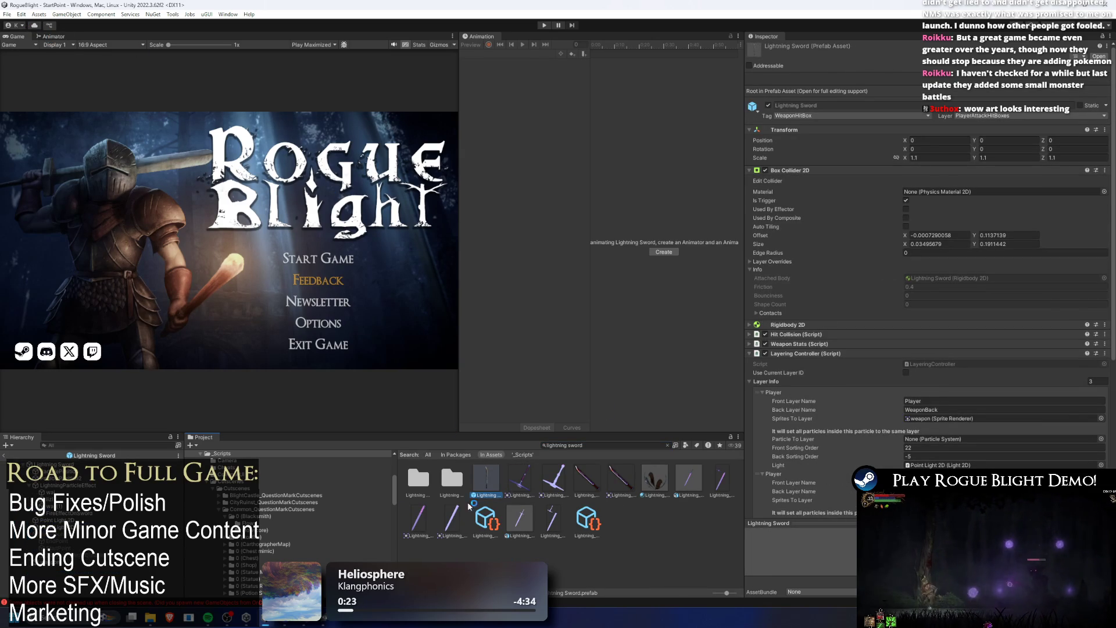
double_click(486, 487)
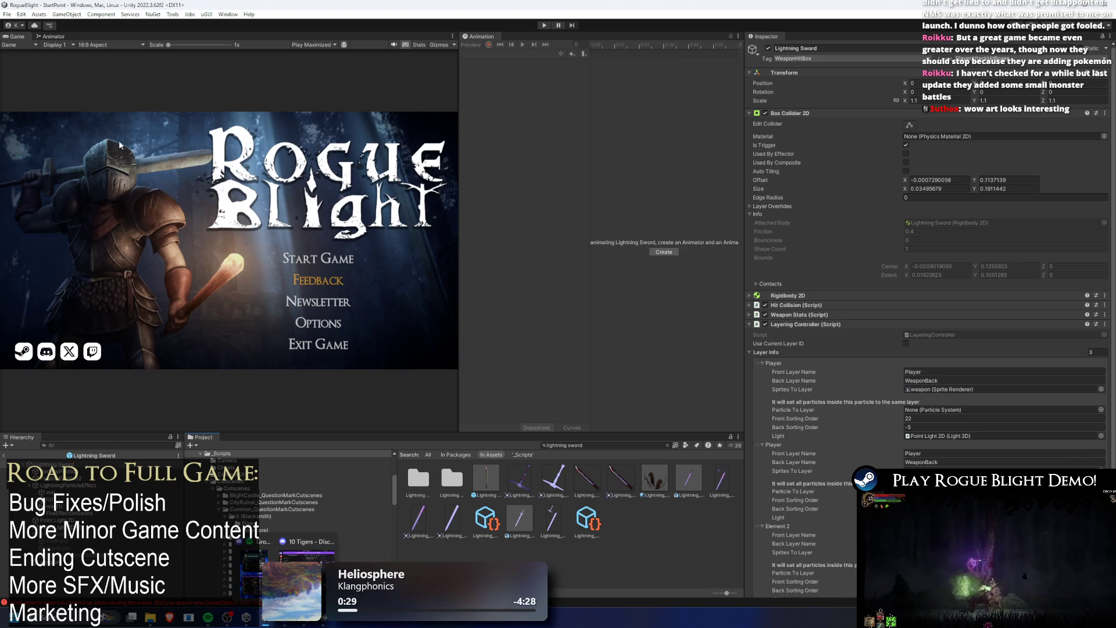
- Add a Scene view and frame the Lightning Sword in it
right_click(56, 39)
mouse_move(116, 78)
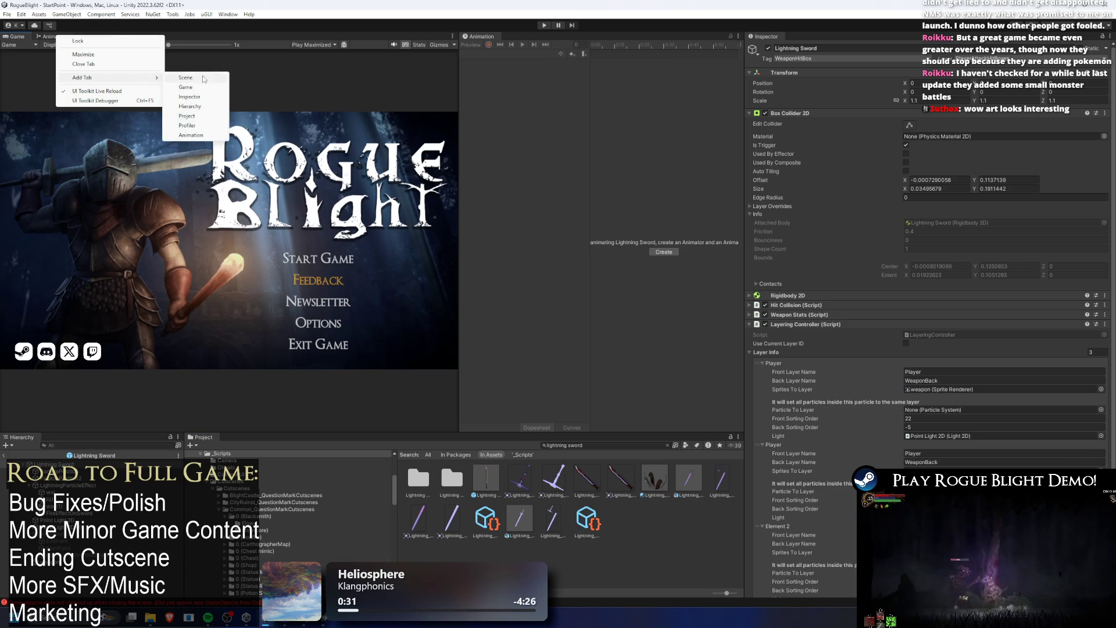
left_click(195, 77)
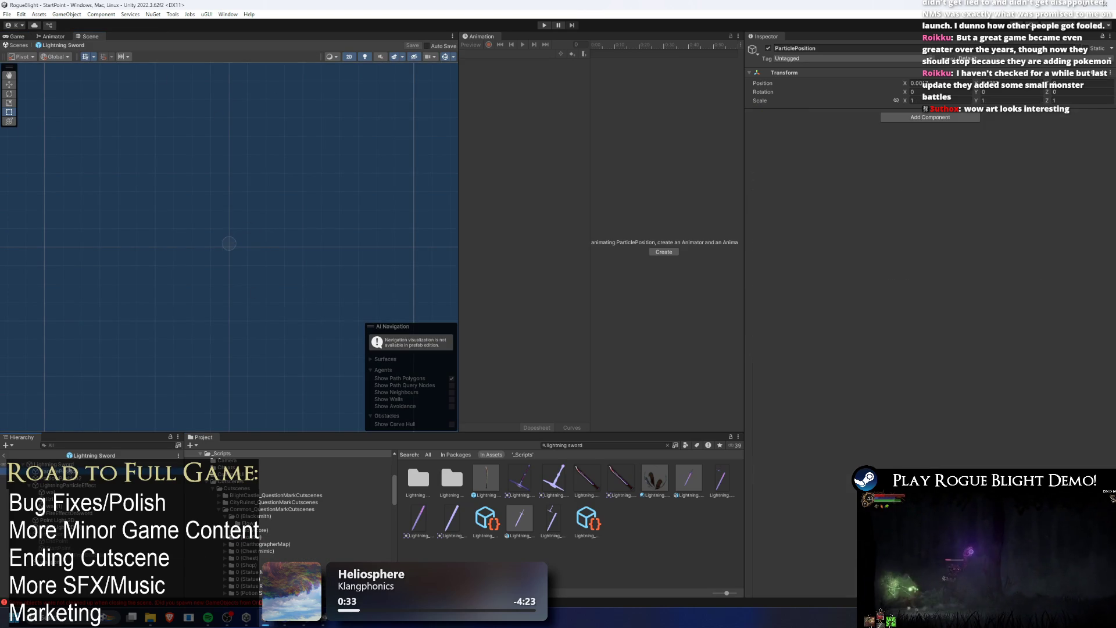
key("f")
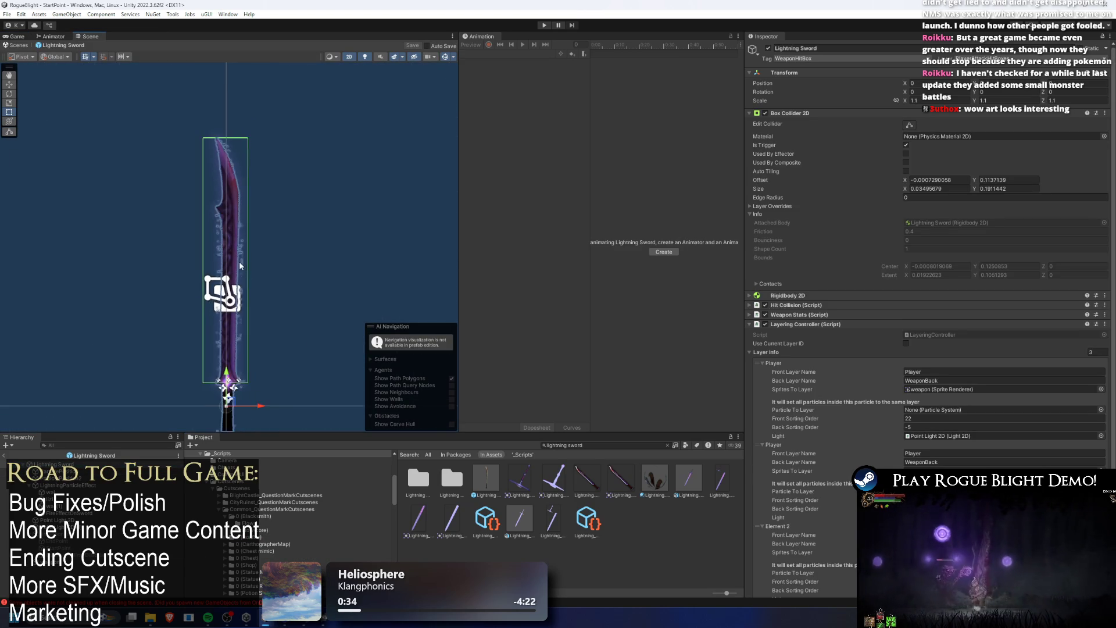
- Set the sword's Transform Scale X to 1.2 and enter play mode
type("1")
key("ctrl+z")
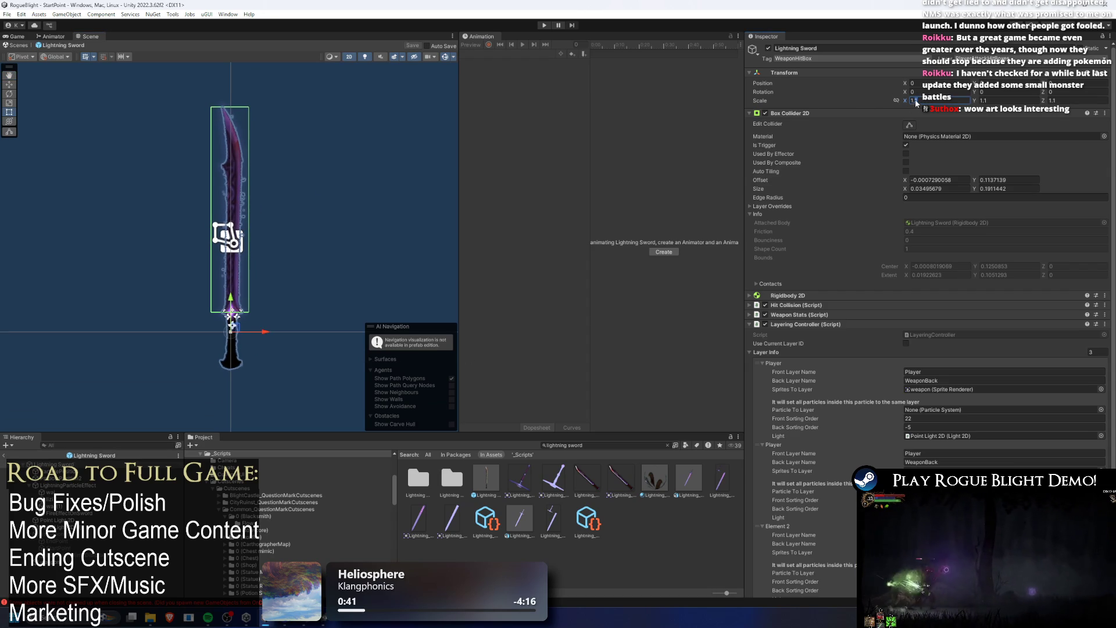
type("1.2")
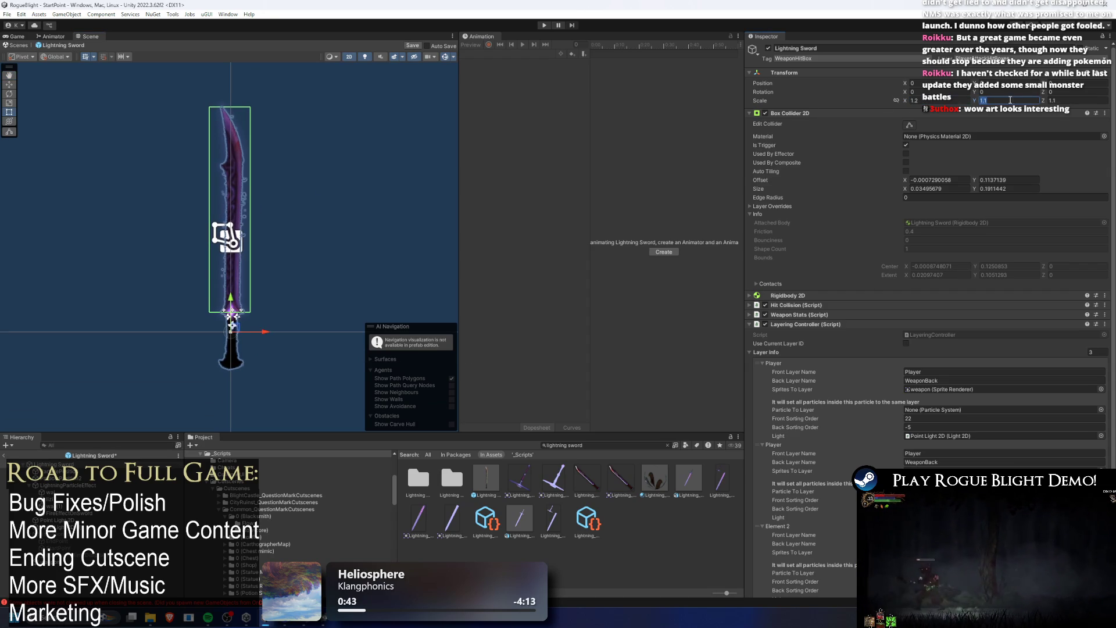
type("1.2")
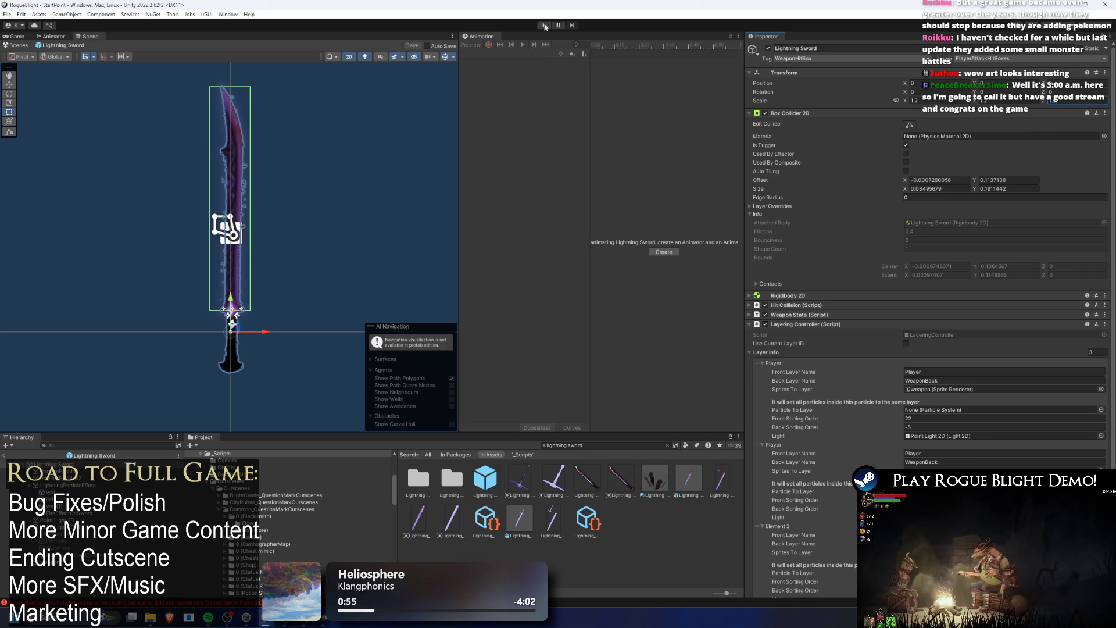
left_click(552, 26)
left_click(544, 26)
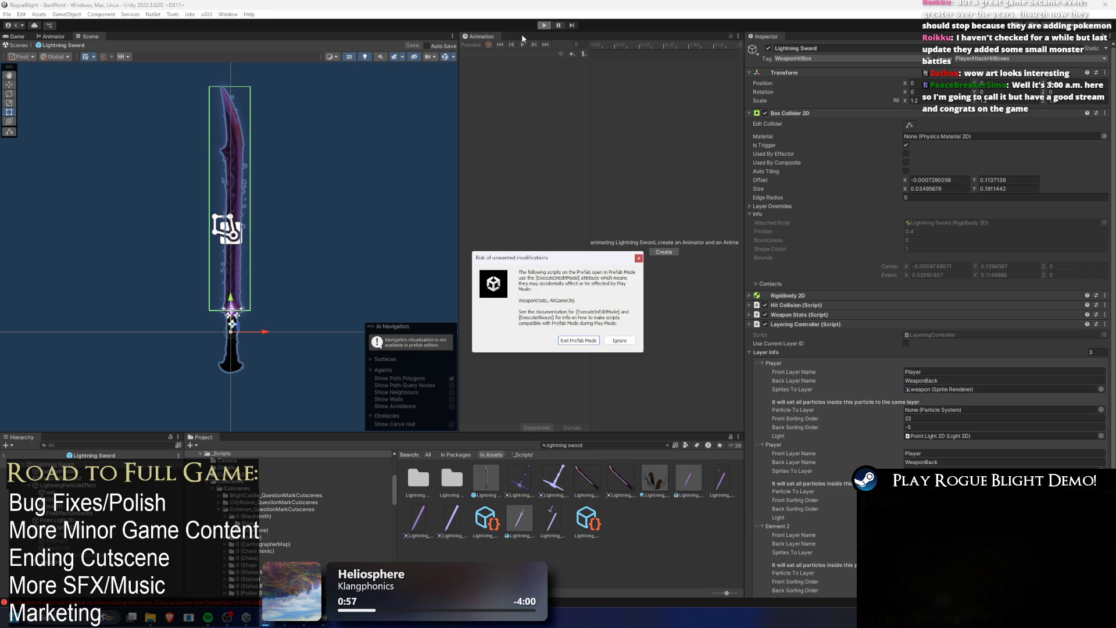
- Dismiss the prefab warning, load the 14m50s save, and equip the Lightning Sword using cheats
key("Escape")
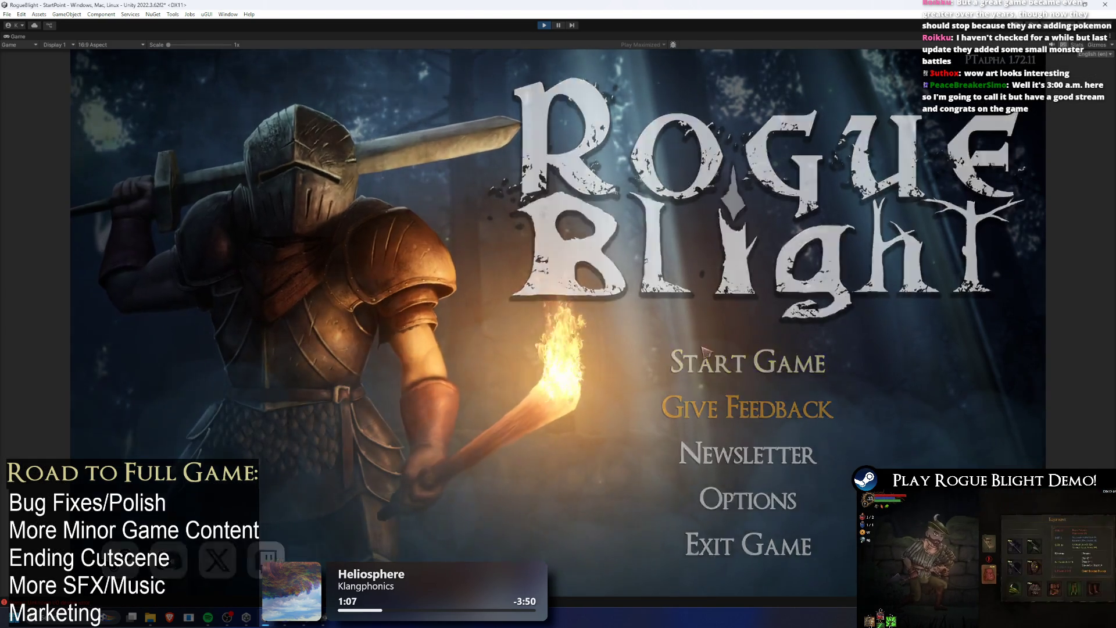
left_click(703, 347)
left_click(765, 312)
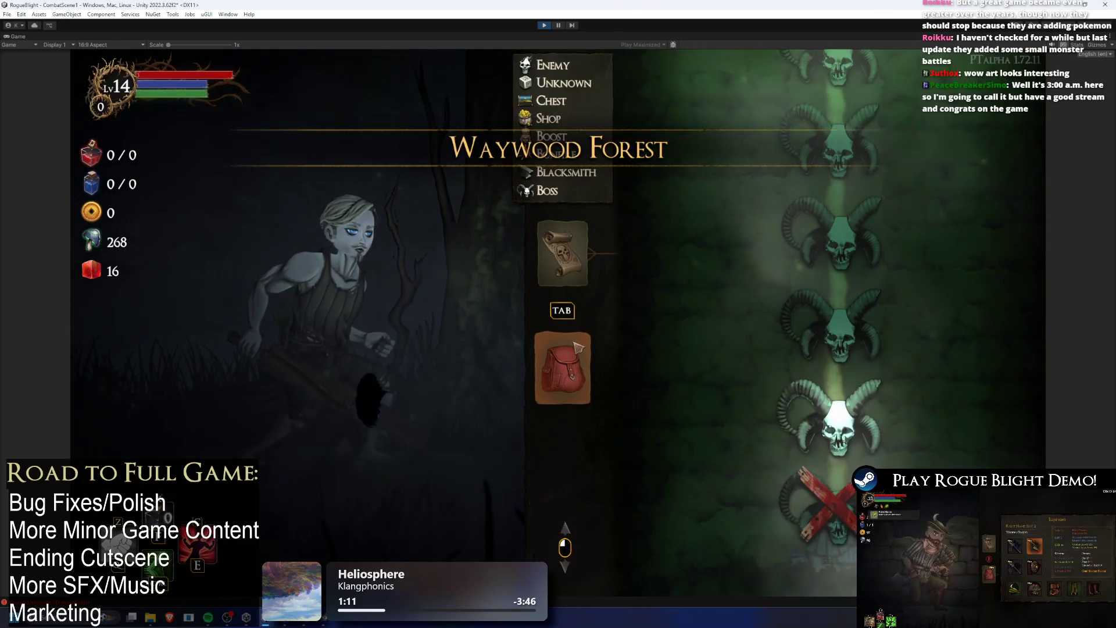
key("F1")
left_click(577, 349)
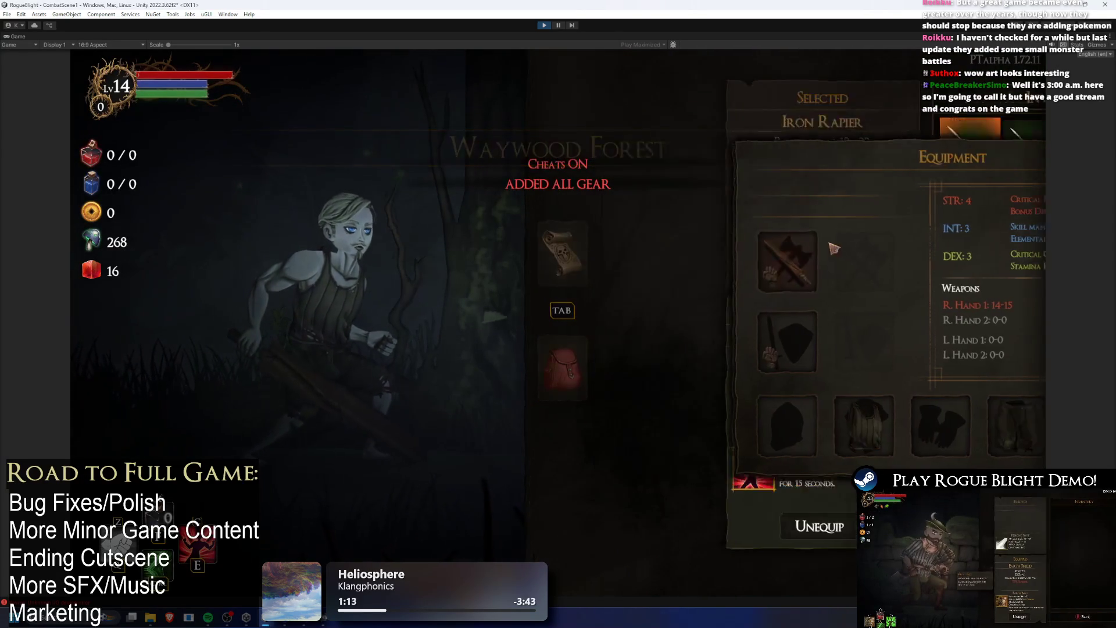
left_click(938, 267)
key("Tab")
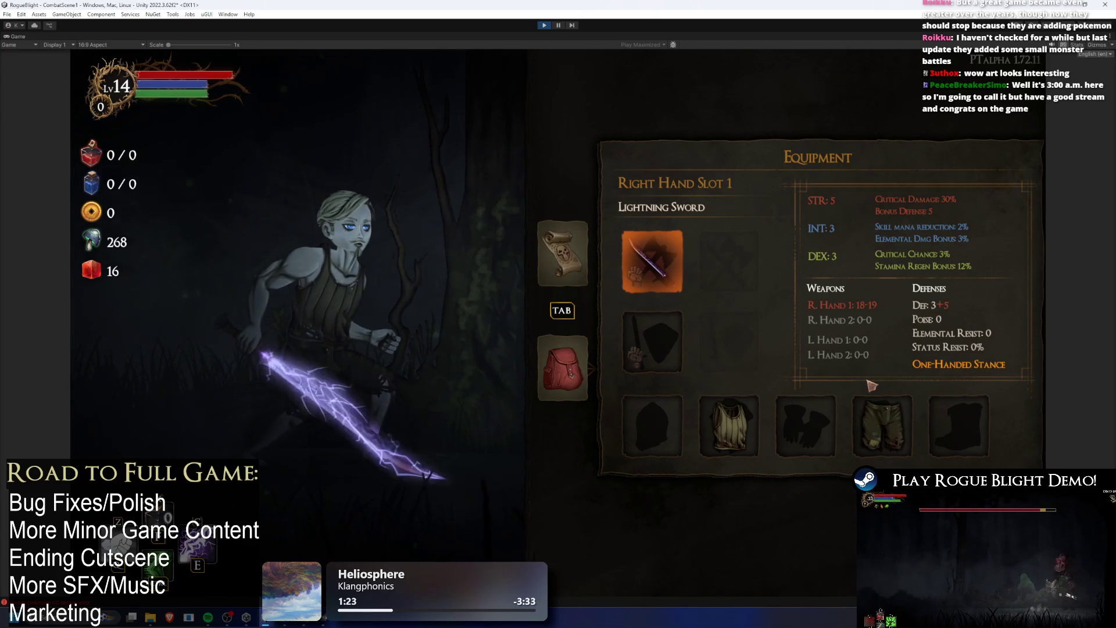
- Run right to the goggled merchant, check the dungeon map, and stop play mode
key("Tab")
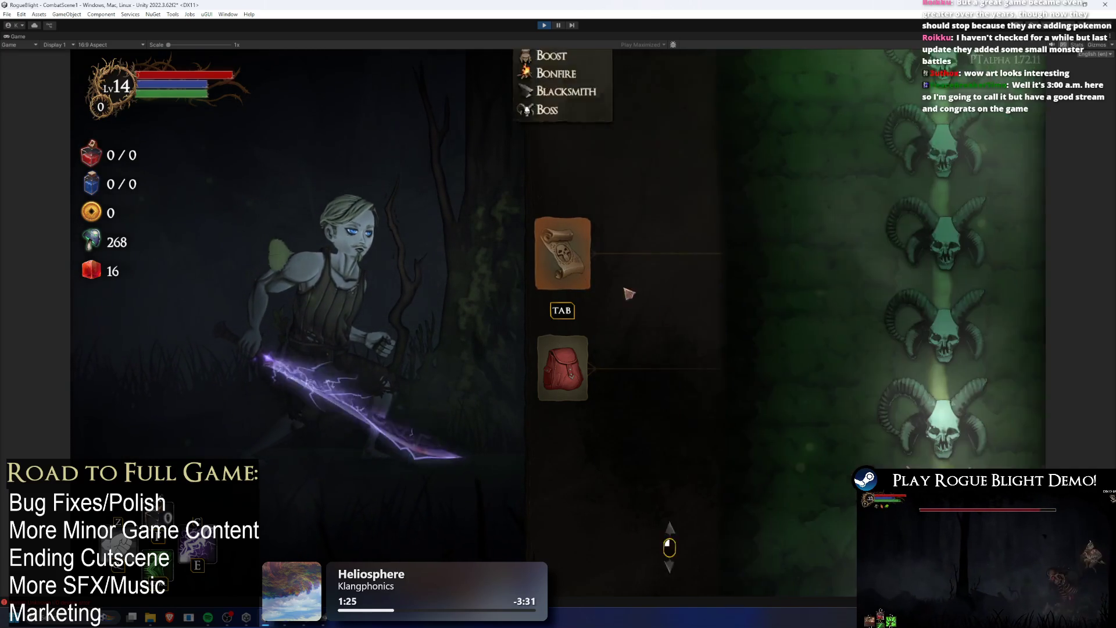
key("Tab")
key("d")
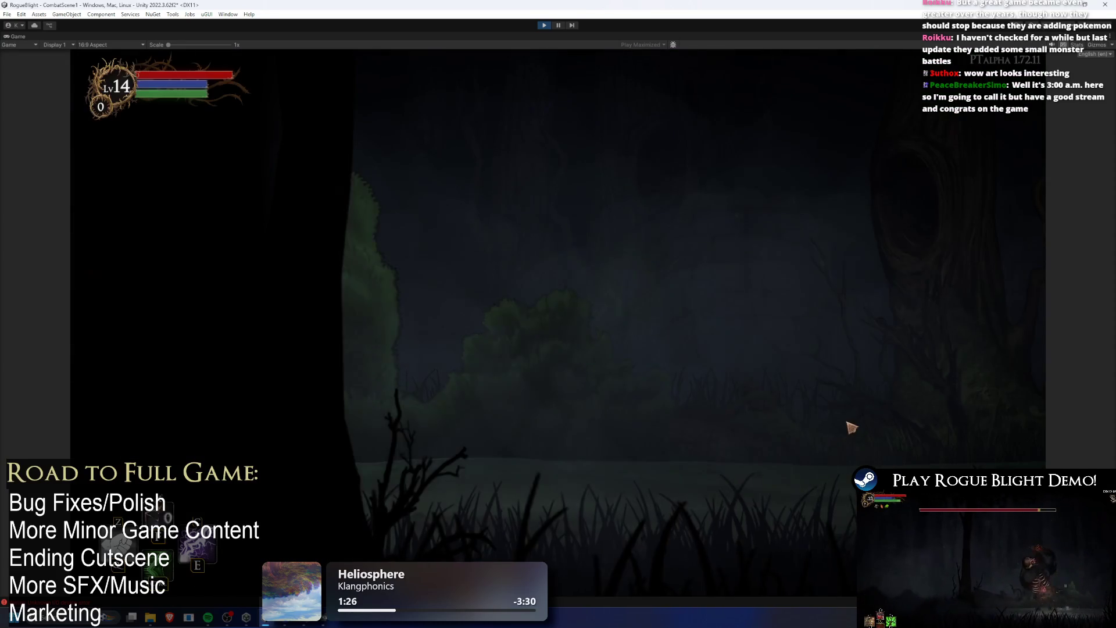
key("e")
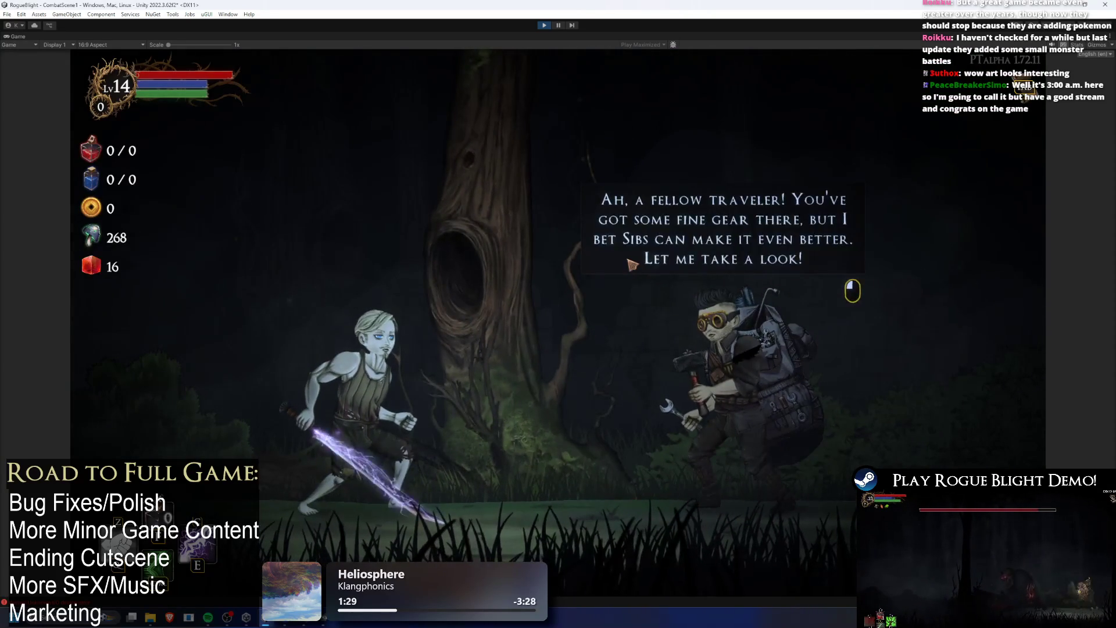
key("Escape")
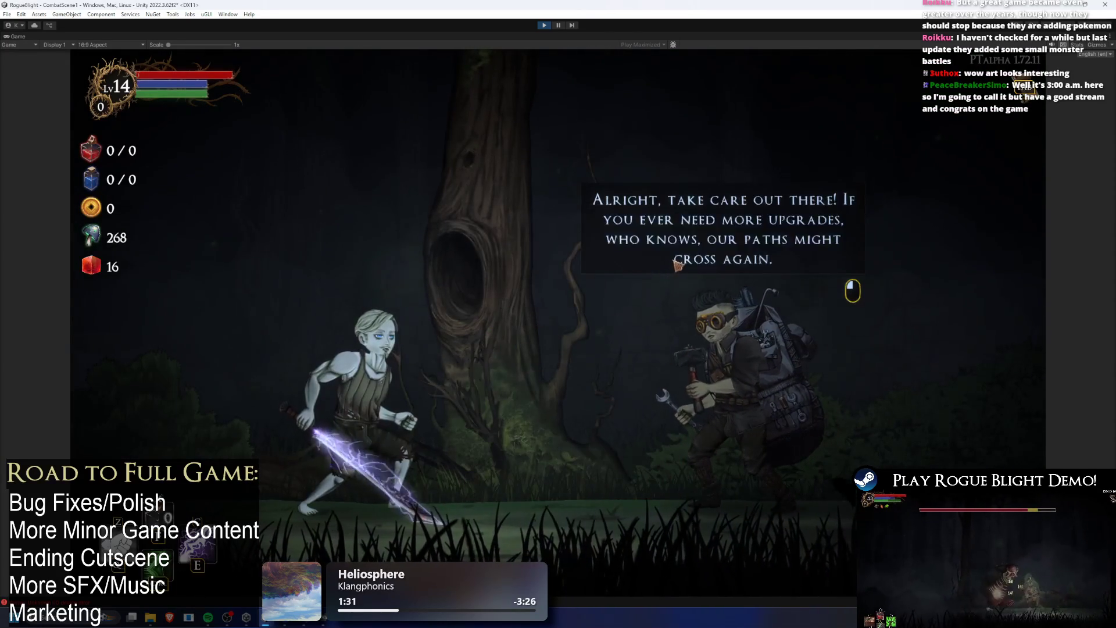
key("Tab")
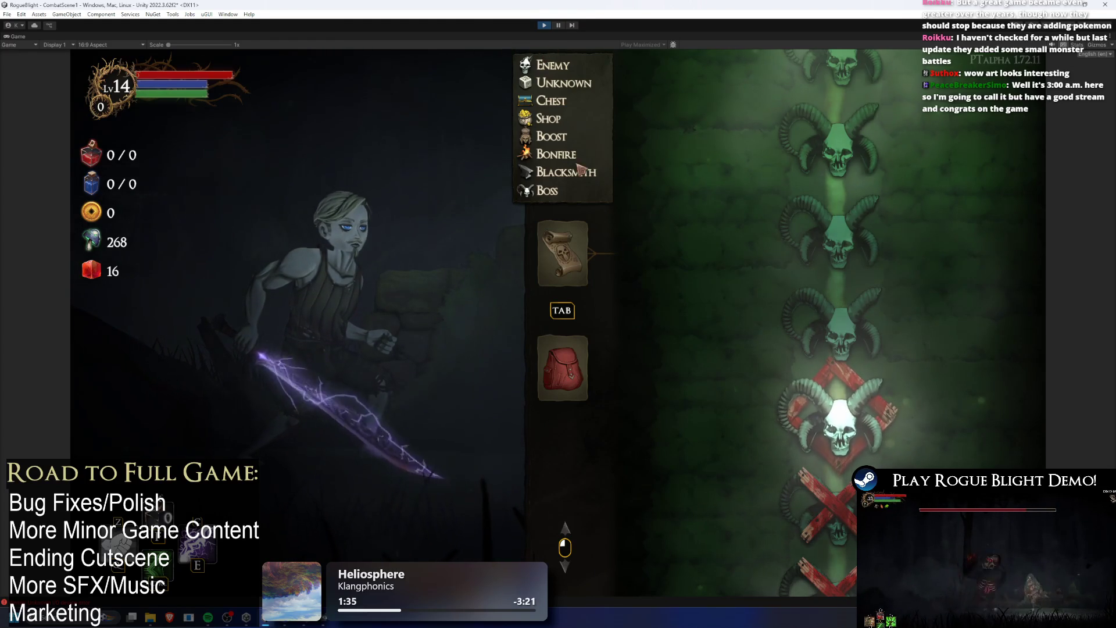
left_click(544, 26)
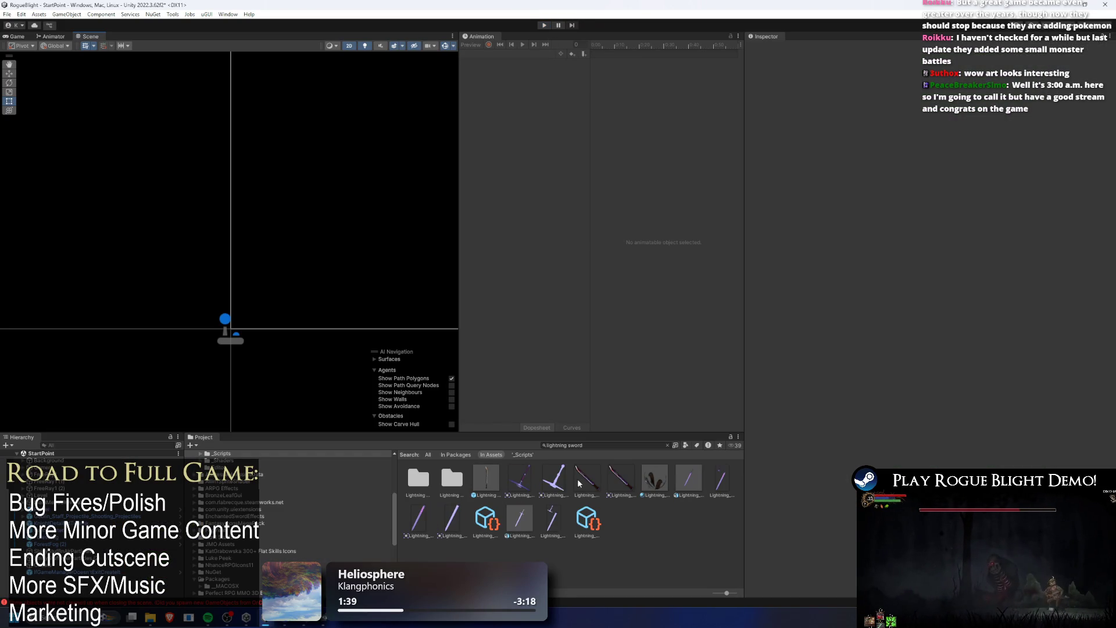
- Reopen the Lightning Sword prefab, then switch to TODO.txt in Visual Studio
double_click(487, 480)
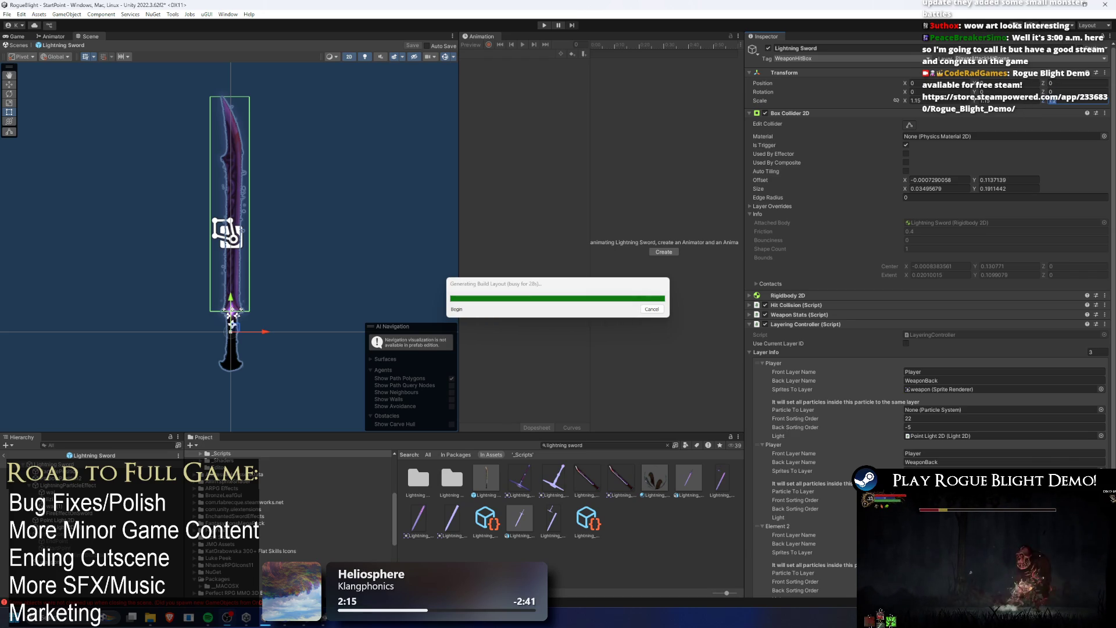
key("alt+Tab")
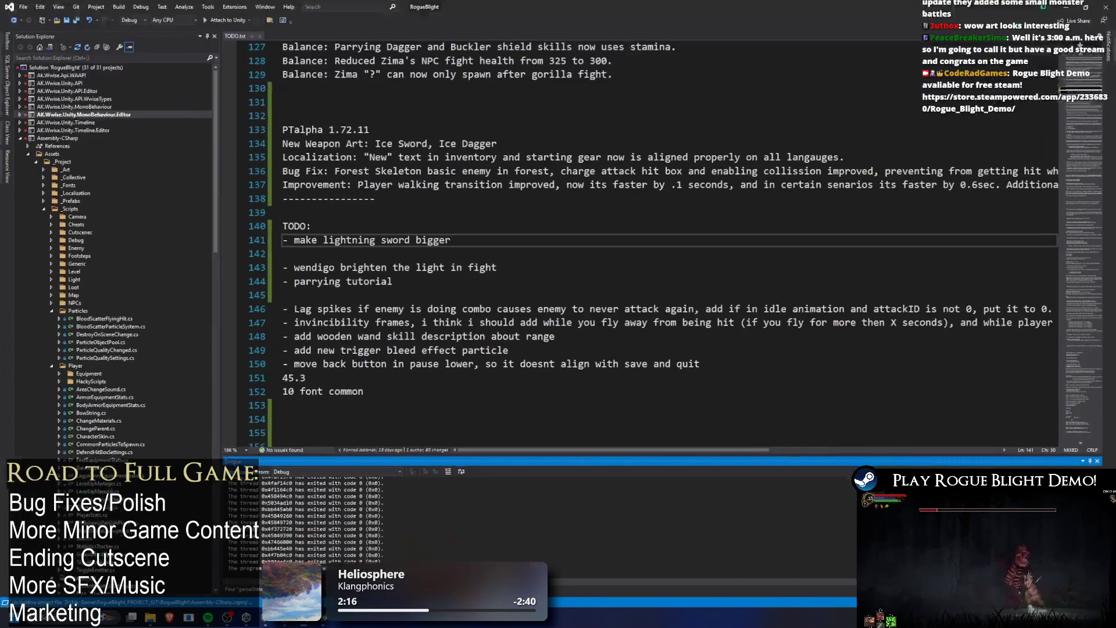
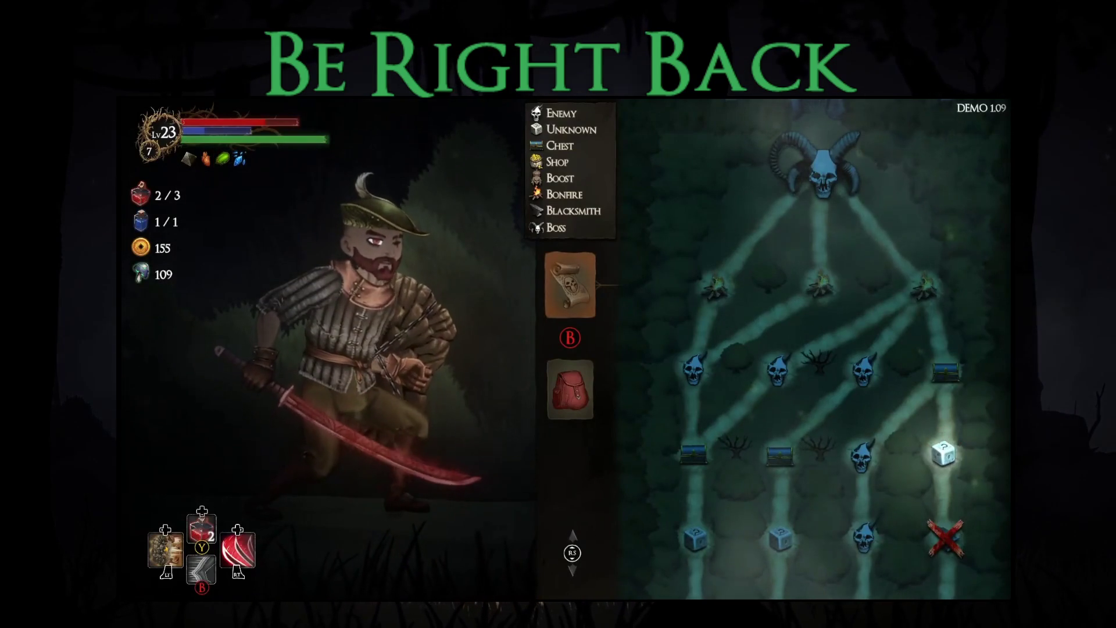
- Enter the unknown node and pay 100 coins for a Blessing Choice at the totem
left_click(943, 453)
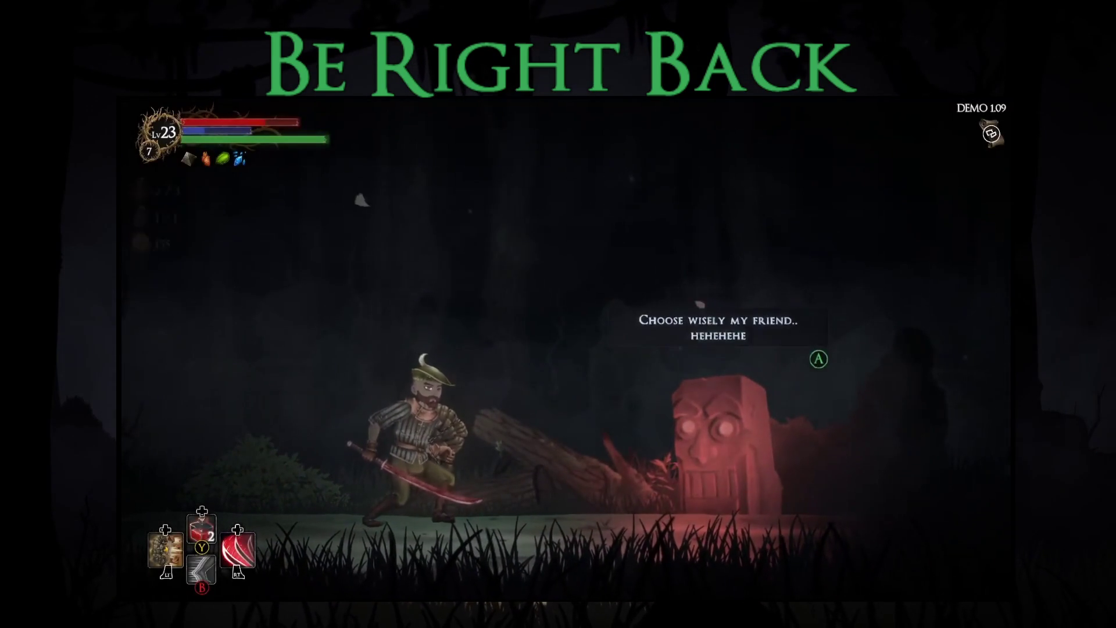
key("Return")
key("Down")
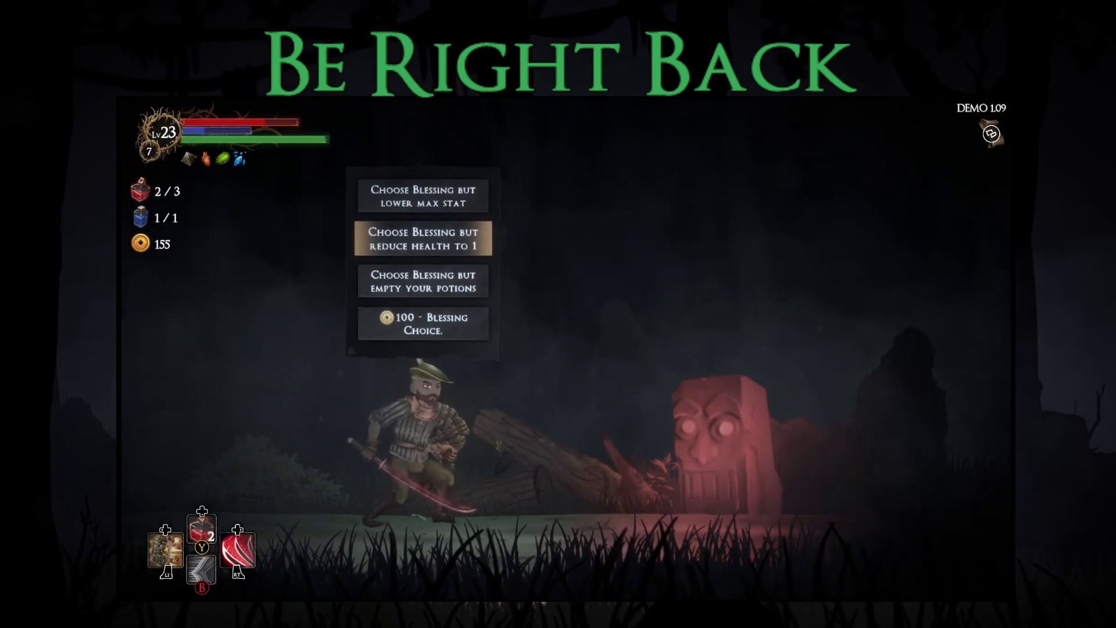
key("Down")
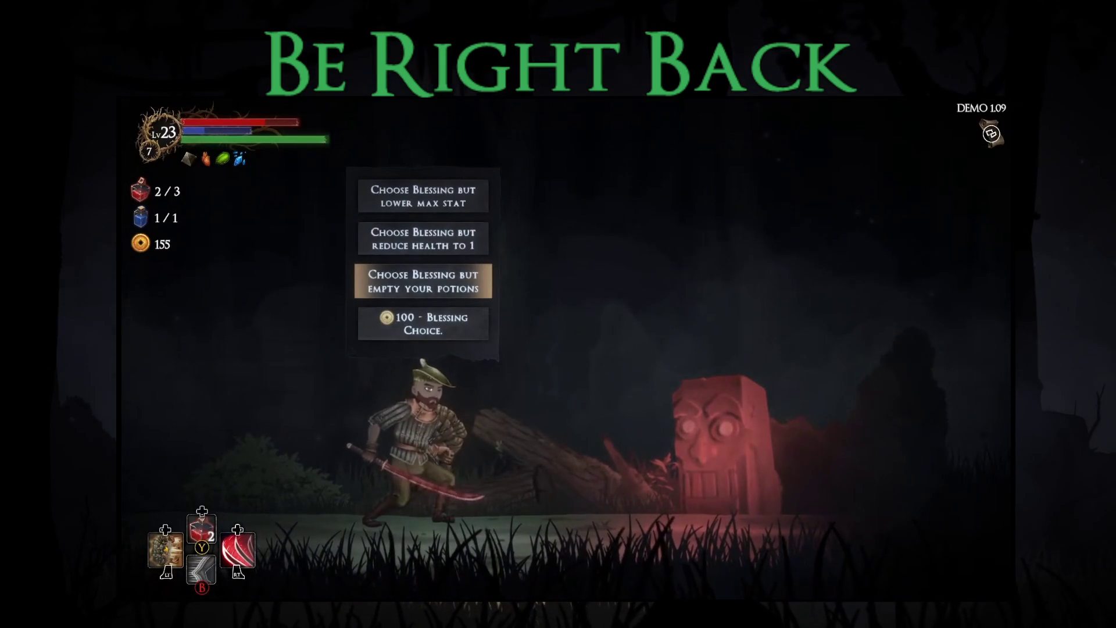
key("Return")
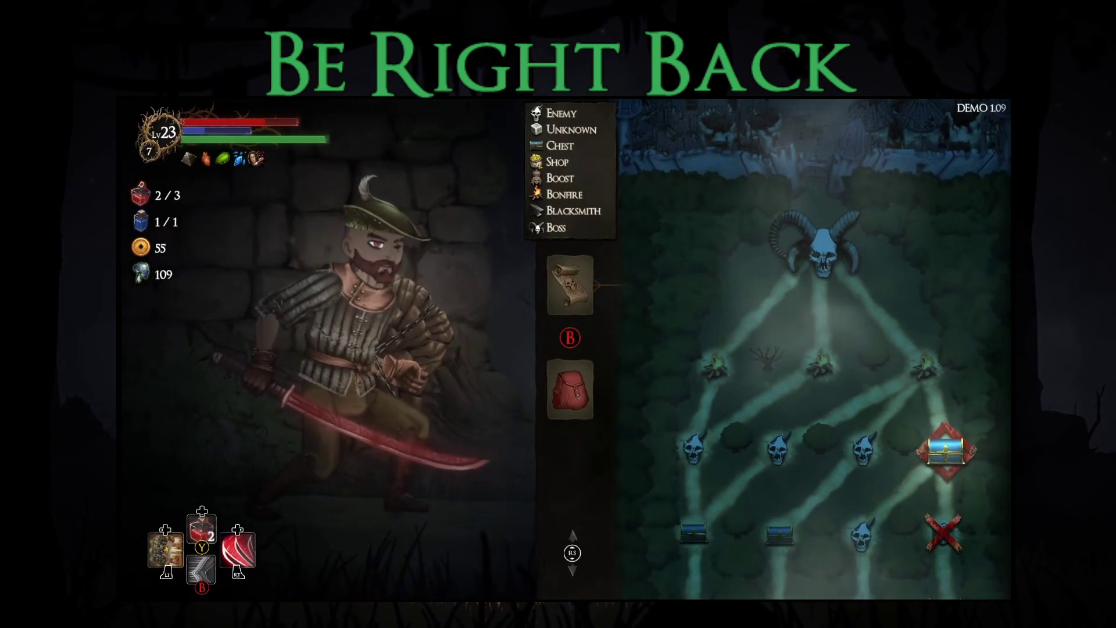
- Check the weapon slot's inventory on the equipment screen, then return to the map
key("i")
key("Up")
key("Return")
key("Escape")
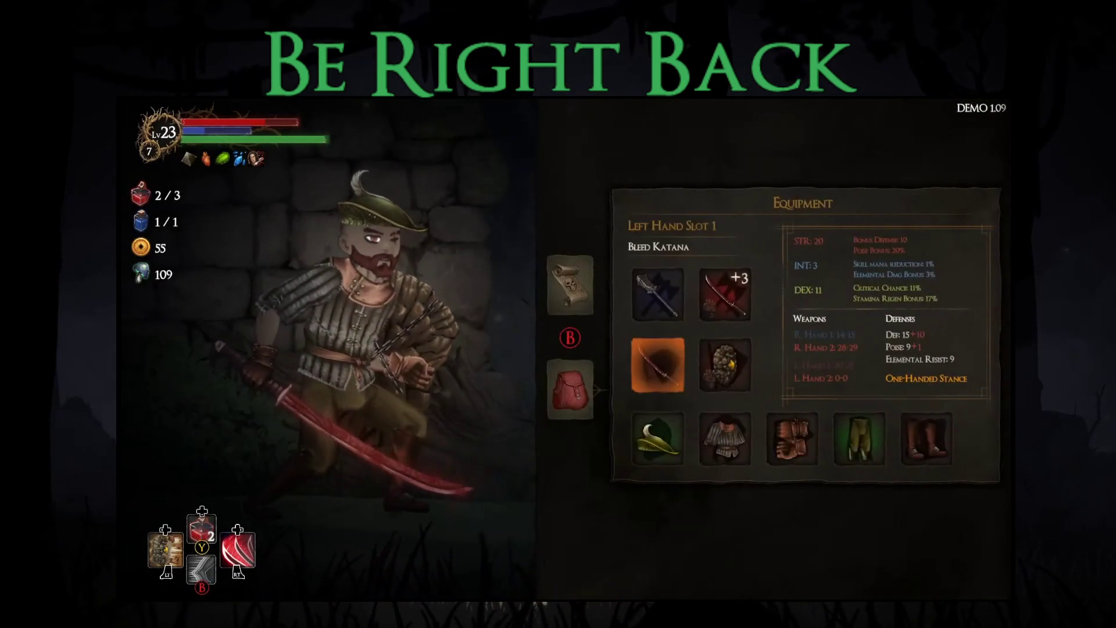
key("Escape")
- Open the next room's chest, take the Shield Fury blessing, and rest at the bonfire
key("Return")
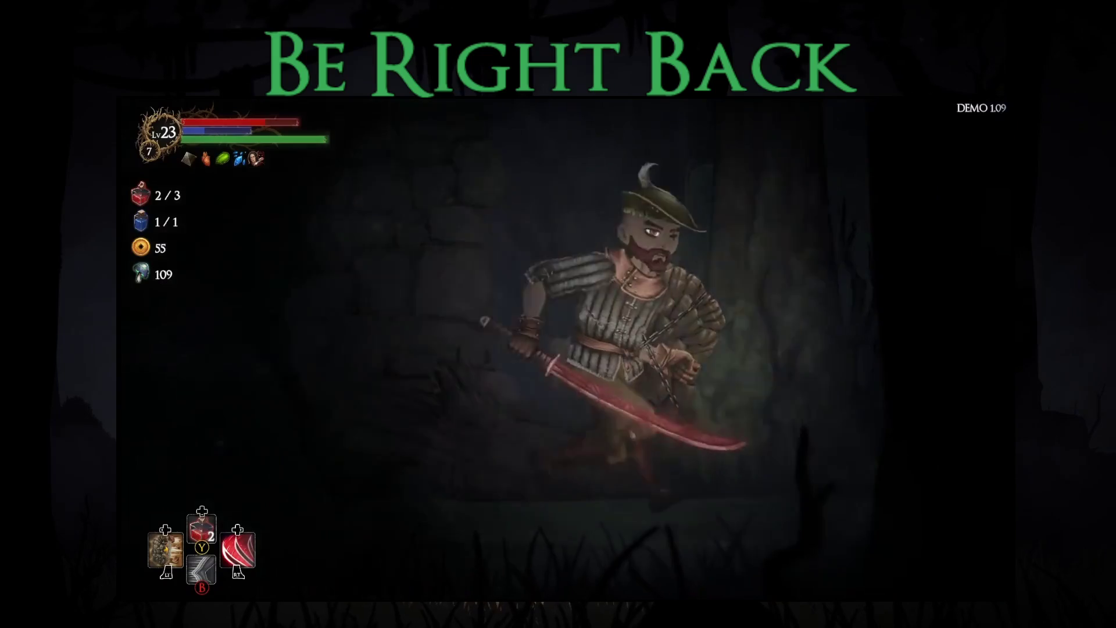
key("e")
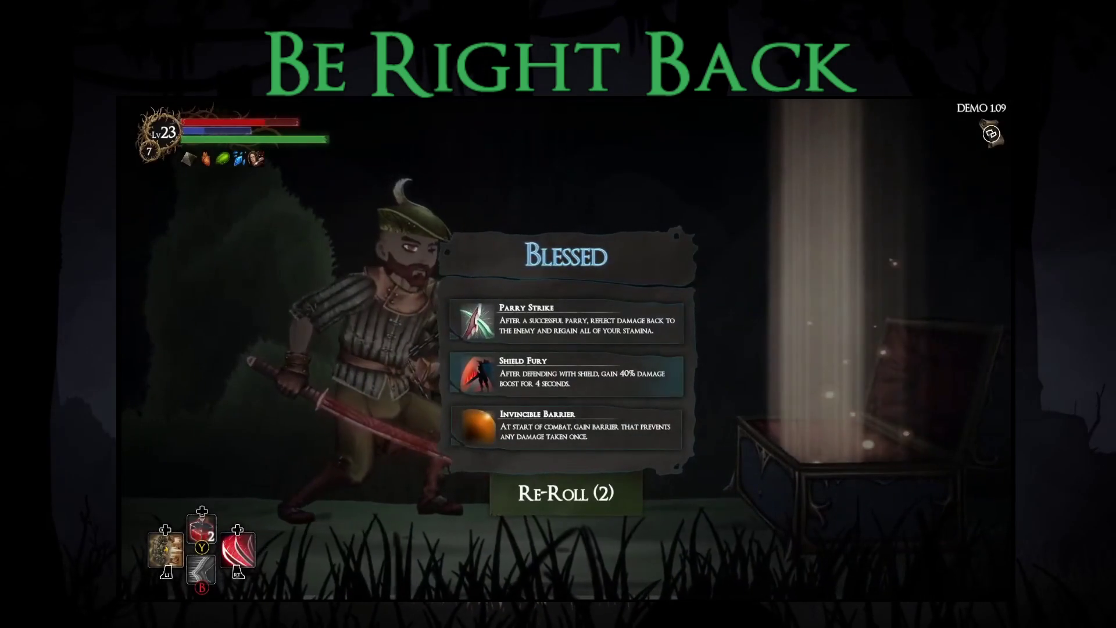
key("Down")
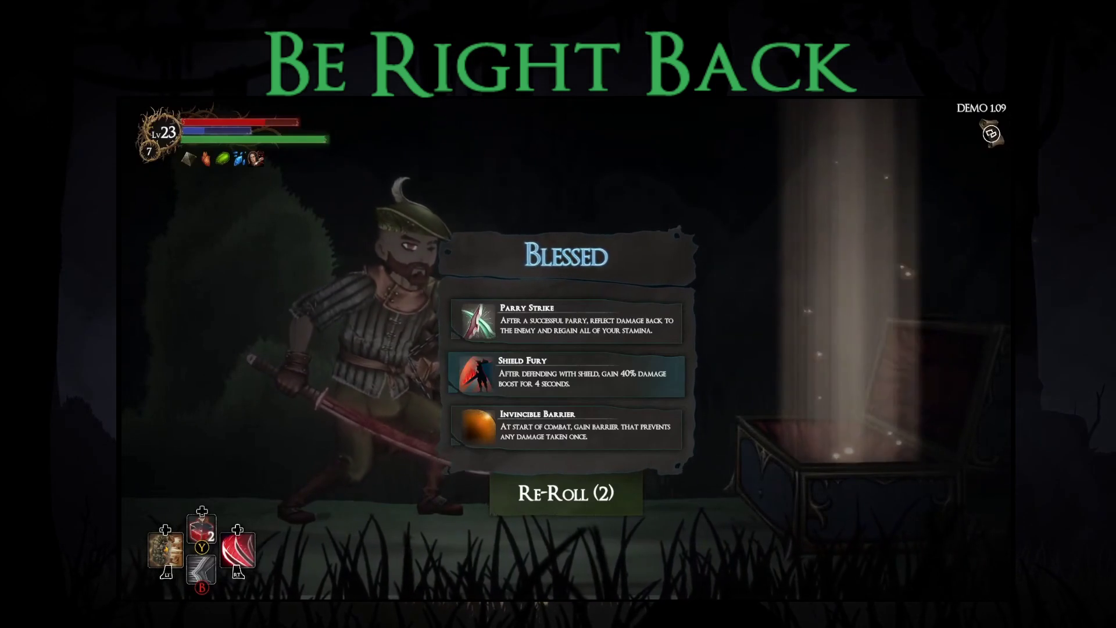
key("Return")
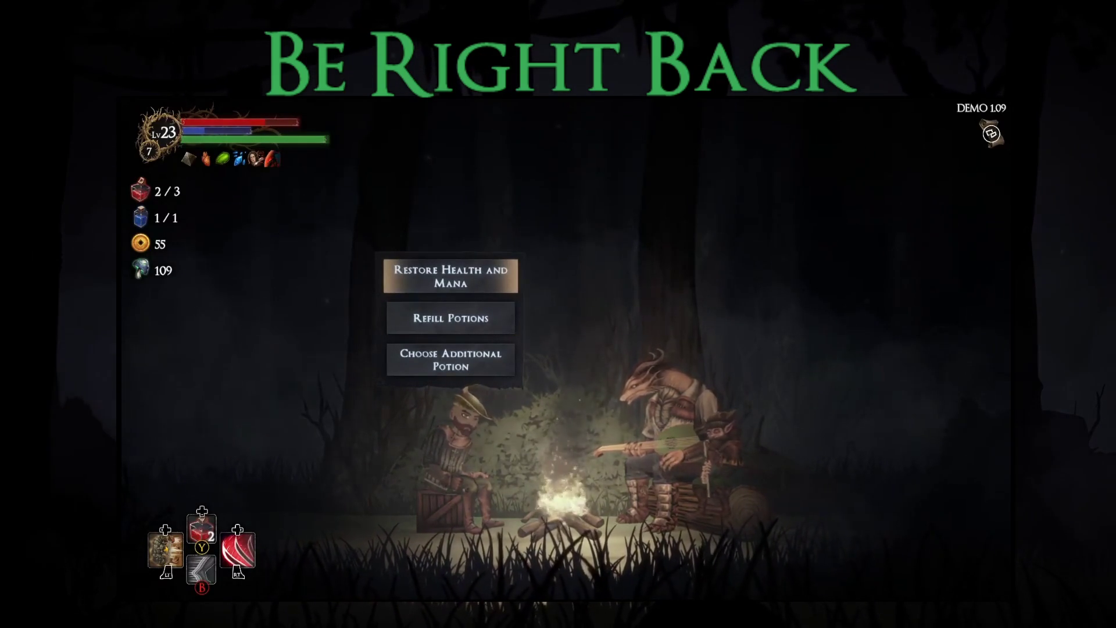
key("Return")
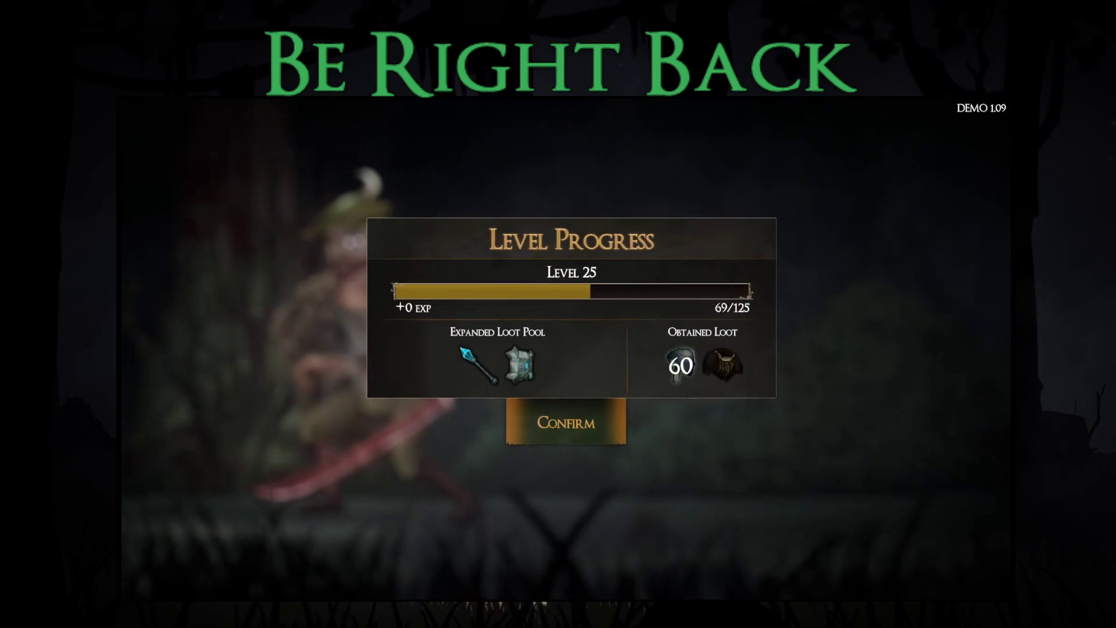
- Confirm the Level 25 progress summary and walk toward the blacksmith in the hub
key("Return")
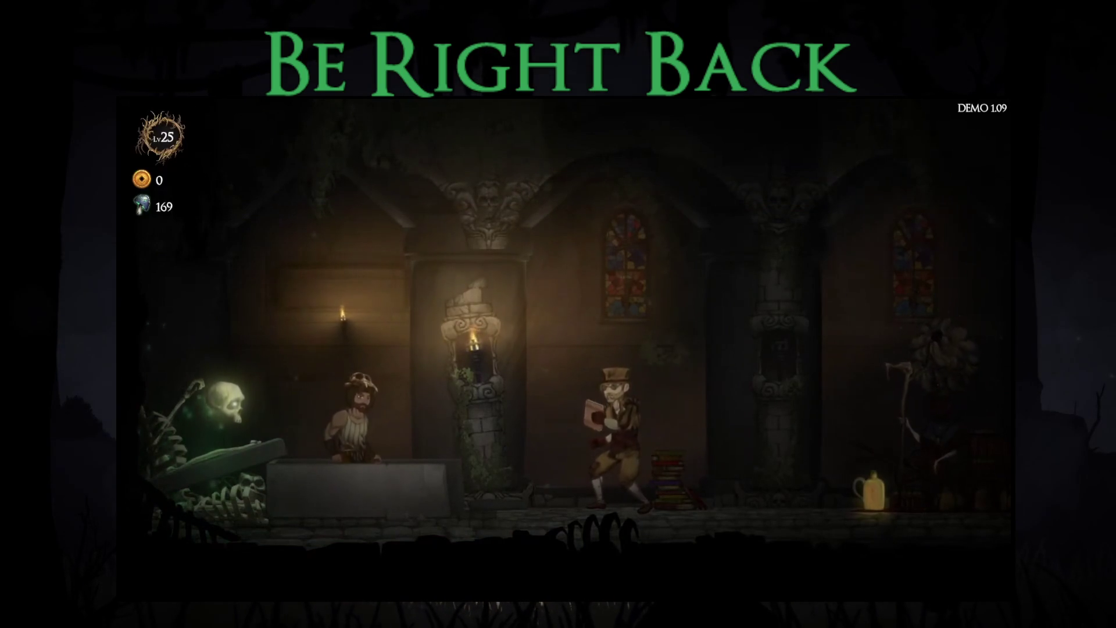
key("Right")
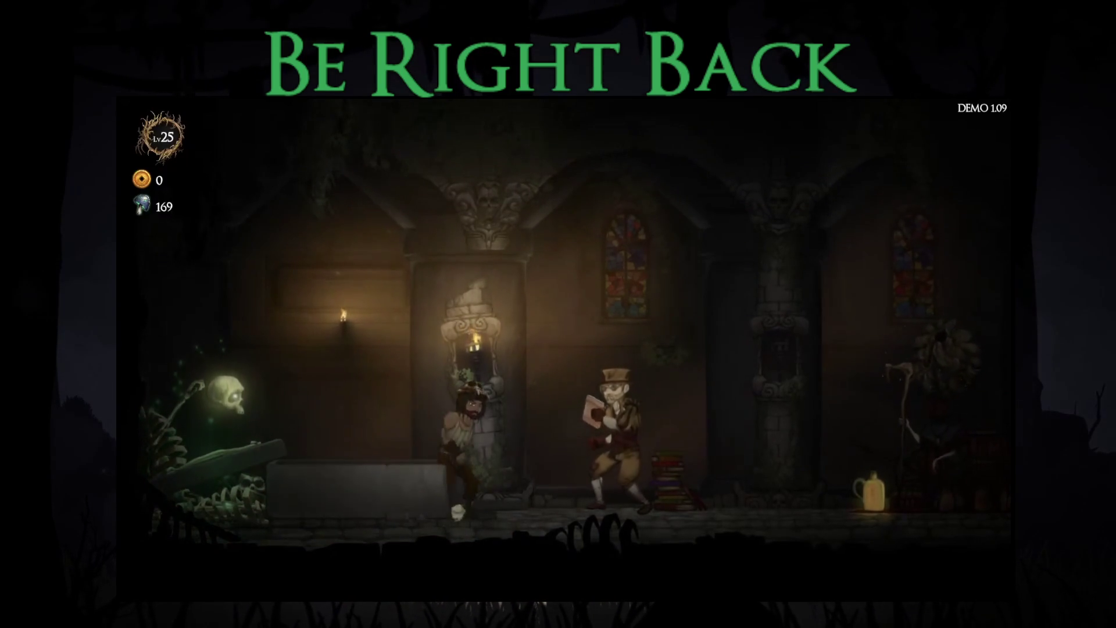
- Buy the Increase Perception upgrade from the blacksmith's upgrades list
key("e")
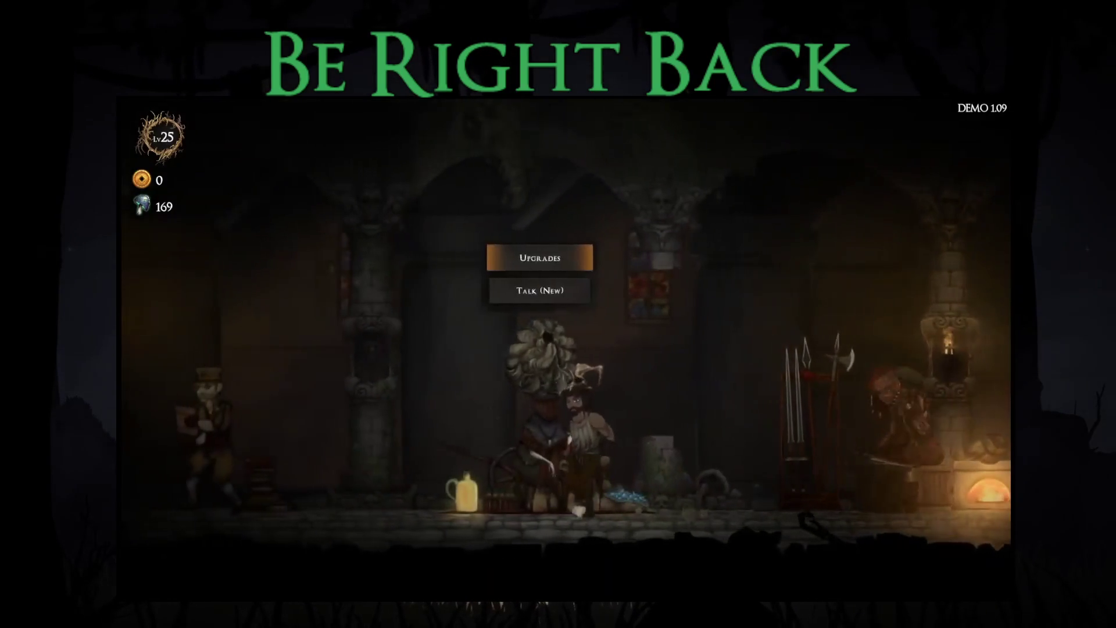
key("Return")
key("Up")
key("Up")
key("Up")
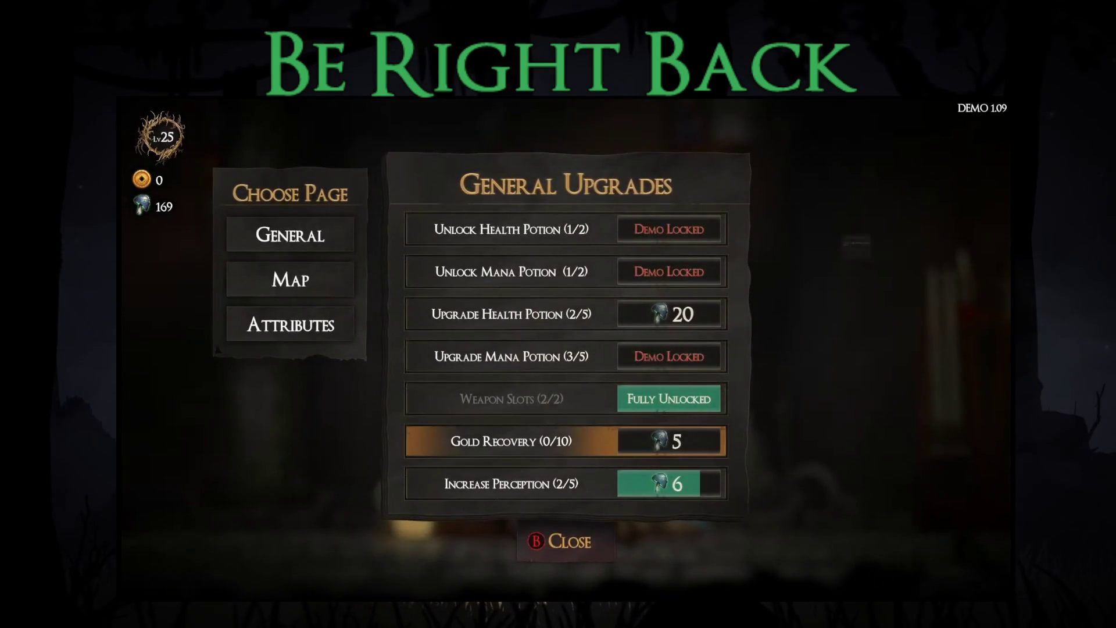
key("Down")
key("Down")
key("Down")
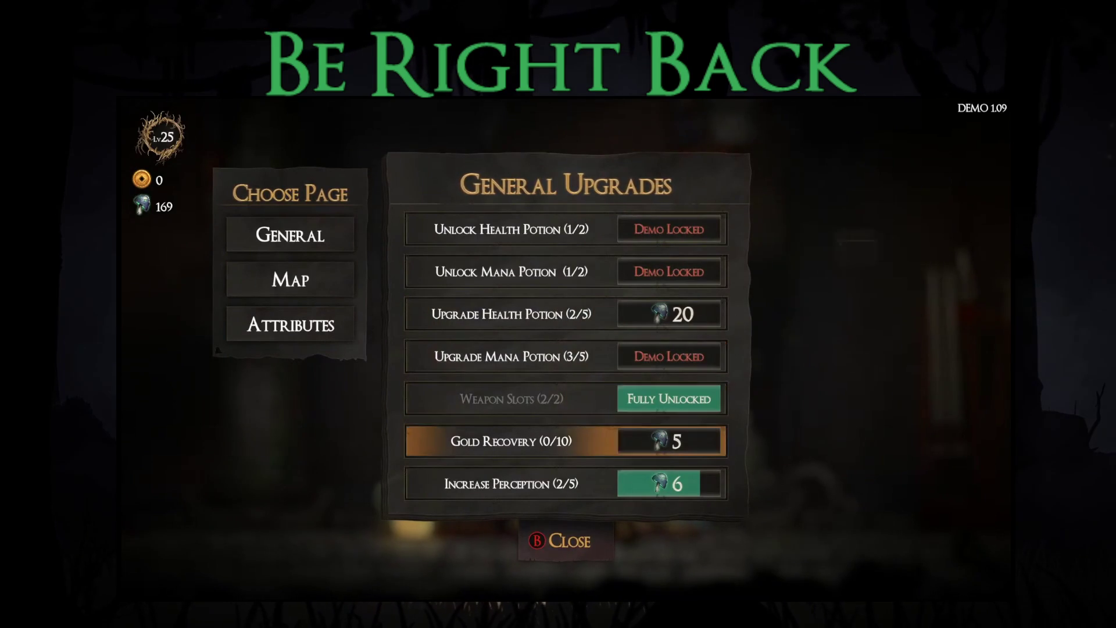
key("Return")
key("Return")
key("Up")
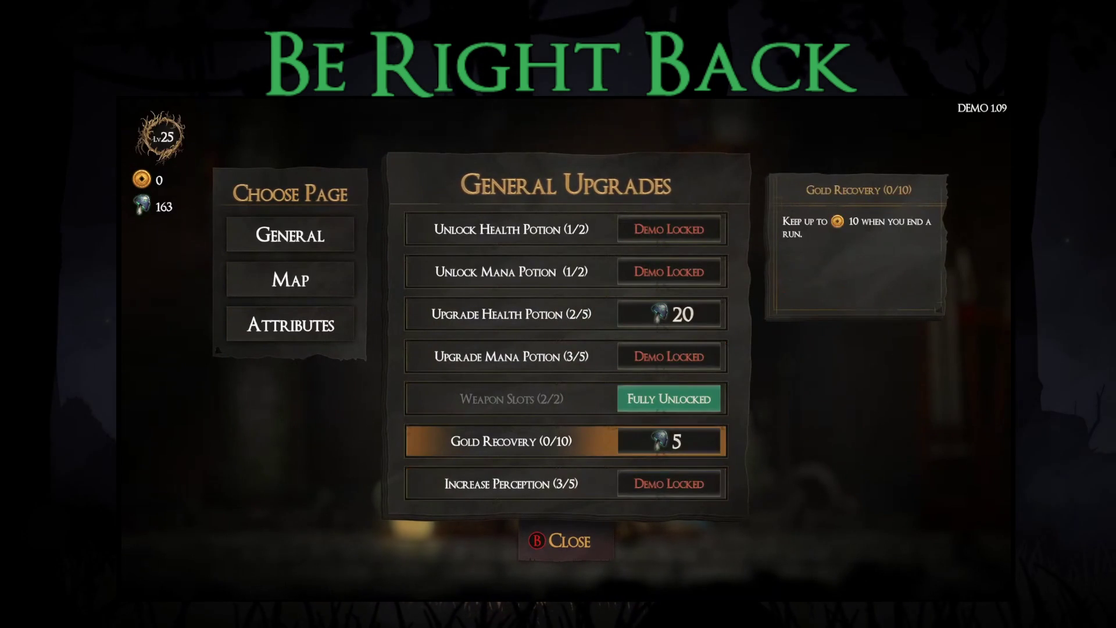
- Buy the Increase Strength and Increase Intelligence attribute upgrades, leaving 13 souls
key("Left")
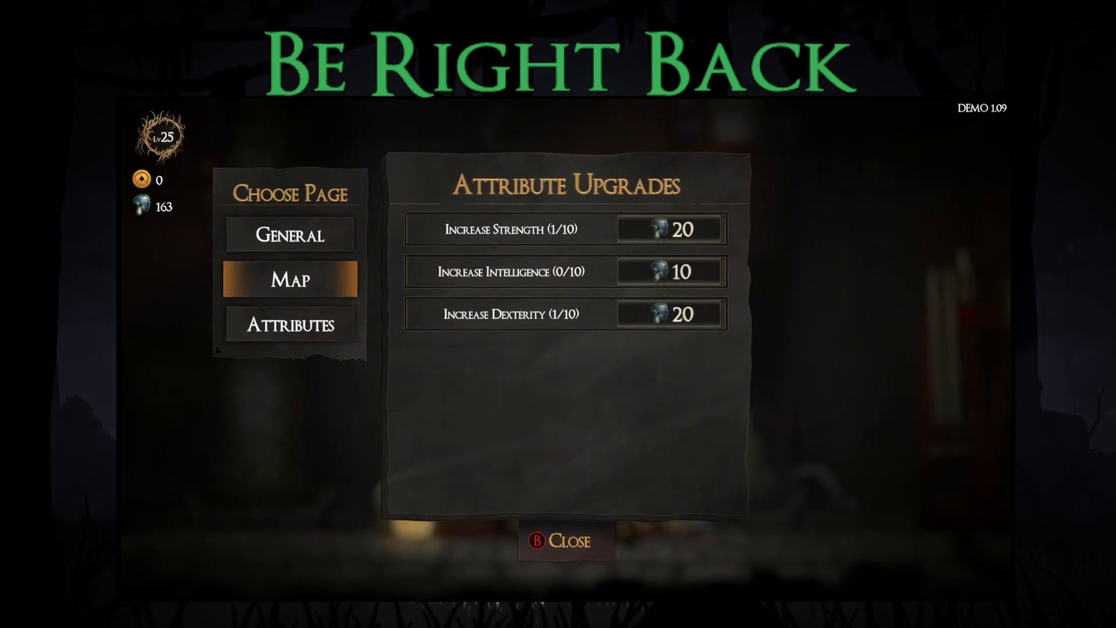
key("Right")
key("Down")
key("Up")
key("Up")
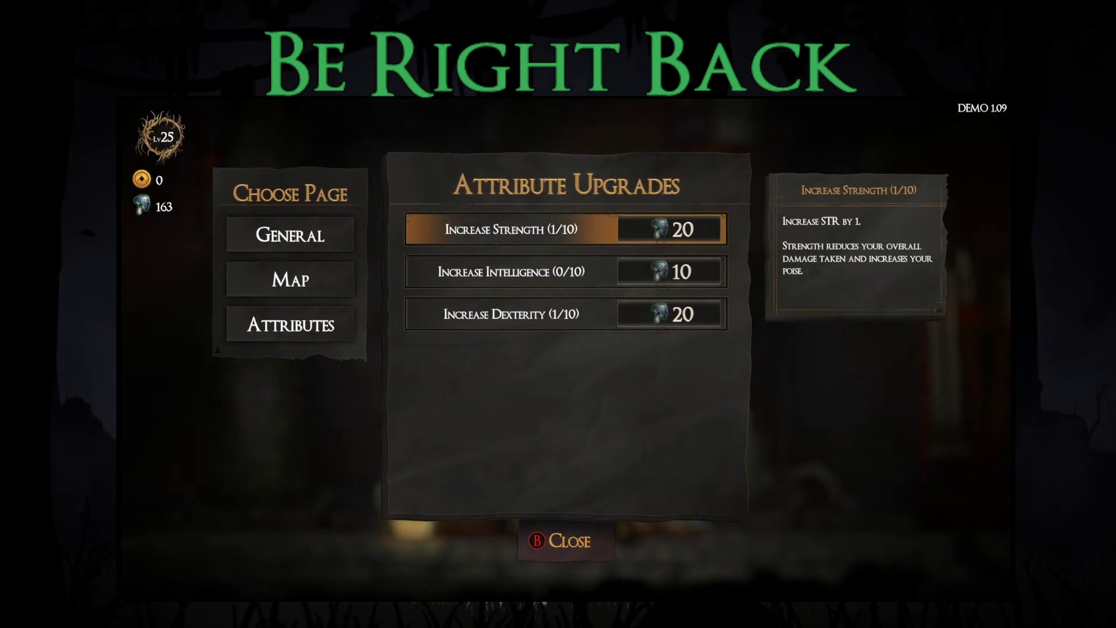
key("Escape")
key("Return")
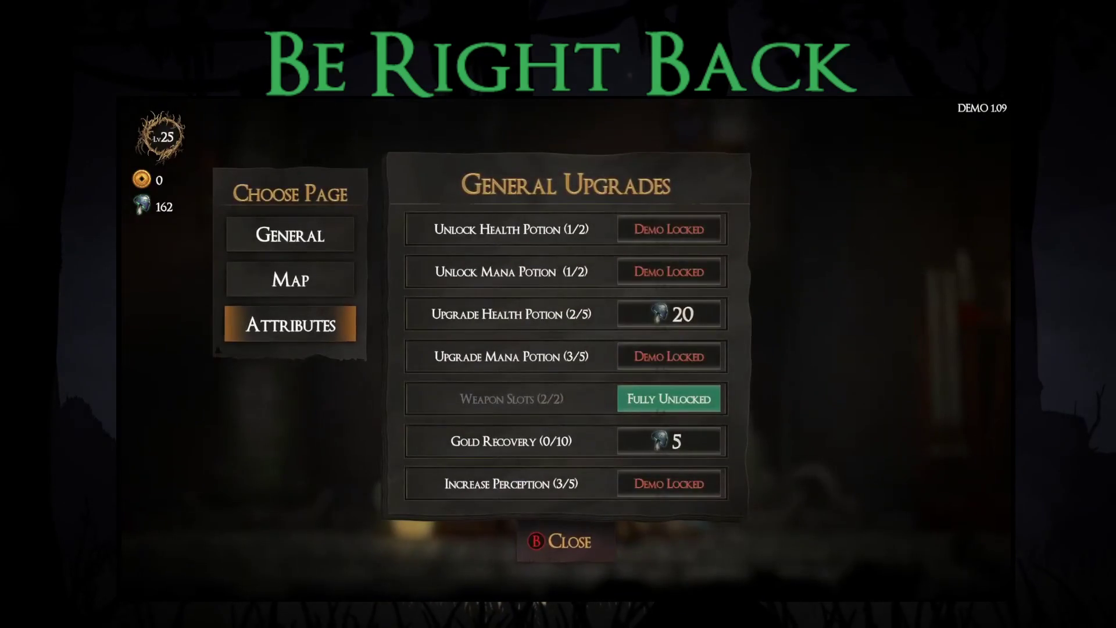
key("Right")
key("Up")
key("Up")
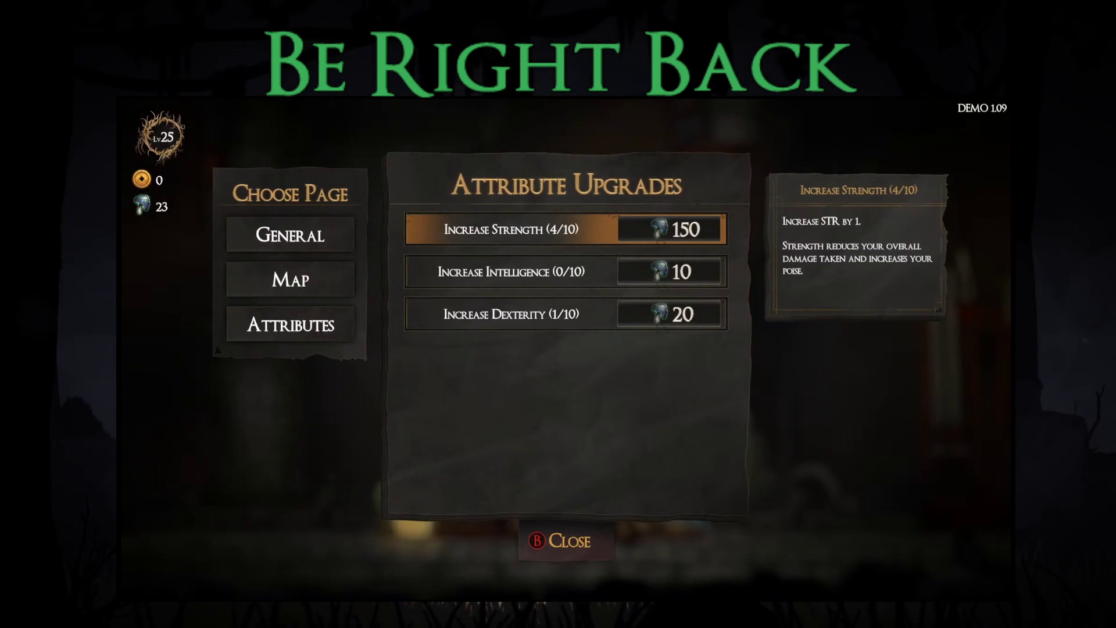
key("Down")
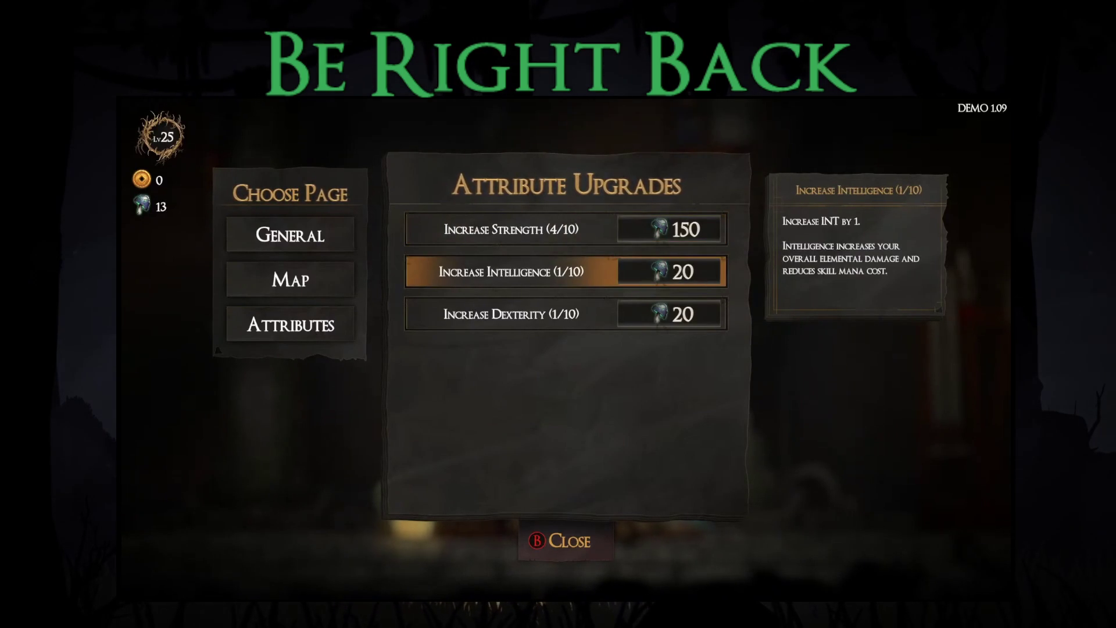
key("Escape")
- Equip the New body armour as starting gear and walk to the map vendor
key("Left")
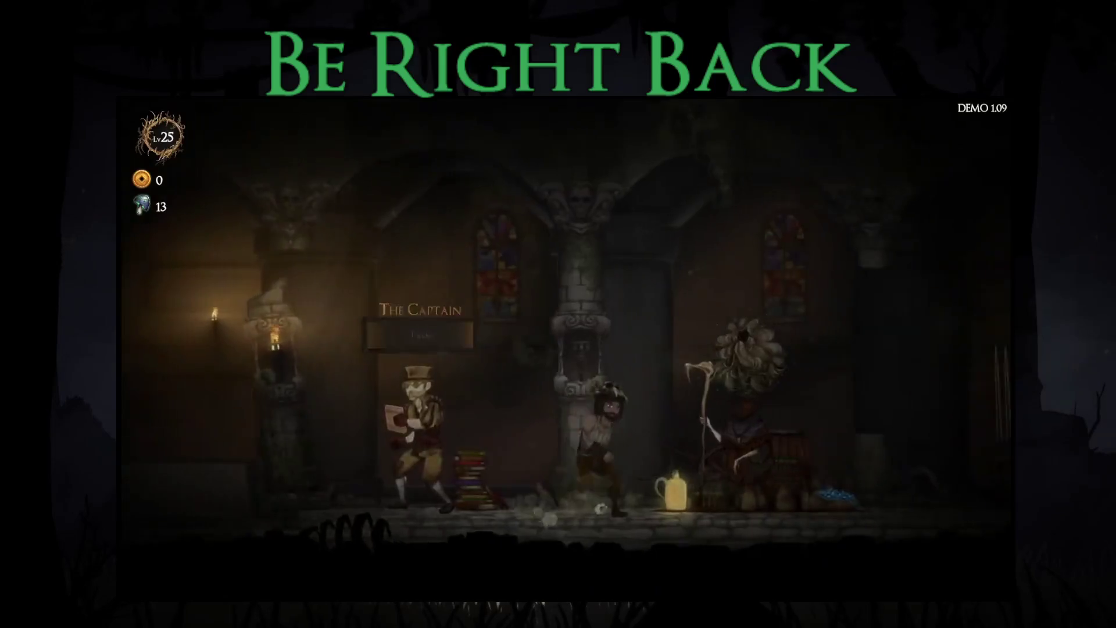
key("Right")
key("Return")
key("Right")
key("Return")
key("Right")
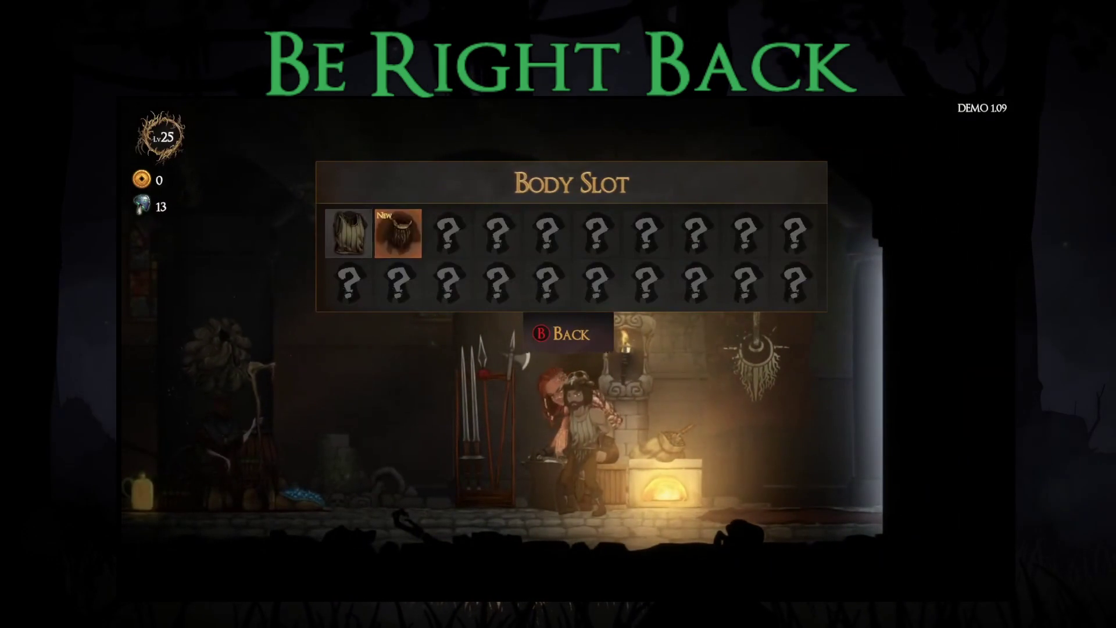
key("Return")
key("Right")
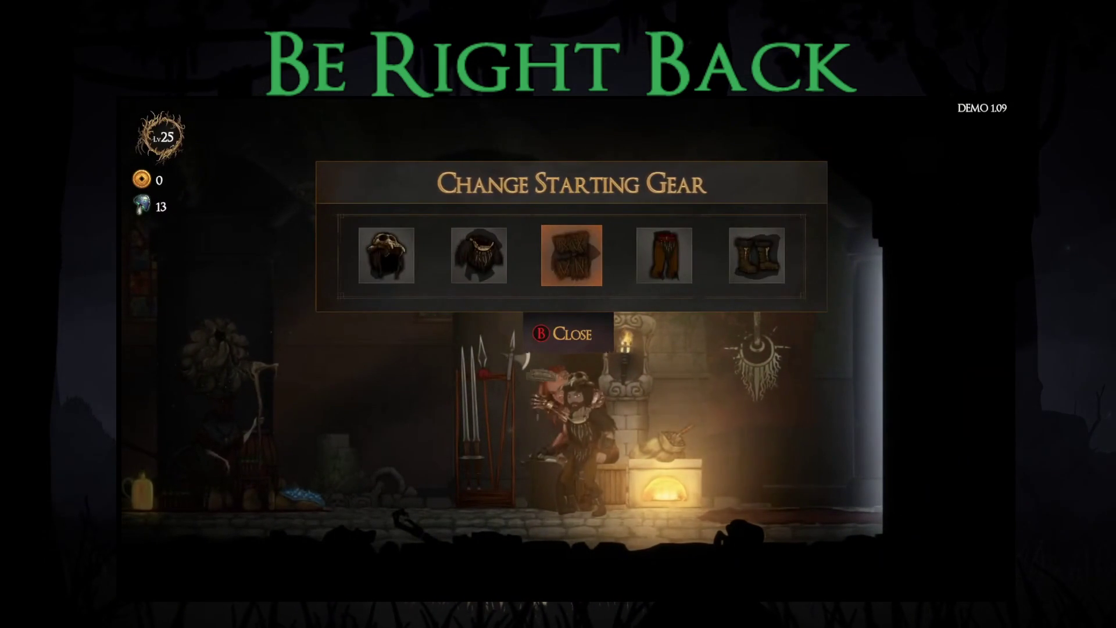
key("Escape")
key("Right")
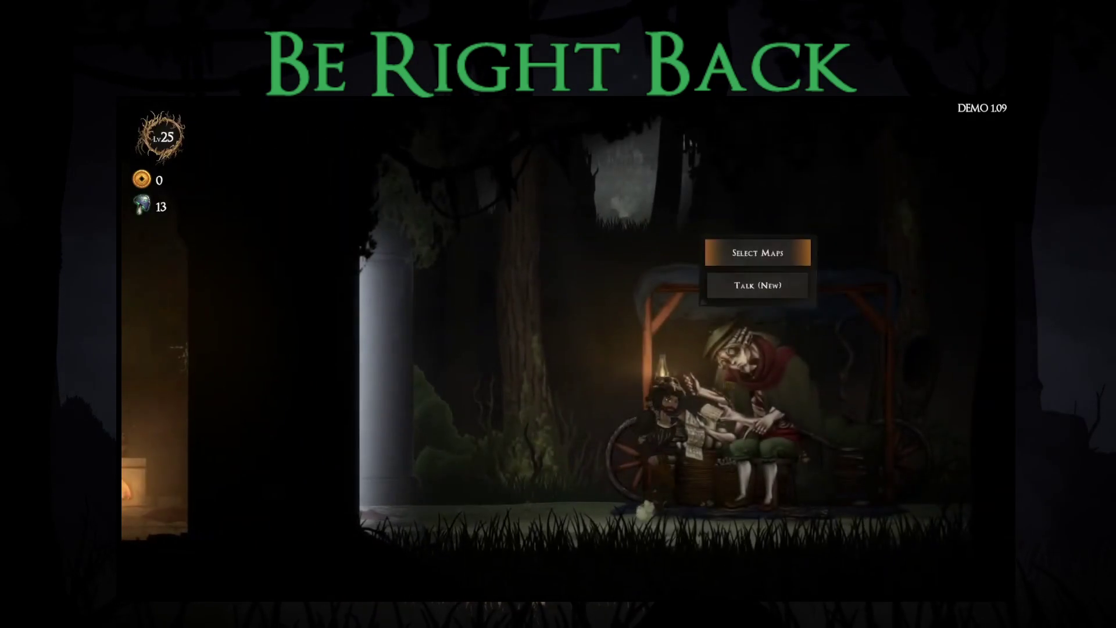
- Start a Story Mode run with the Wooden Dagger, take Frog Leap, and pick the right skull node
key("Return")
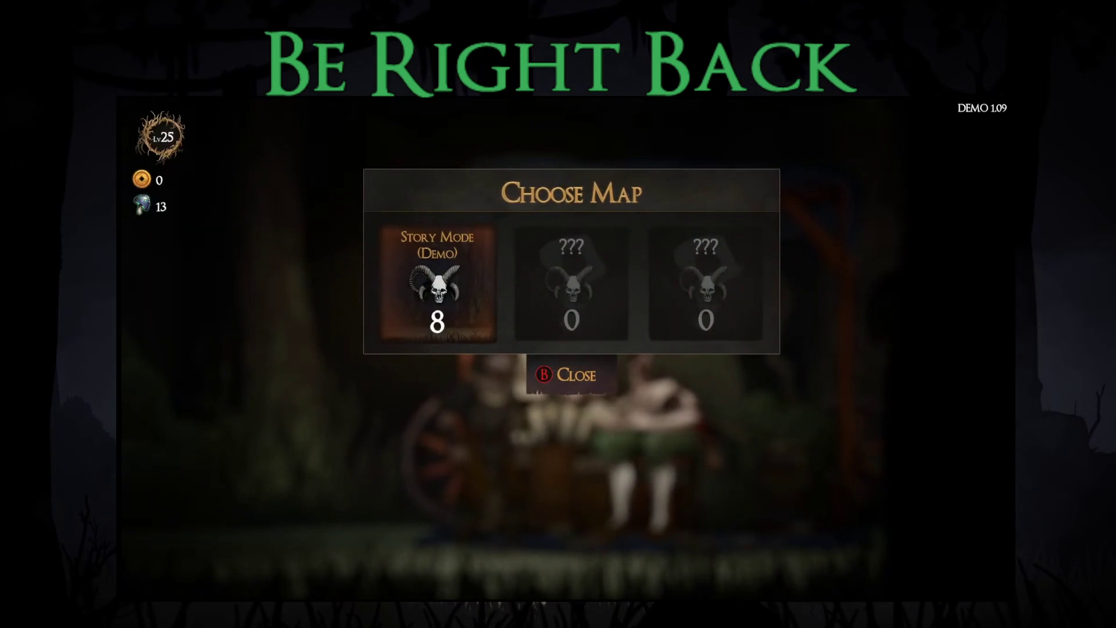
key("Return")
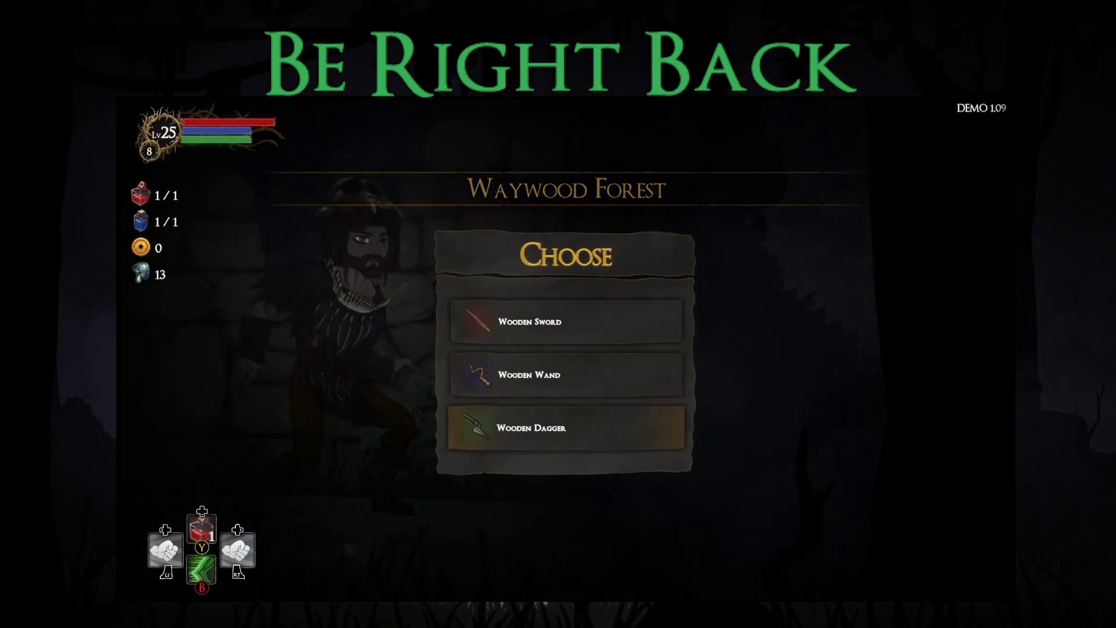
key("Return")
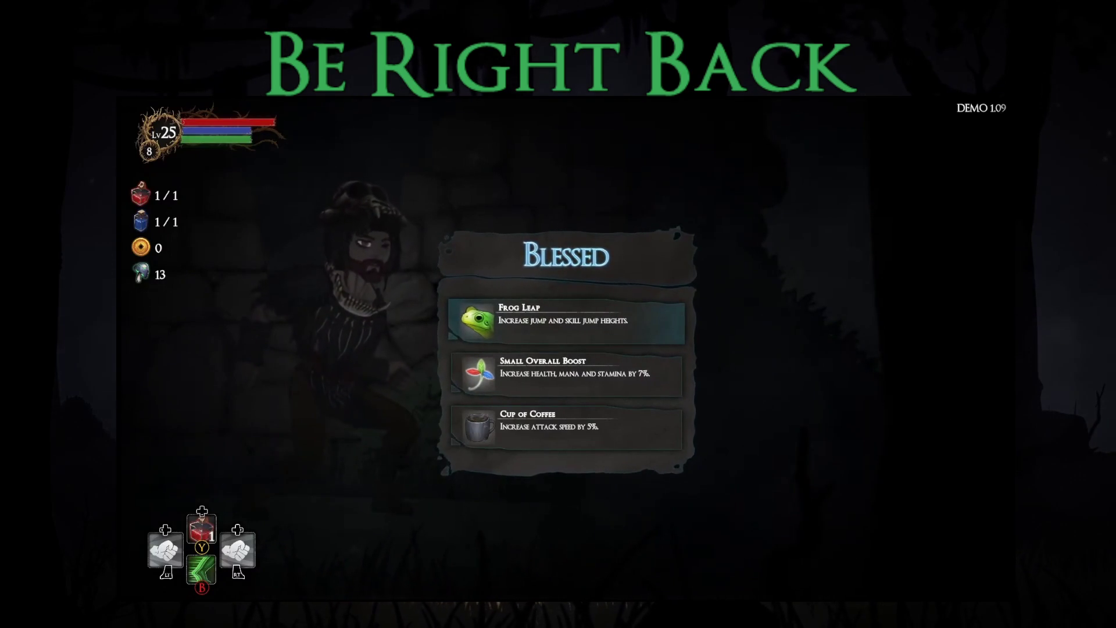
key("Return")
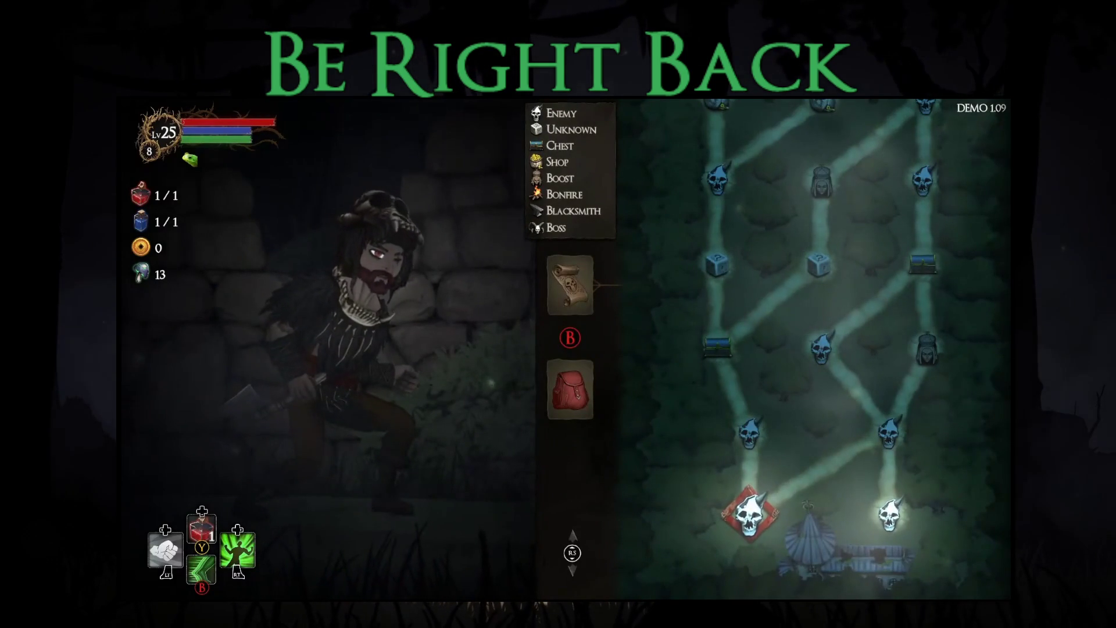
key("Right")
- Defeat the torch-wielding enemy with leaps, dodges and green-skill slashes
key("Return")
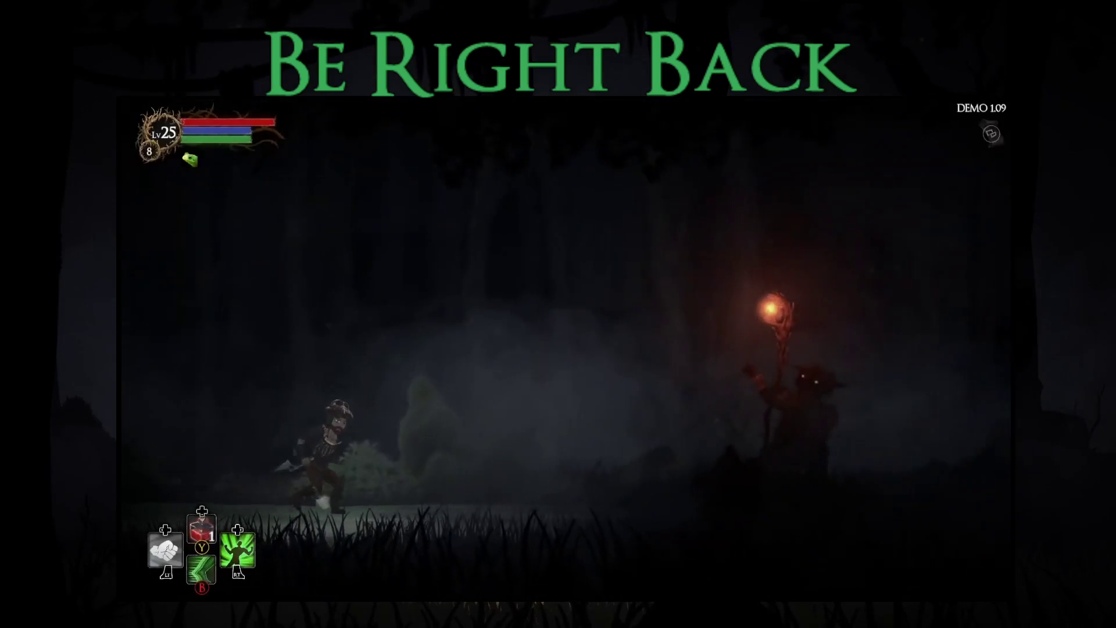
key("Right")
key("space")
key("k")
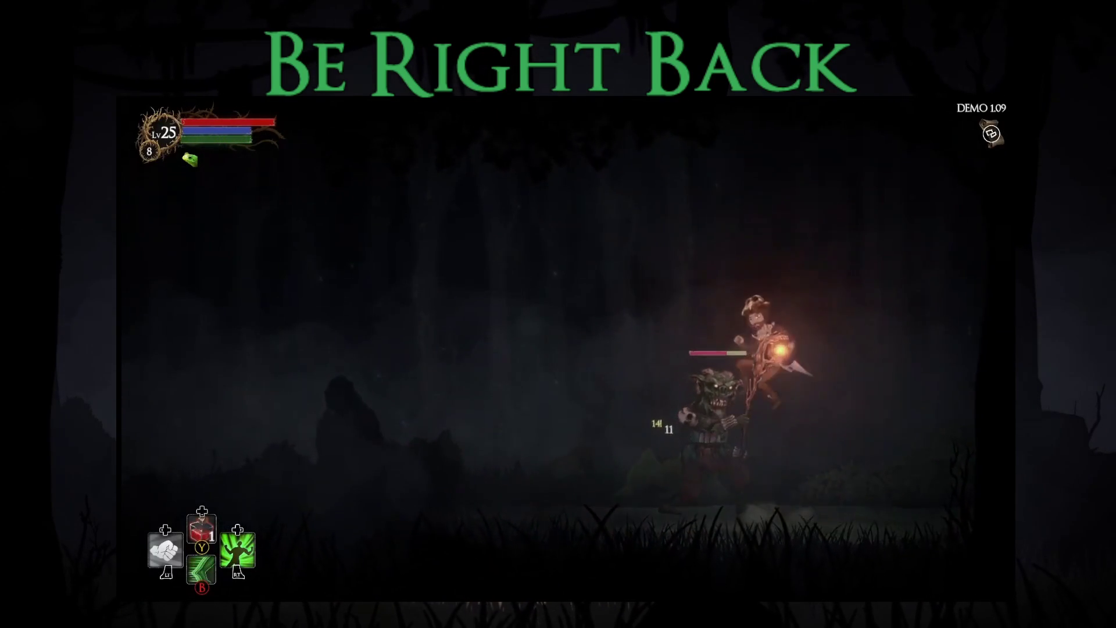
key("Left")
key("space")
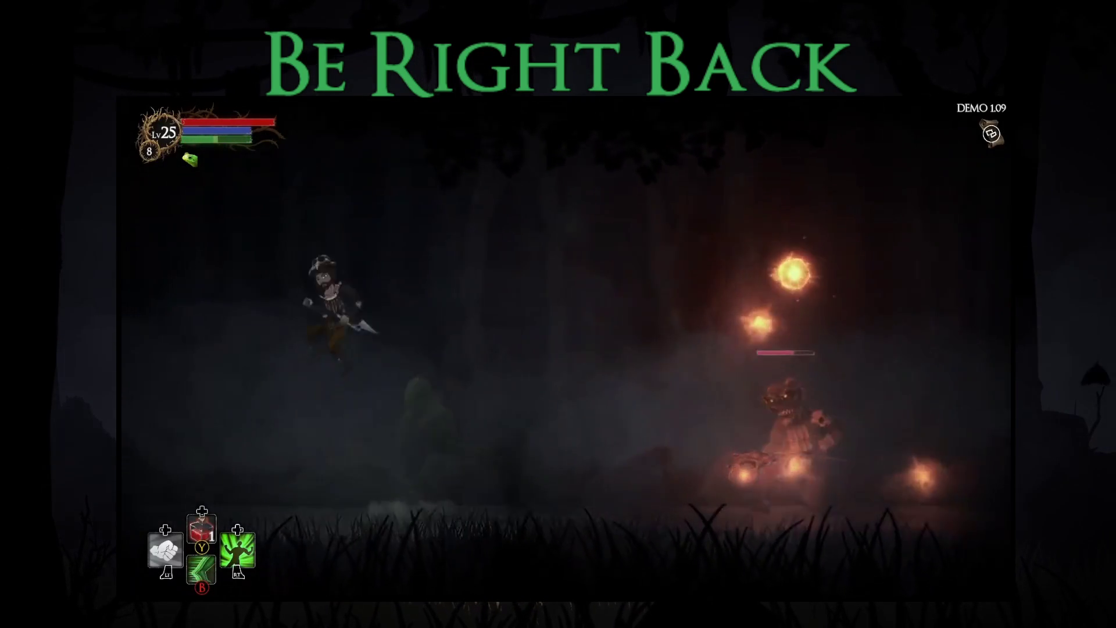
key("Right")
key("space")
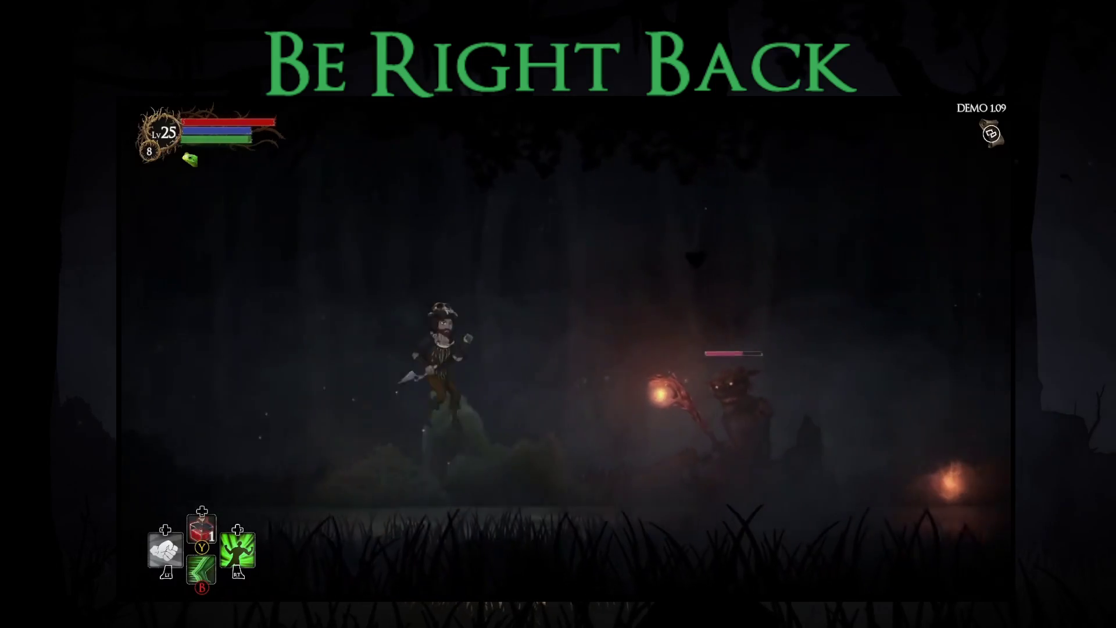
key("Right")
key("k")
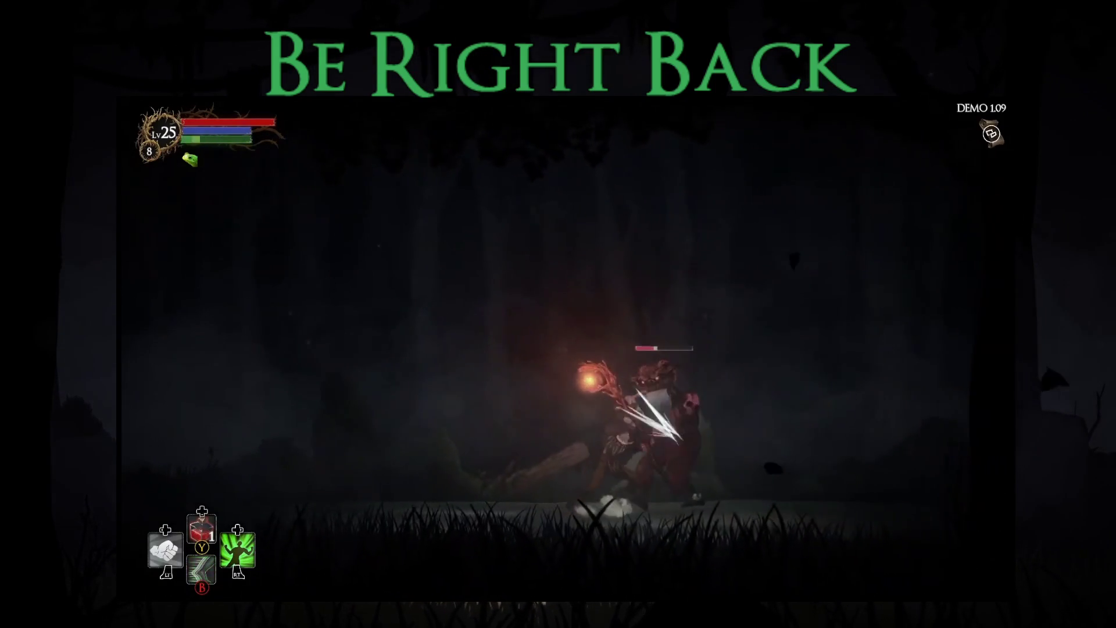
key("space")
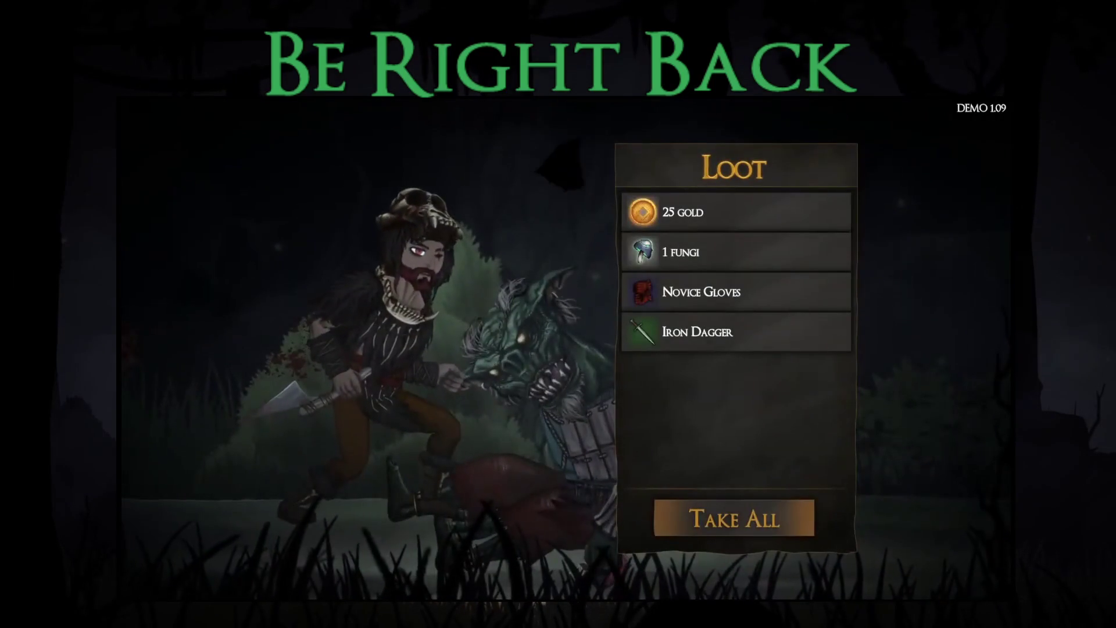
- Take all the loot and equip the Iron Dagger in the left hand and Novice Gloves
key("Return")
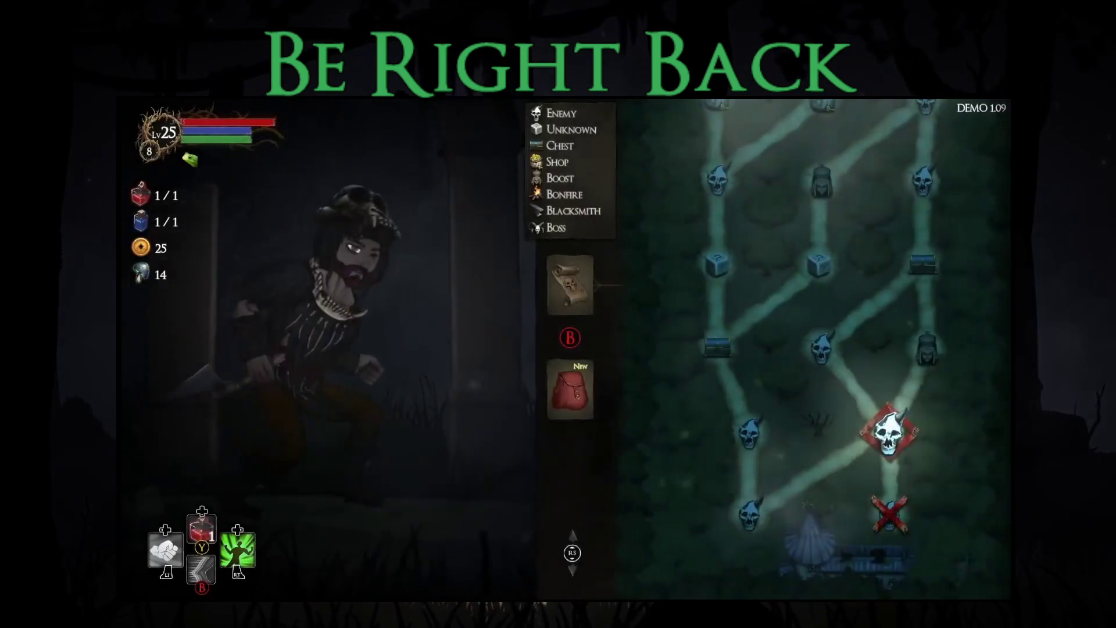
key("Down")
key("Right")
key("Return")
key("Return")
key("Return")
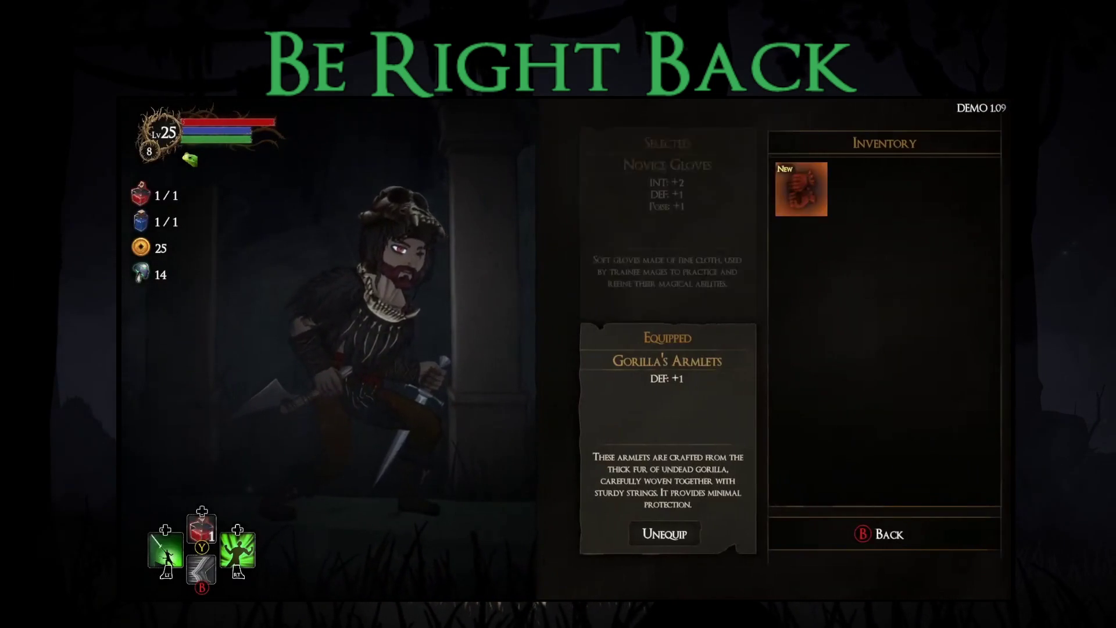
key("Return")
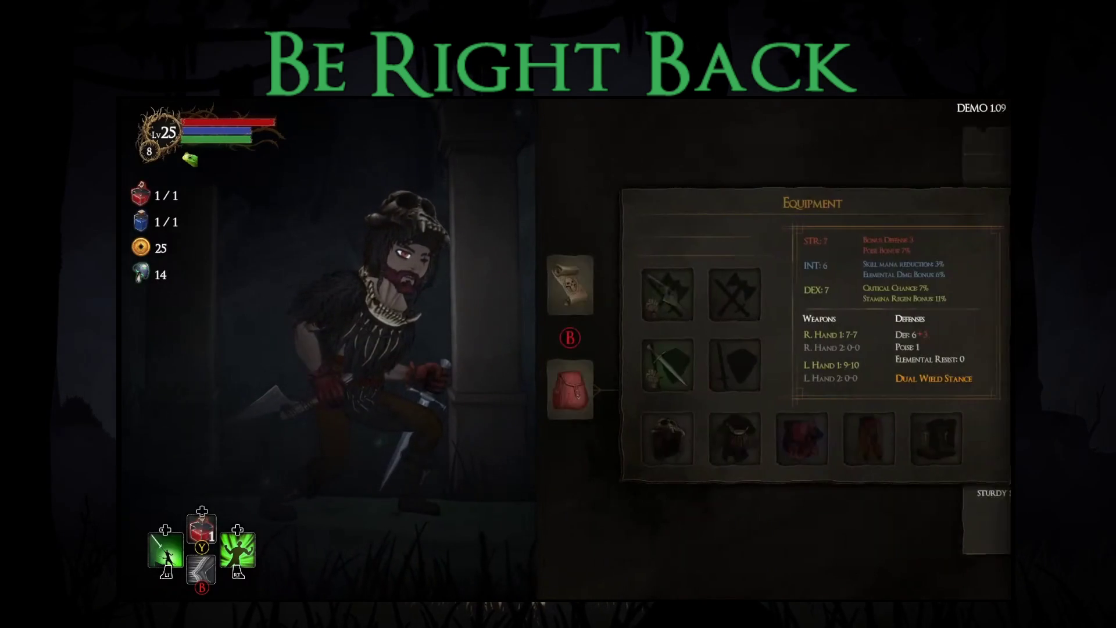
key("Up")
key("Escape")
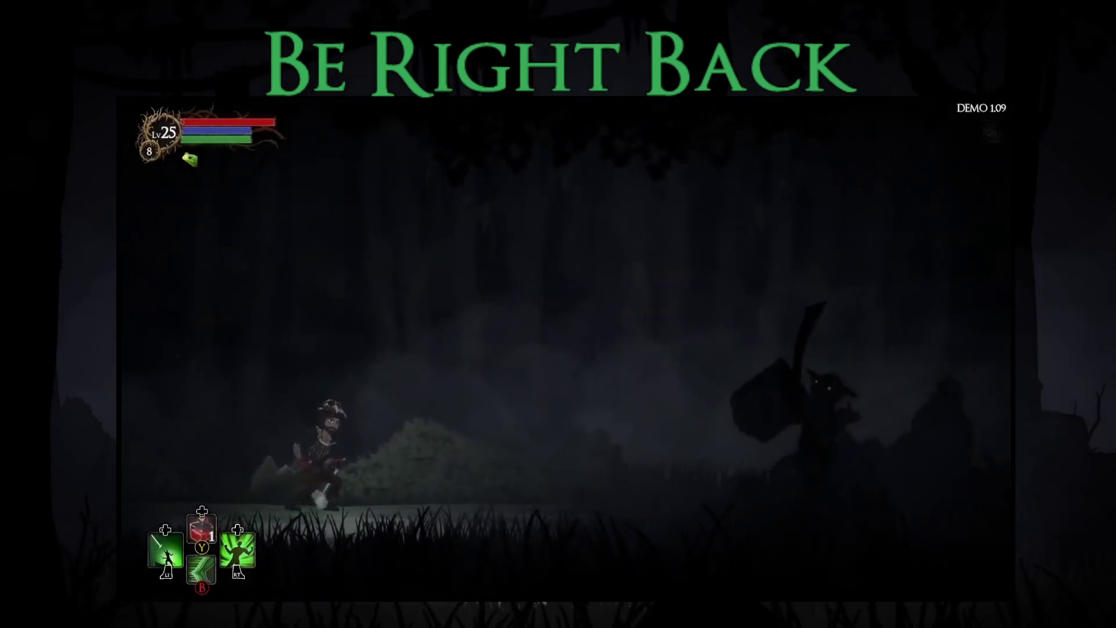
- Fight the goblin in the next clearing, leaping over and dodging around it
key("space")
key("space")
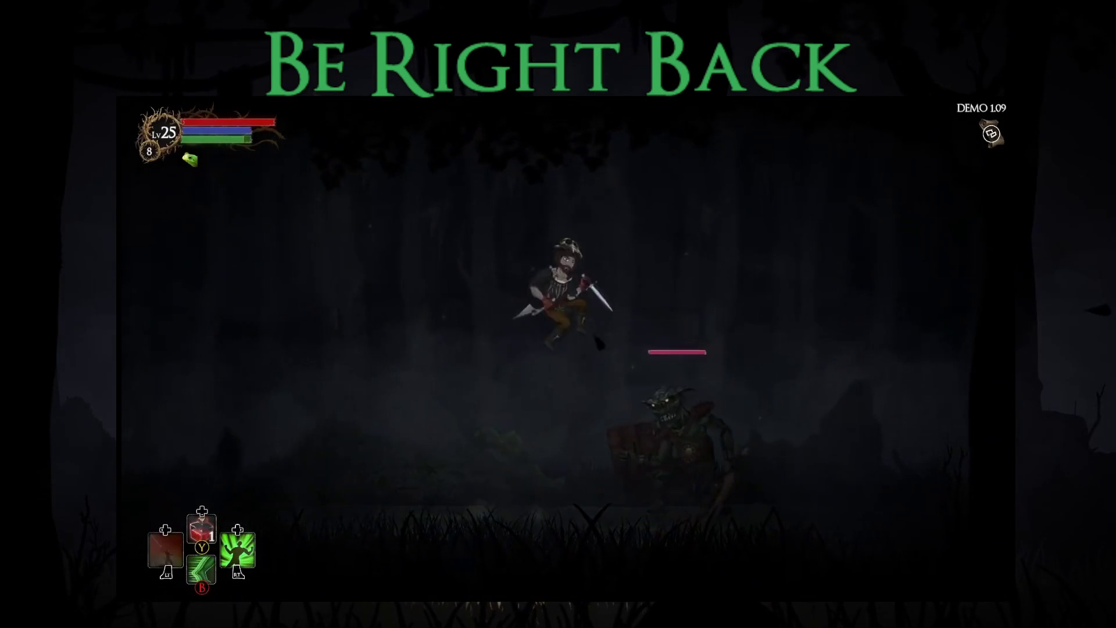
key("Left")
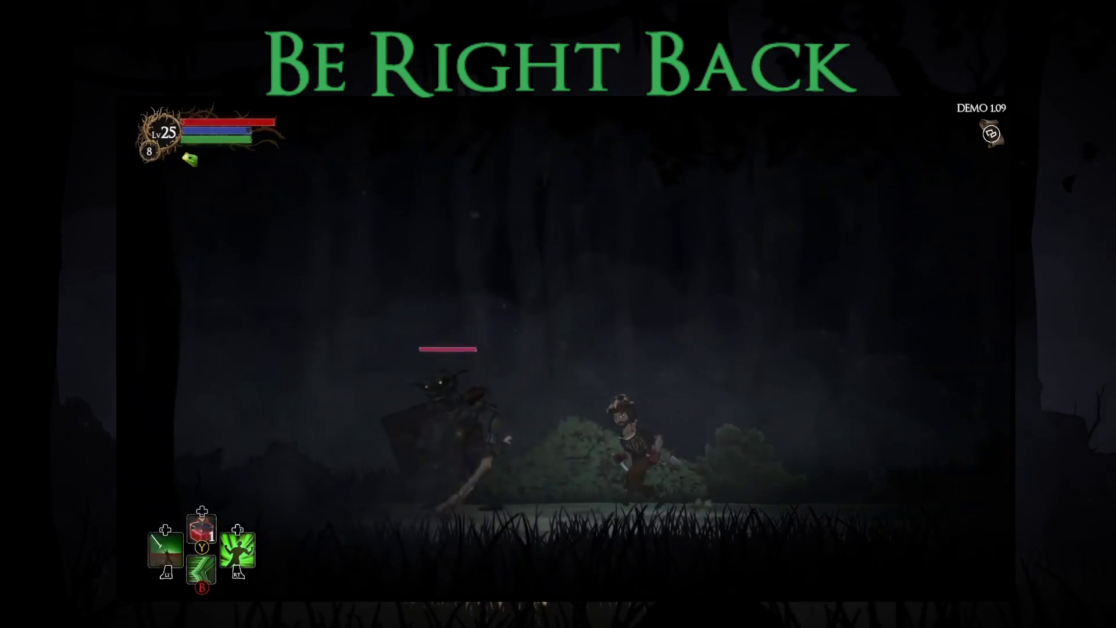
key("space")
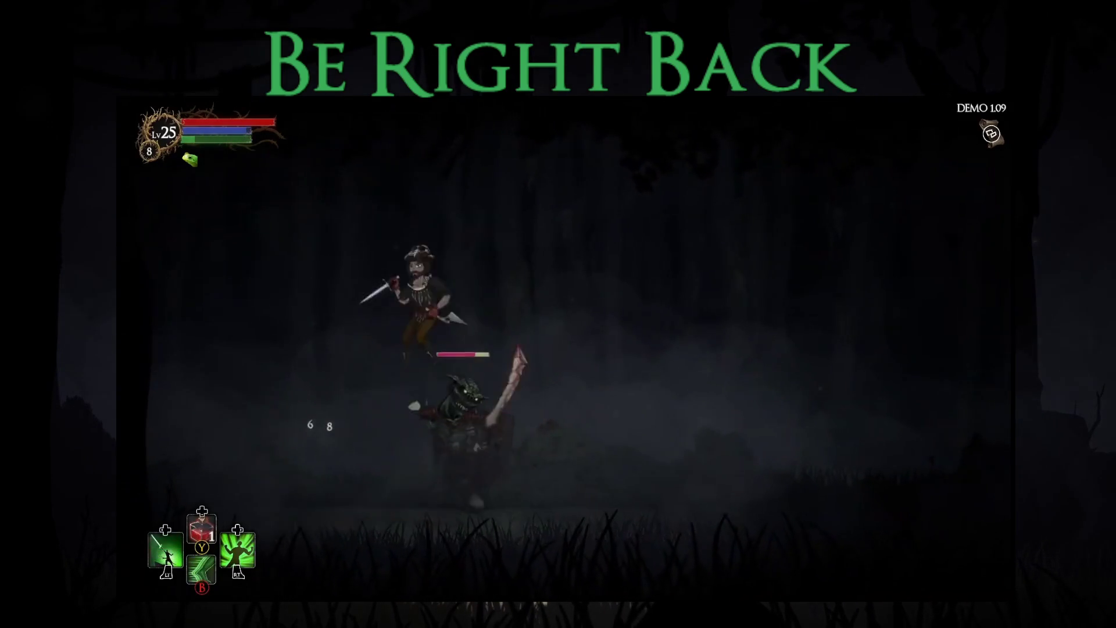
key("Left")
key("Right")
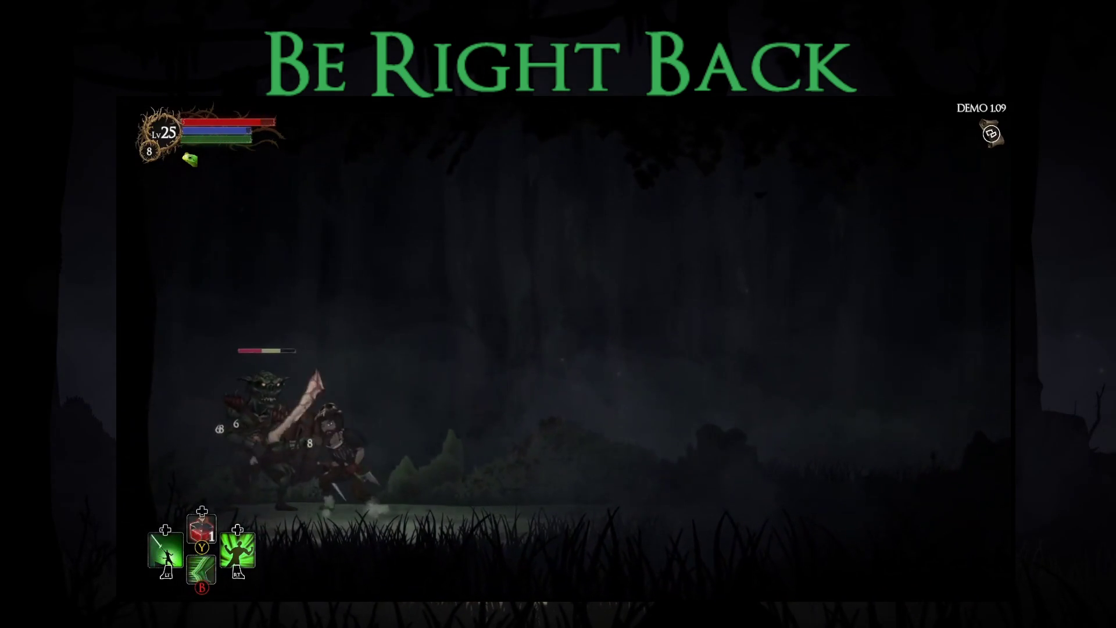
key("Right")
key("Left")
key("space")
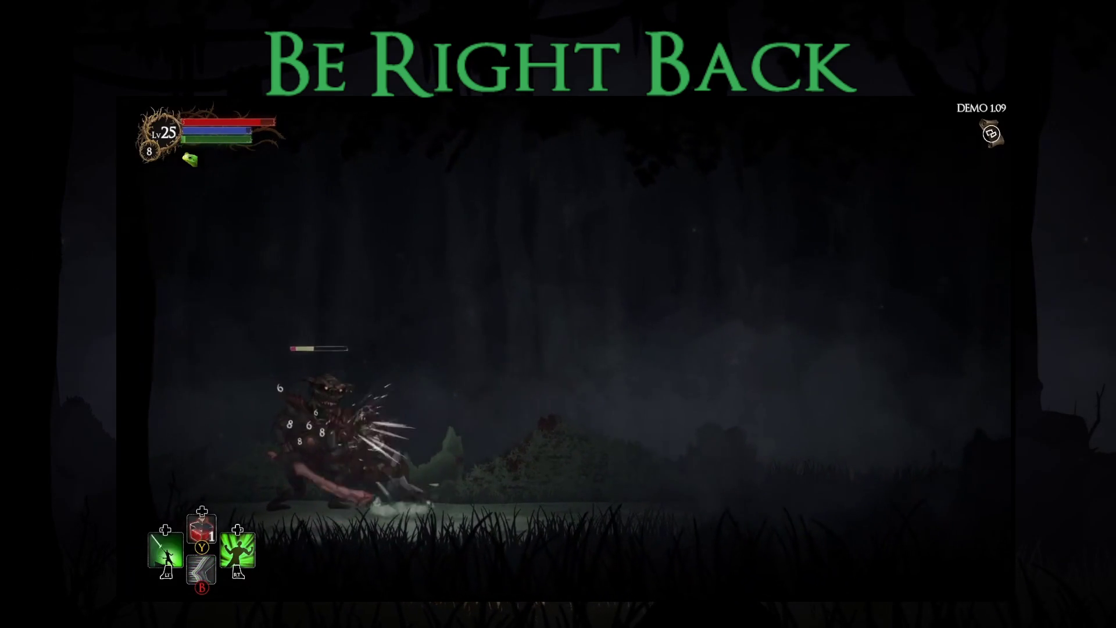
- Finish off the goblin, take all its loot, and inspect the Wooden Dagger slot
key("e")
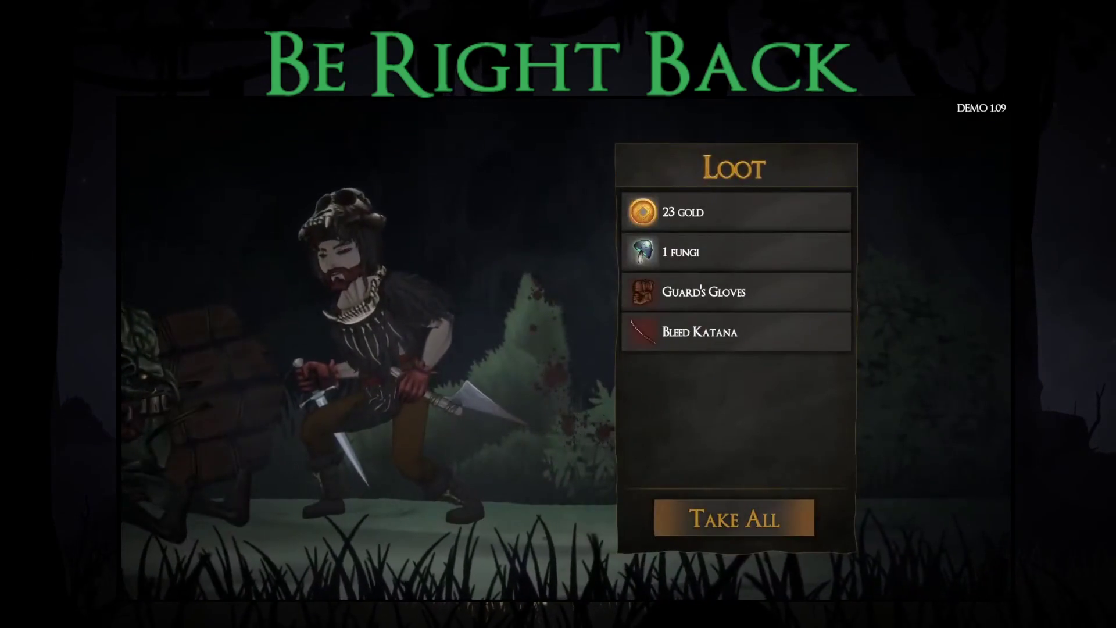
key("Return")
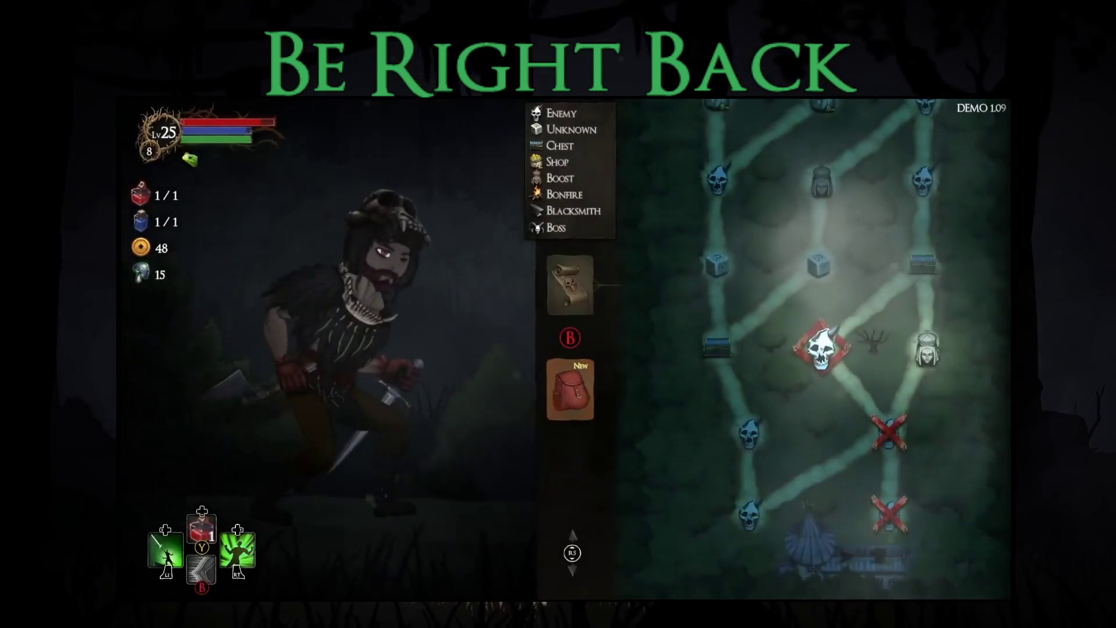
key("Down")
key("Return")
key("Right")
key("Up")
key("Return")
key("Escape")
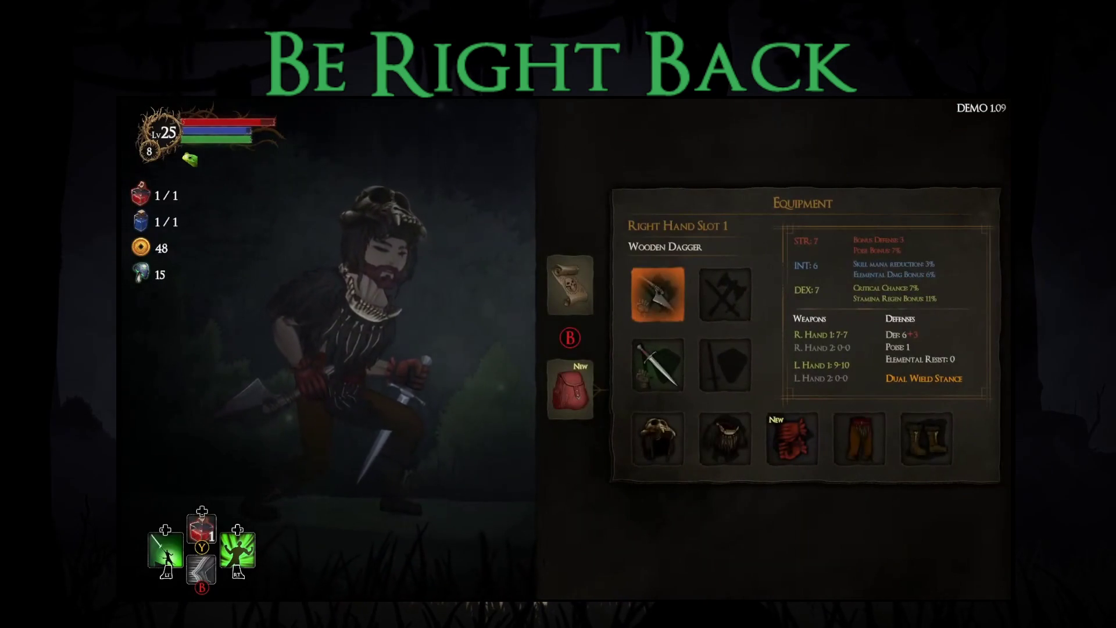
- Equip the Bleed Katana in Right Hand Slot 2 and the Guard's Gloves in Hands
key("Return")
key("Down")
key("Escape")
key("Right")
key("Return")
key("Return")
key("Down")
key("Down")
key("Right")
key("Return")
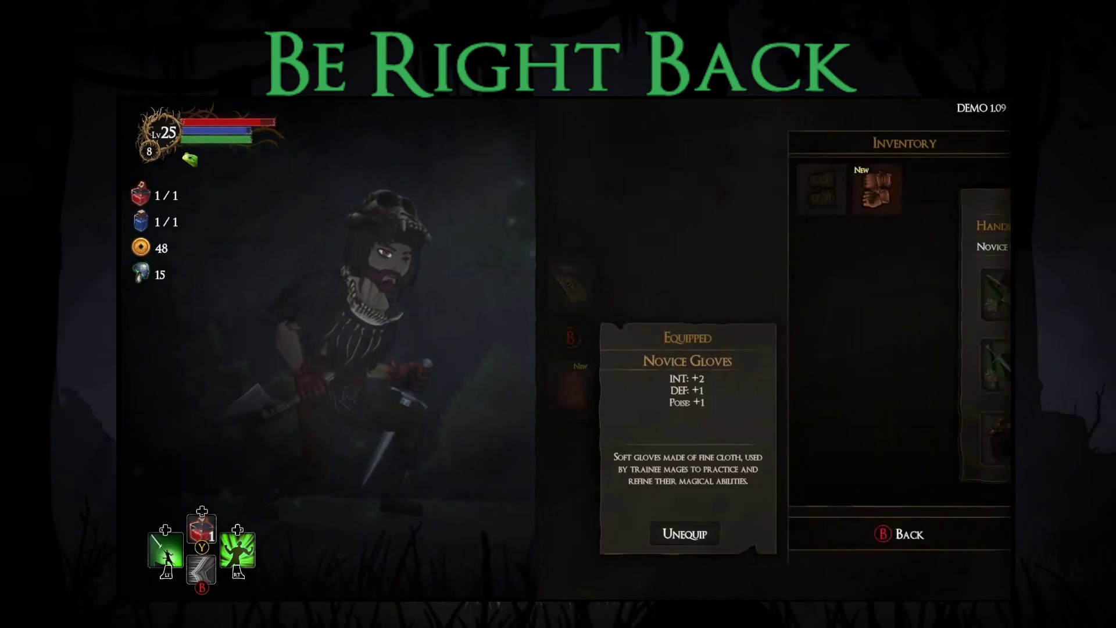
key("Return")
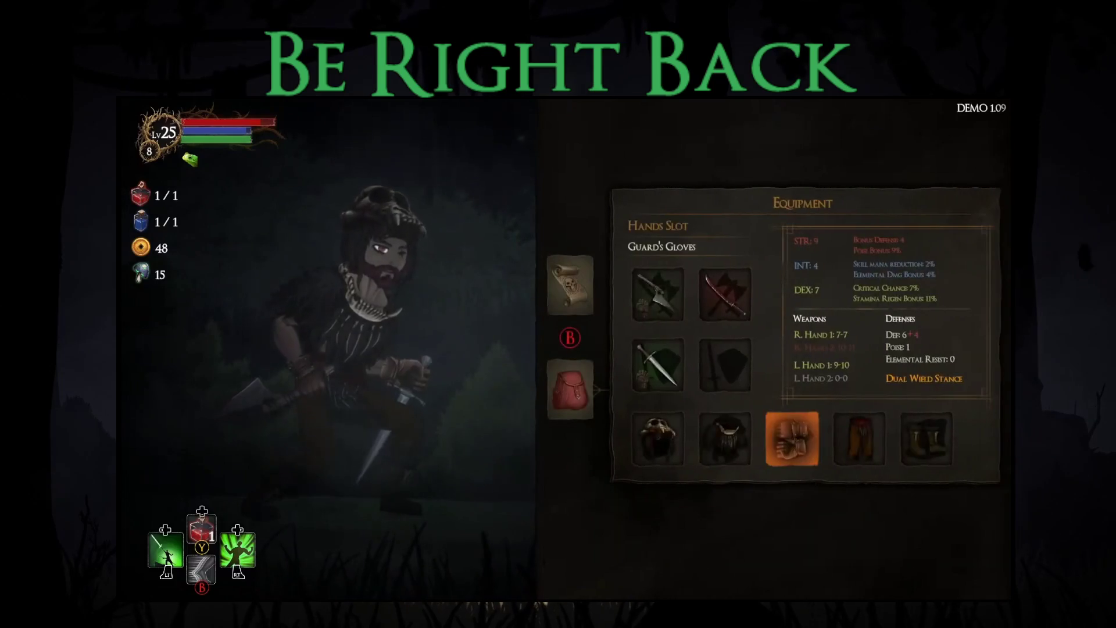
key("Escape")
key("Return")
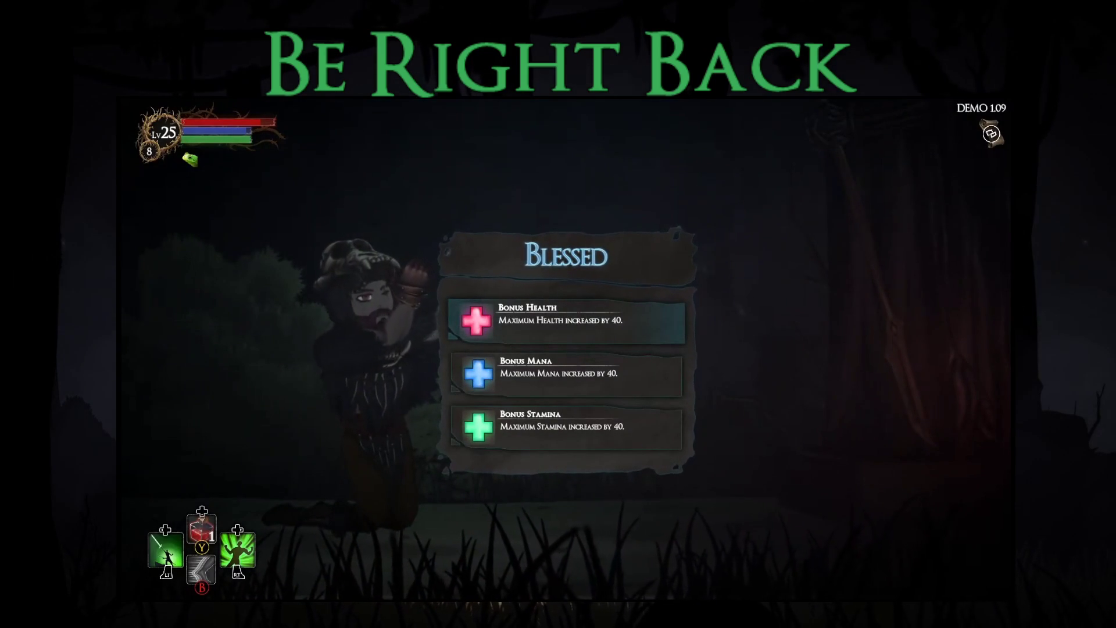
- Take the Bonus Stamina blessing, then the Iron heart blessing at the next panel
key("Down")
key("Down")
key("Return")
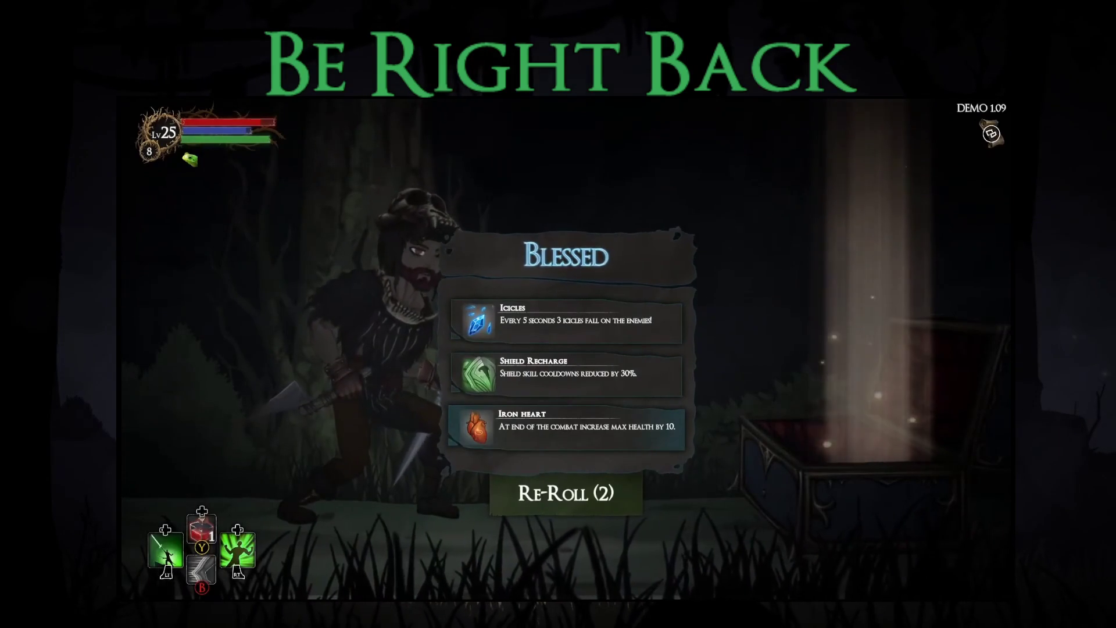
key("Return")
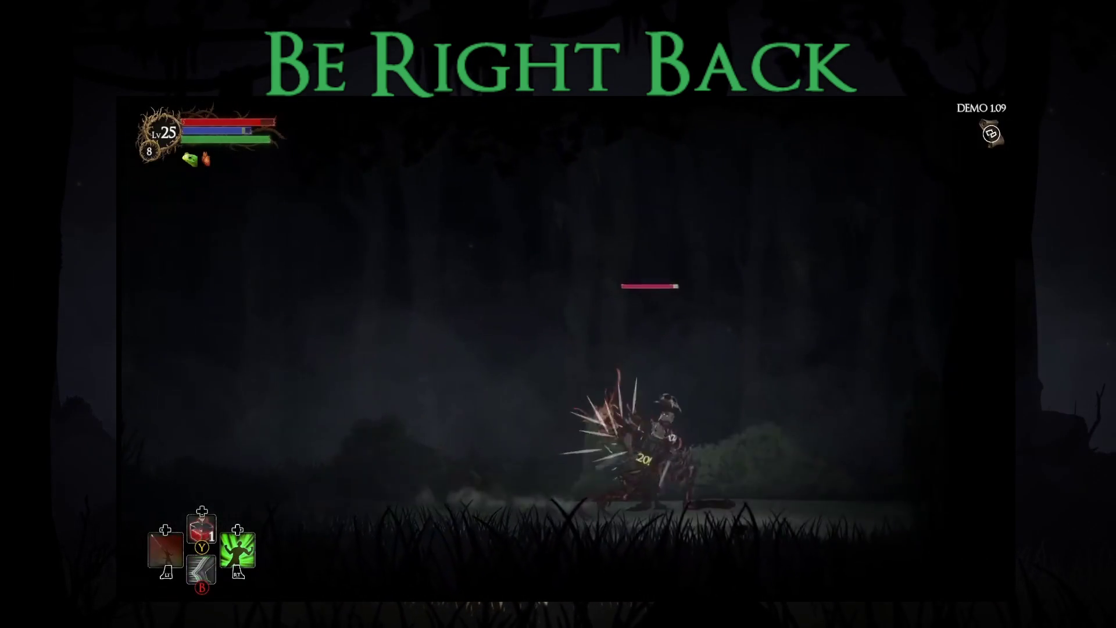
- Dash and strike the skeletal beast with skills until it dies, then dismiss the loot window
key("space")
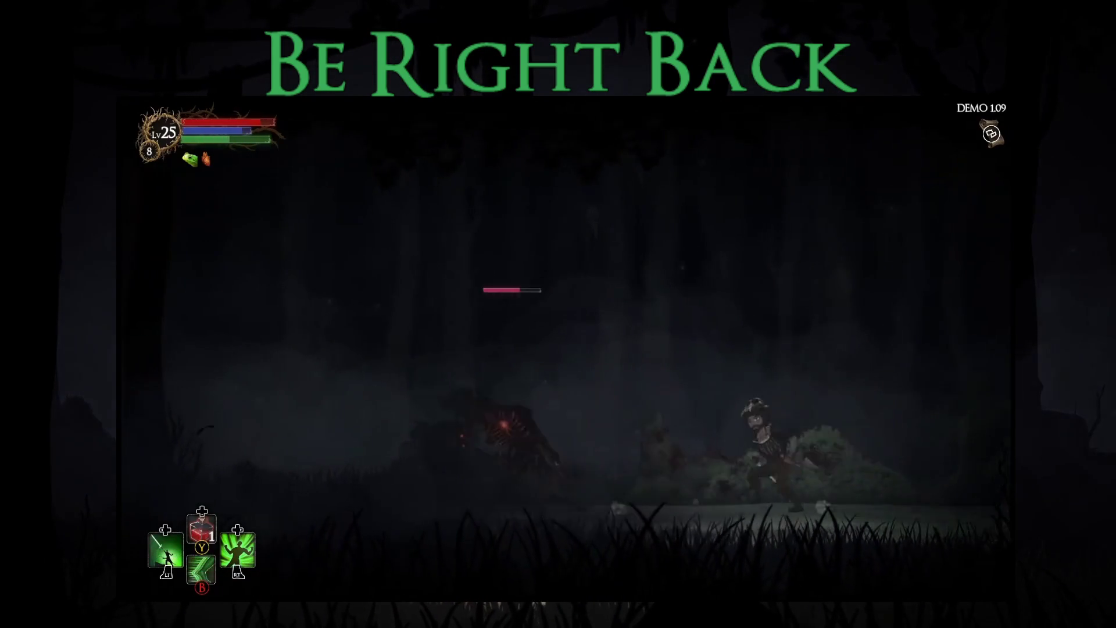
key("space")
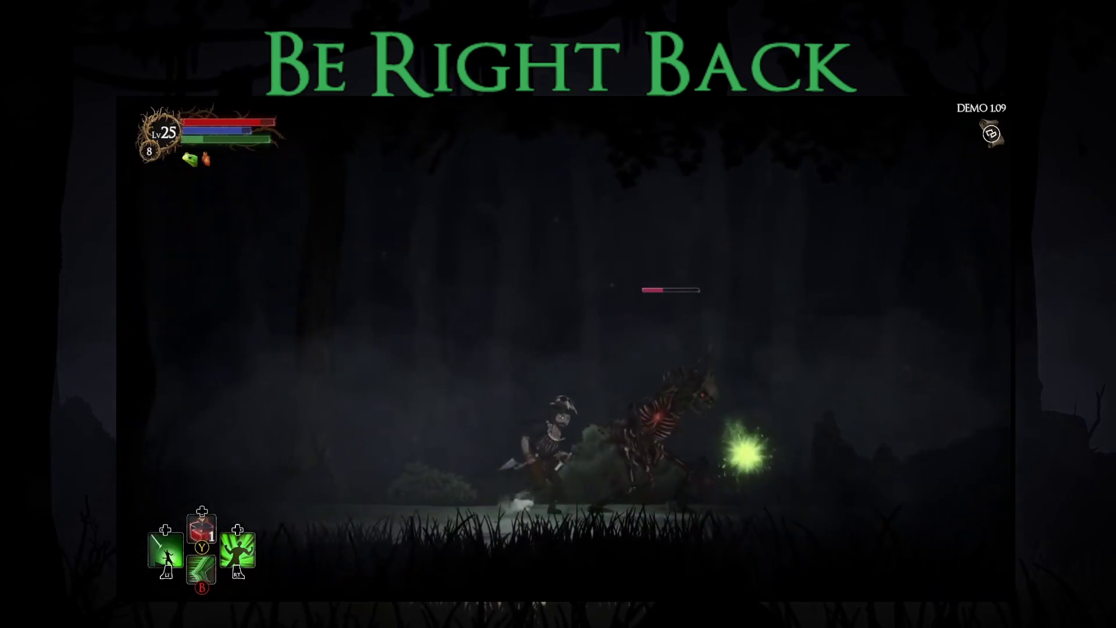
key("space")
key("Left")
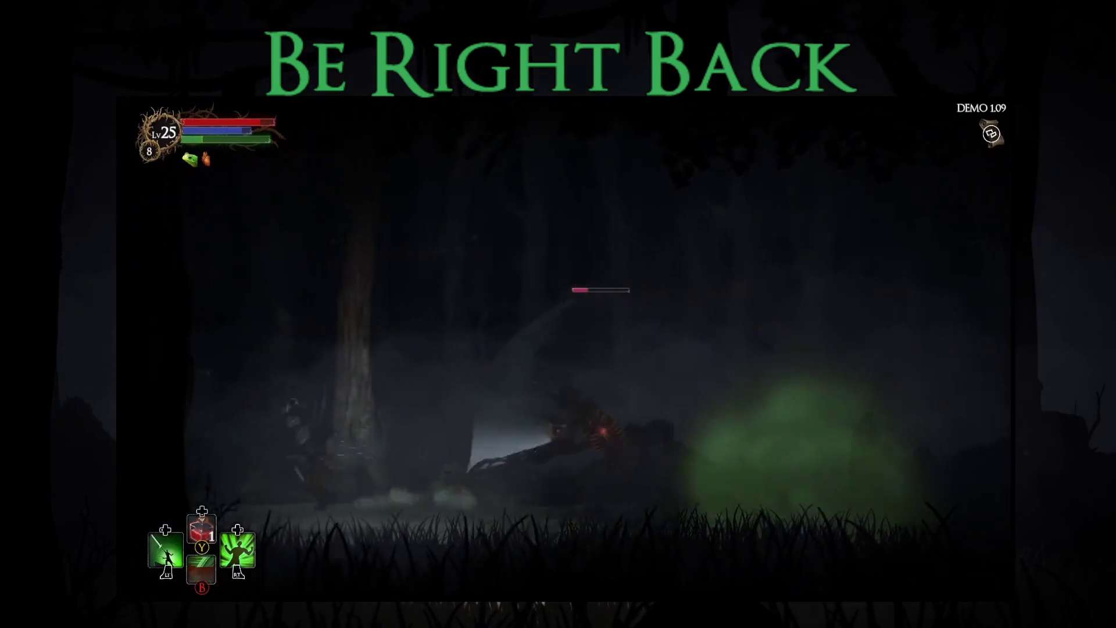
key("space")
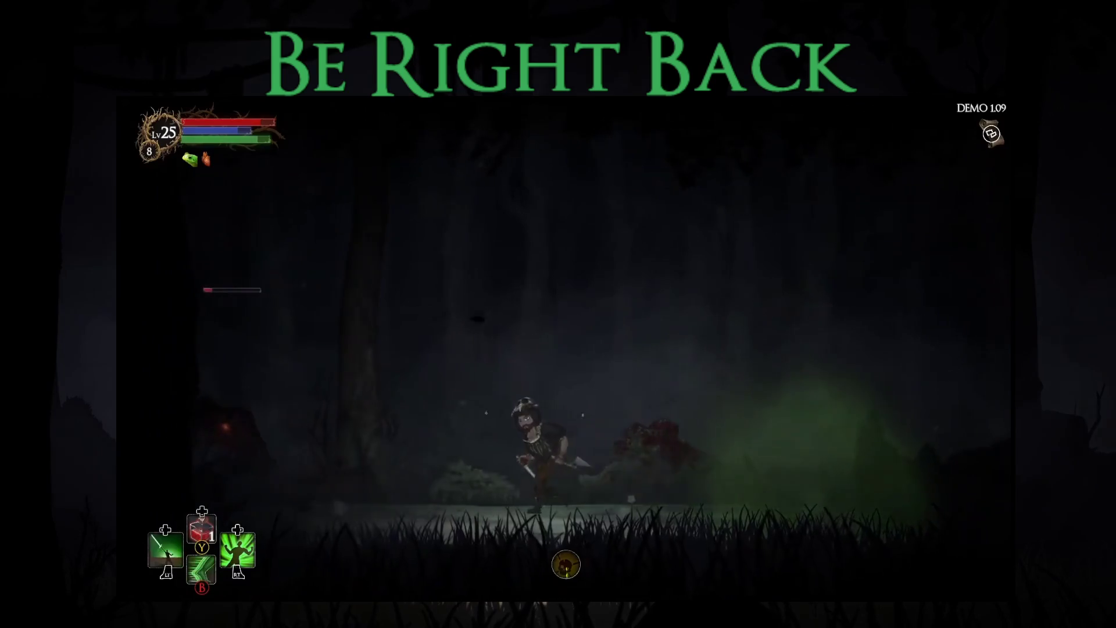
key("Left")
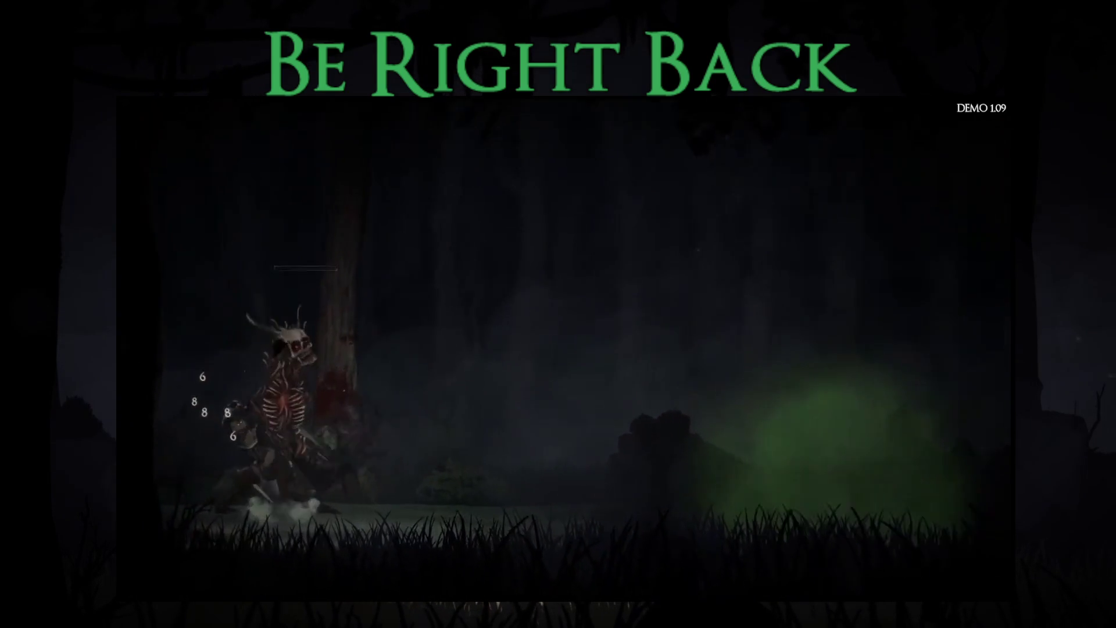
key("Return")
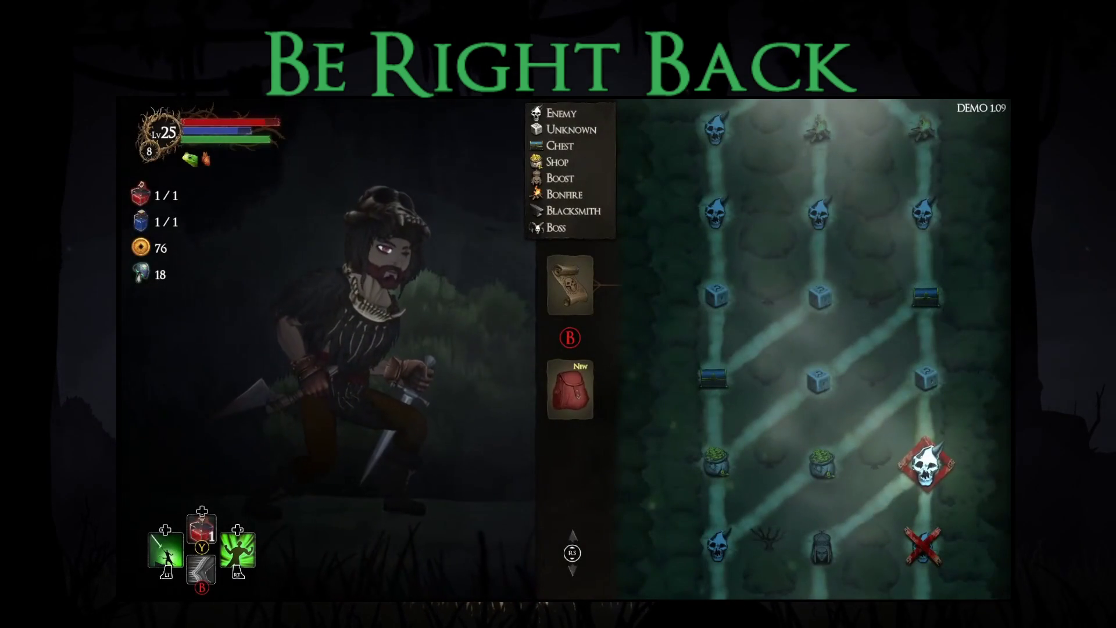
- Equip the Fire Shield in Left Hand Slot 2
key("Tab")
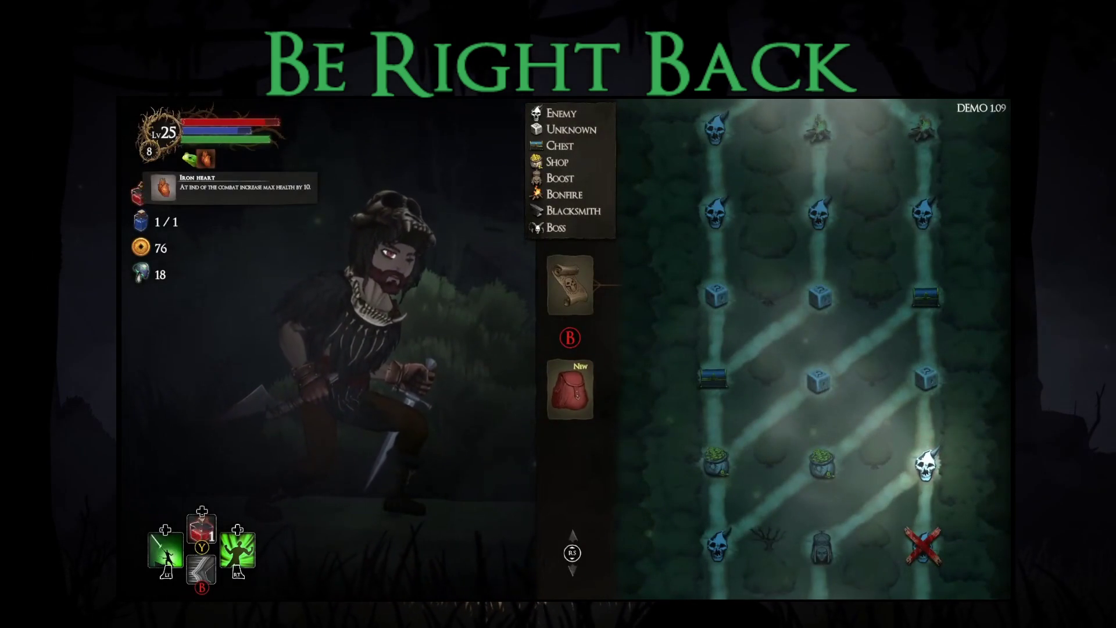
key("Down")
key("Down")
key("Up")
key("Right")
key("Right")
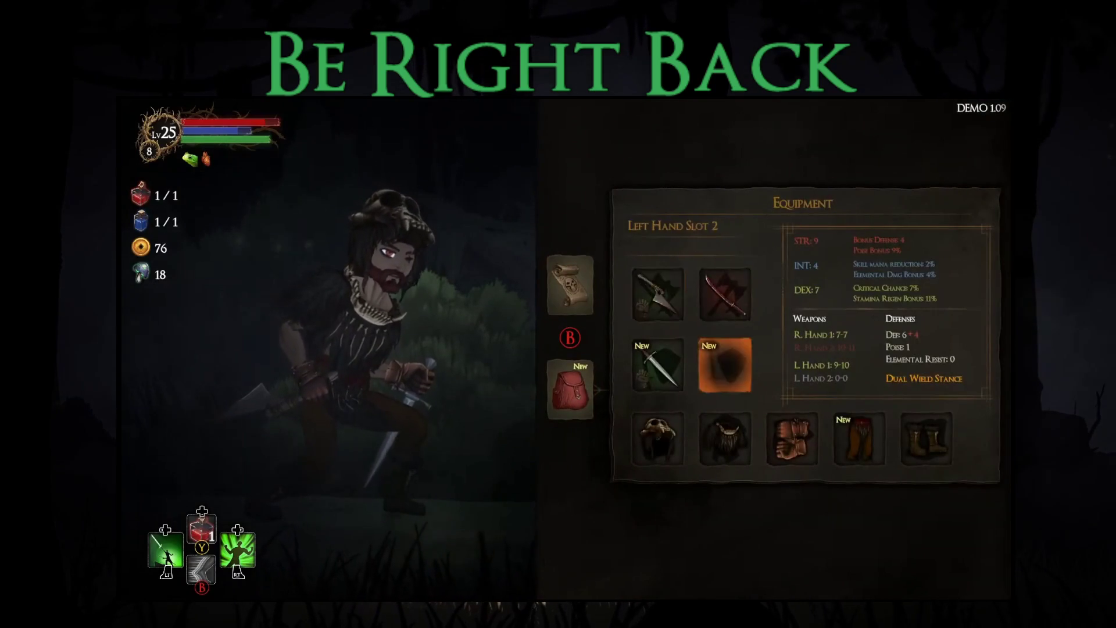
key("Return")
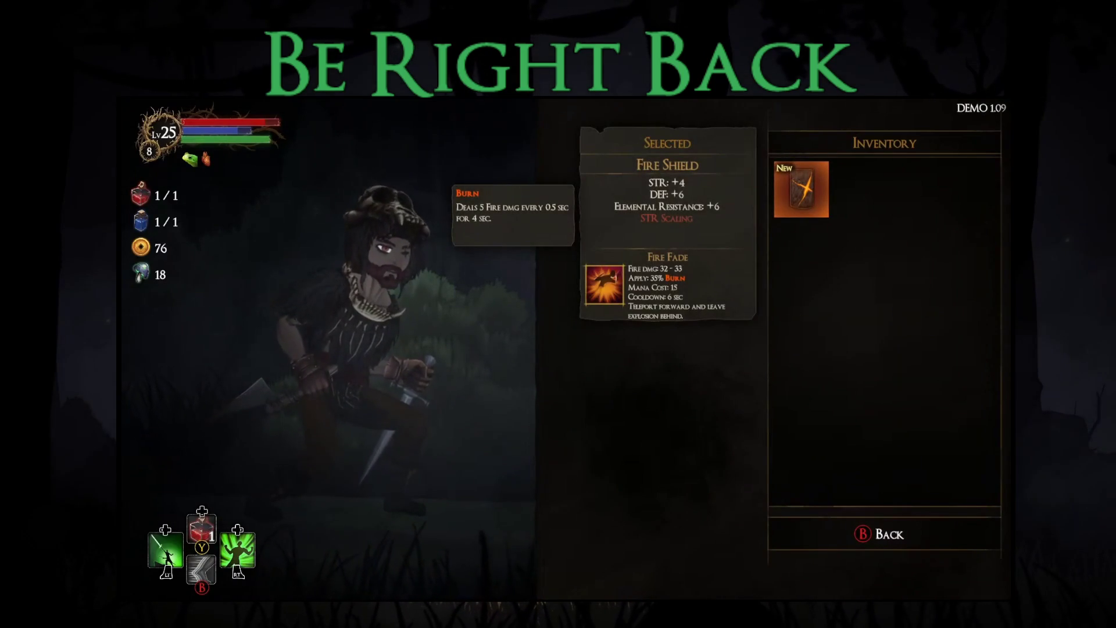
key("Return")
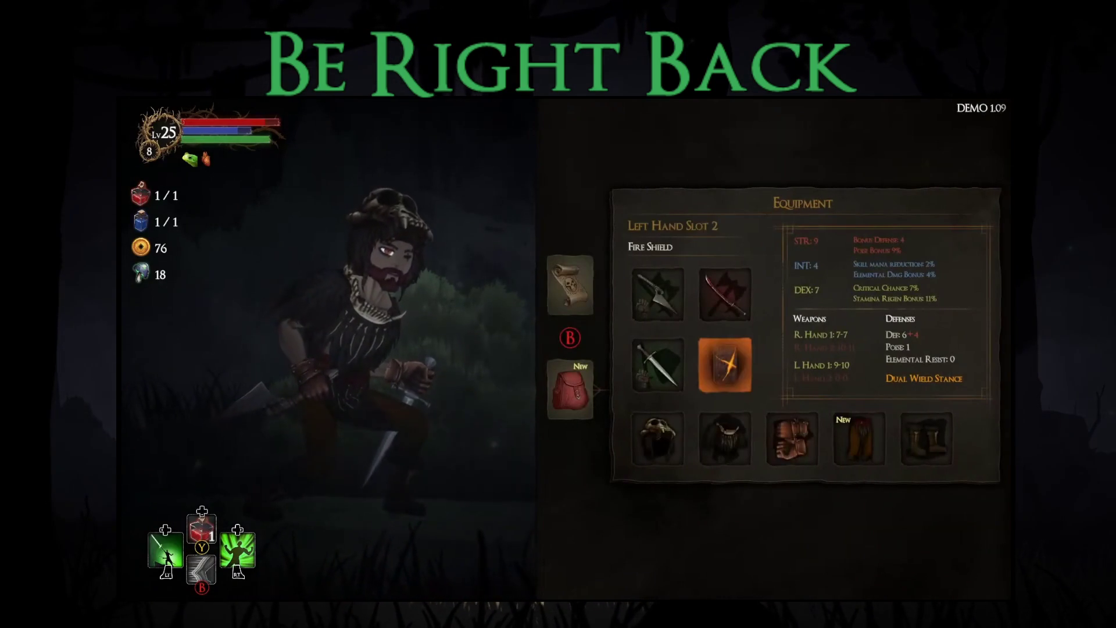
- Equip the Thief's Trousers in the legs slot and run into the next forest room
key("Right")
key("Right")
key("Return")
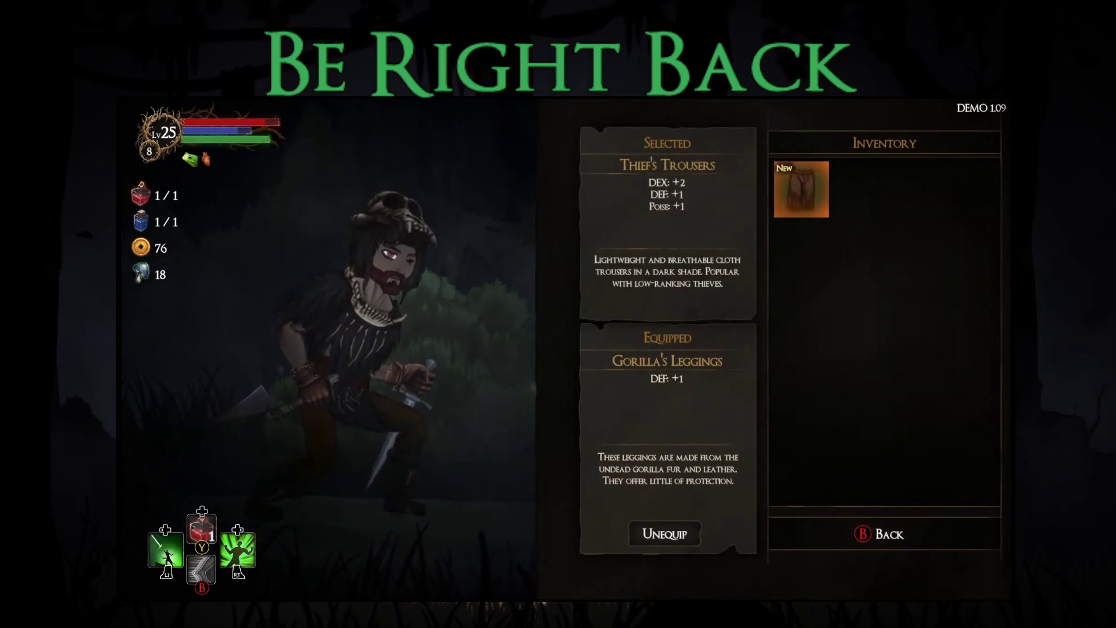
key("Return")
key("Up")
key("Escape")
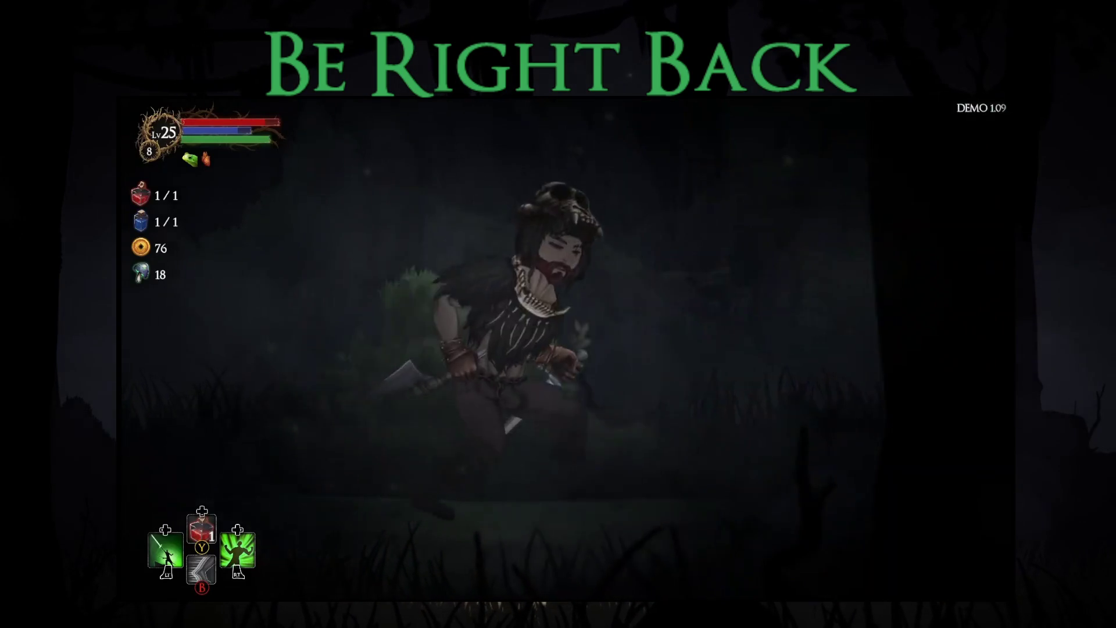
key("Right")
key("Left")
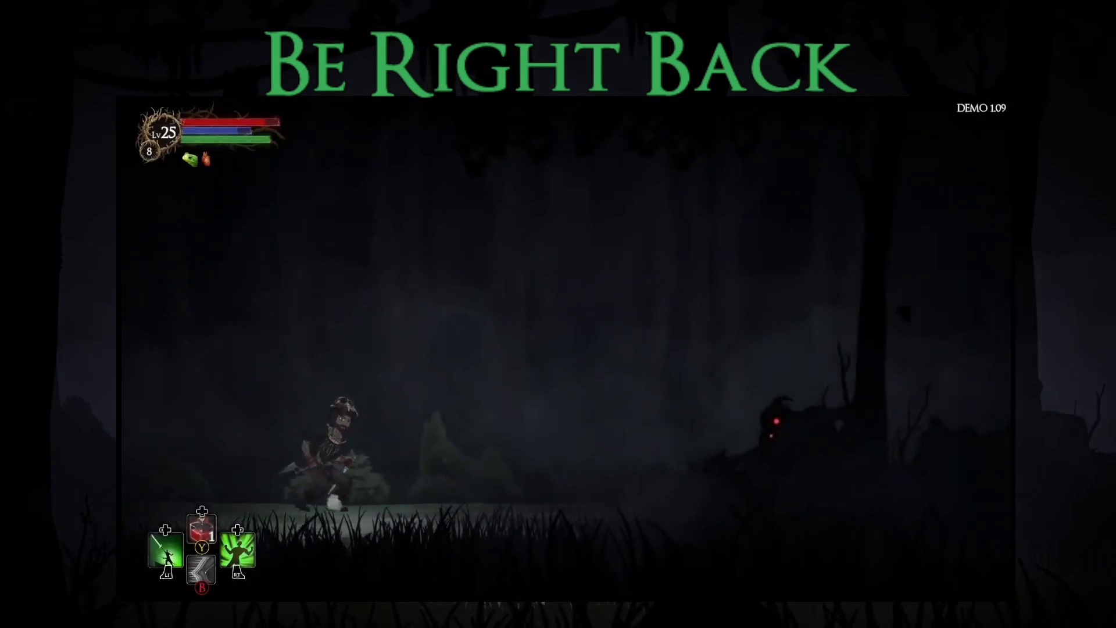
- Whittle the red-eyed creature down with scythe attacks, dodges, dashes and a Q skill
key("Right")
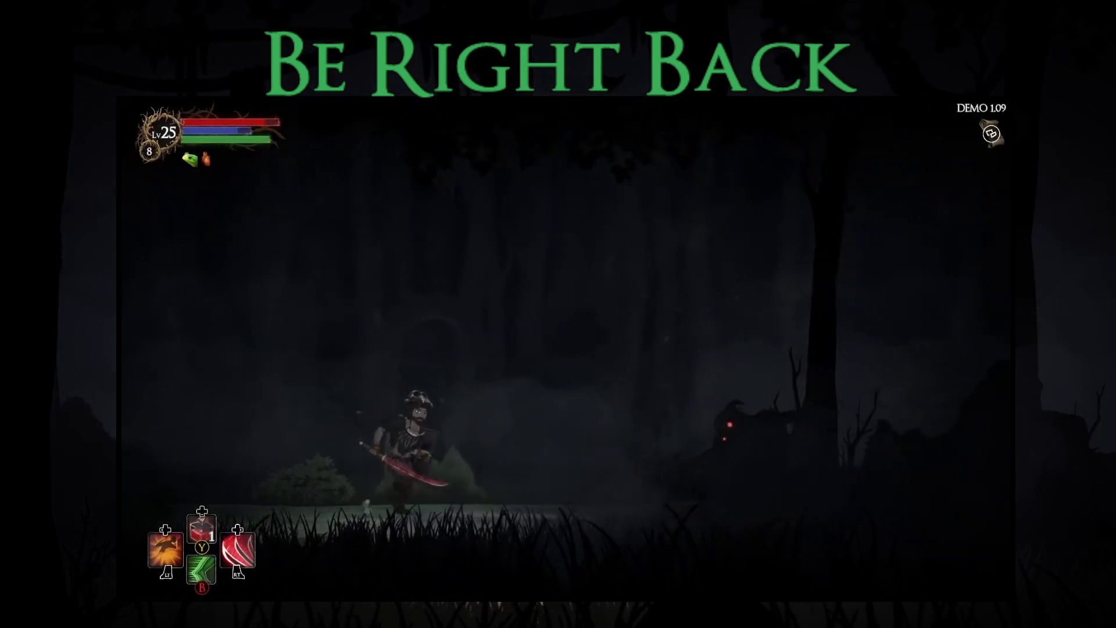
key("Left")
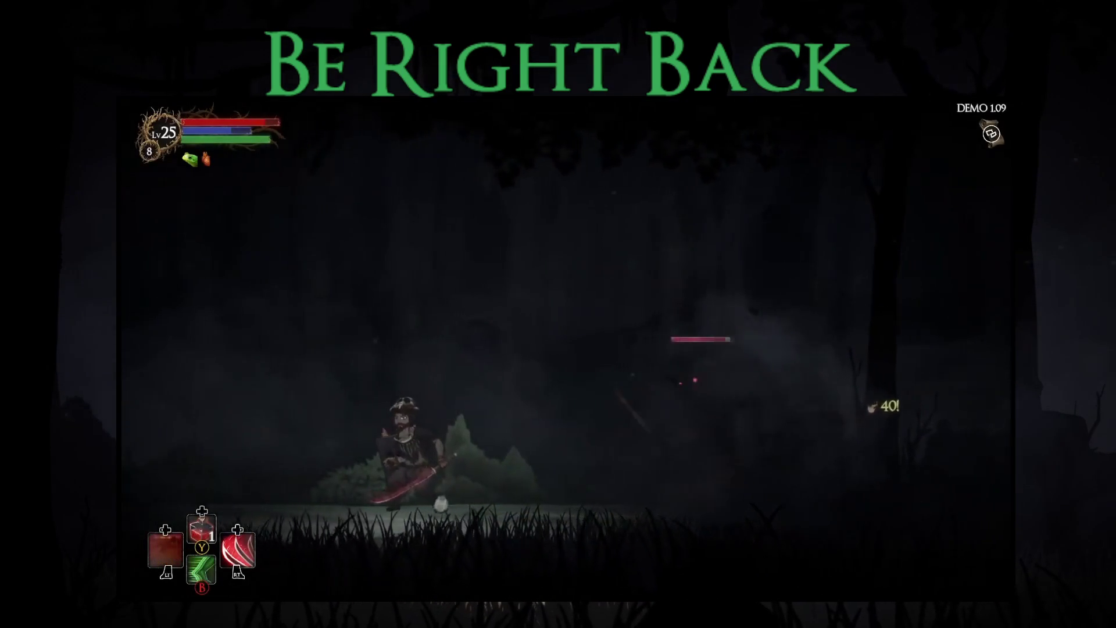
key("Right")
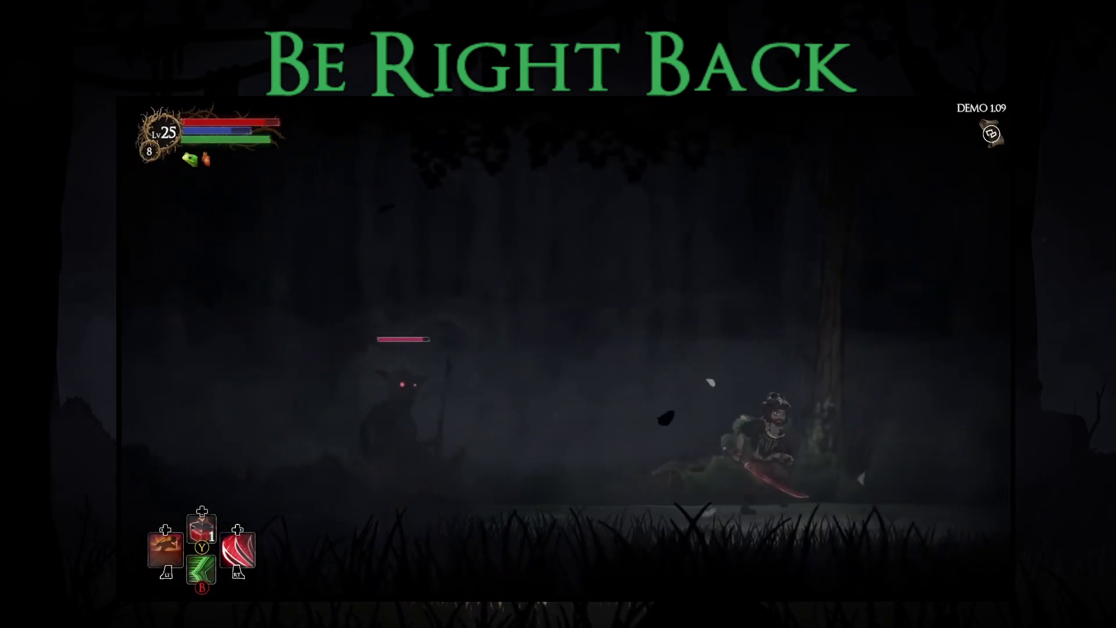
key("Left")
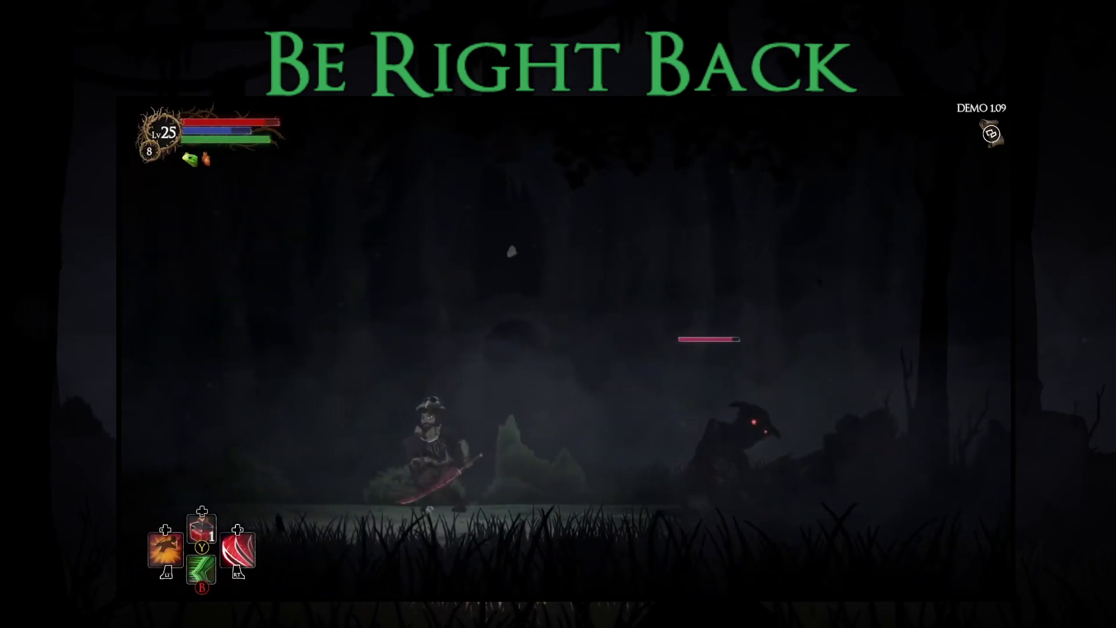
key("q")
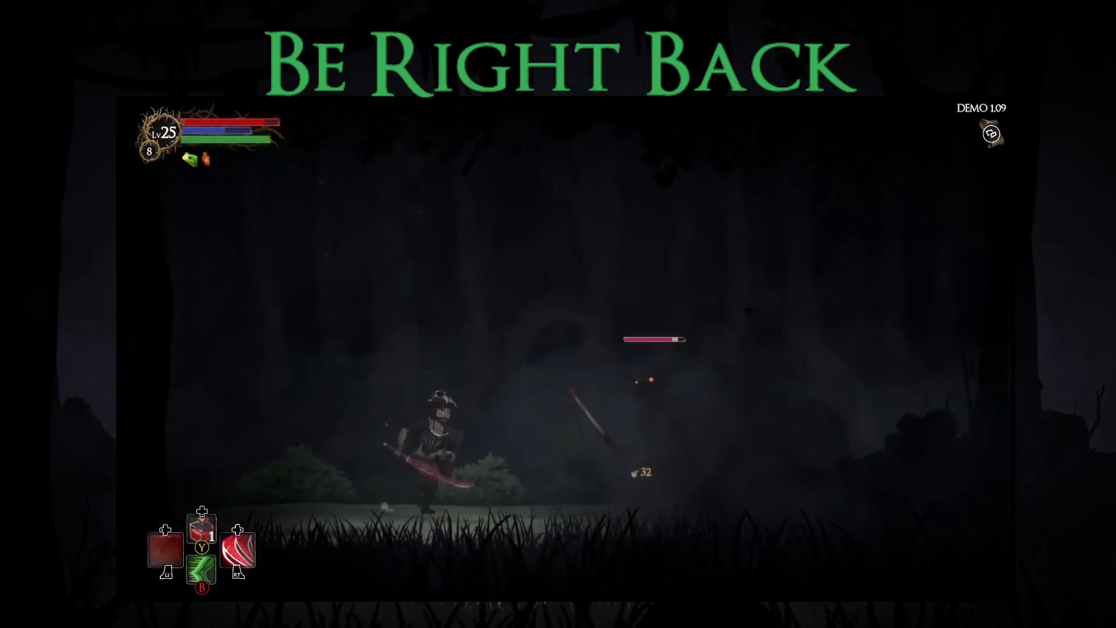
key("Right")
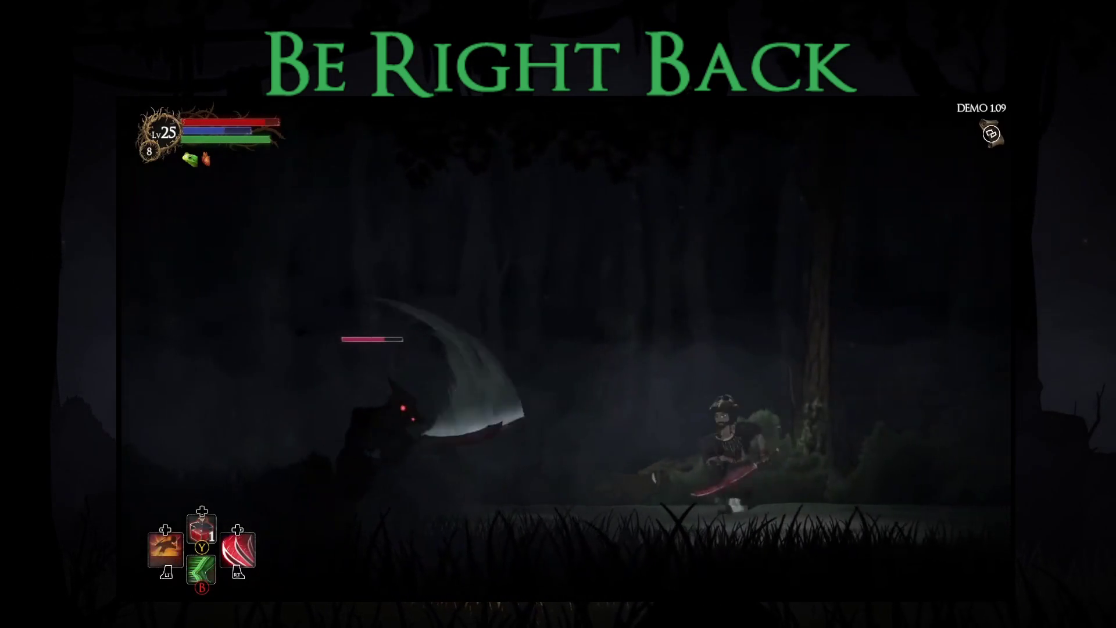
key("Left")
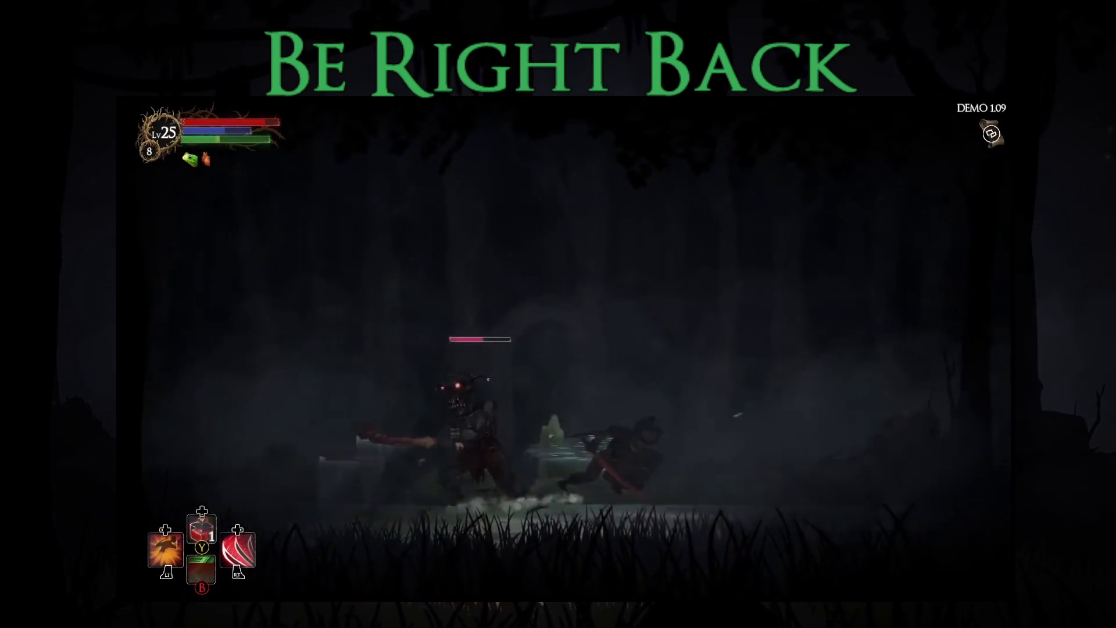
key("Right")
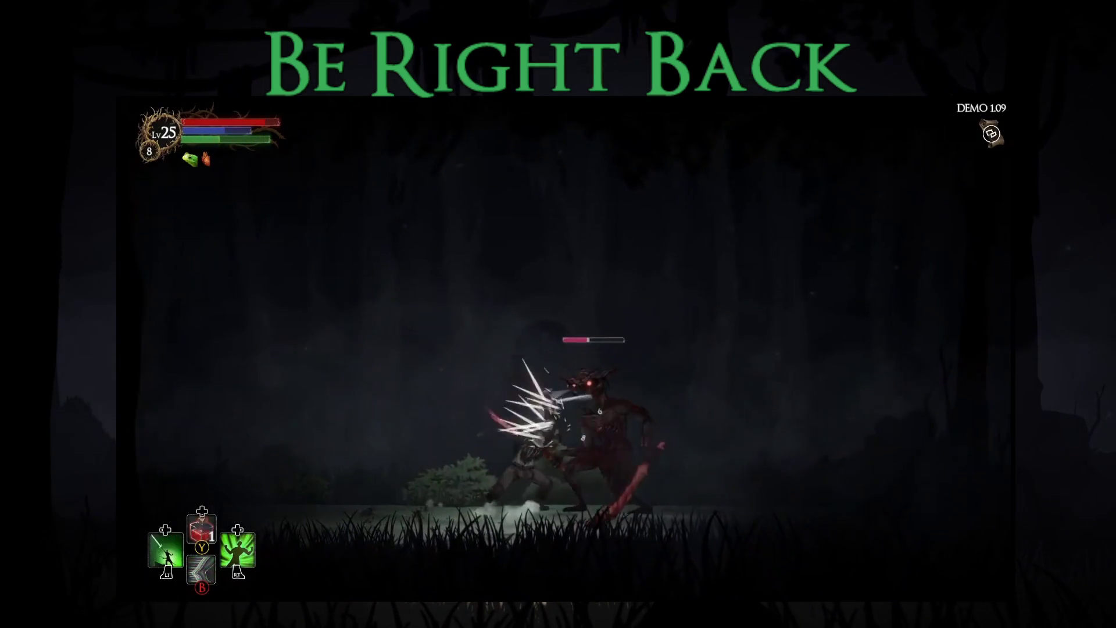
key("Left")
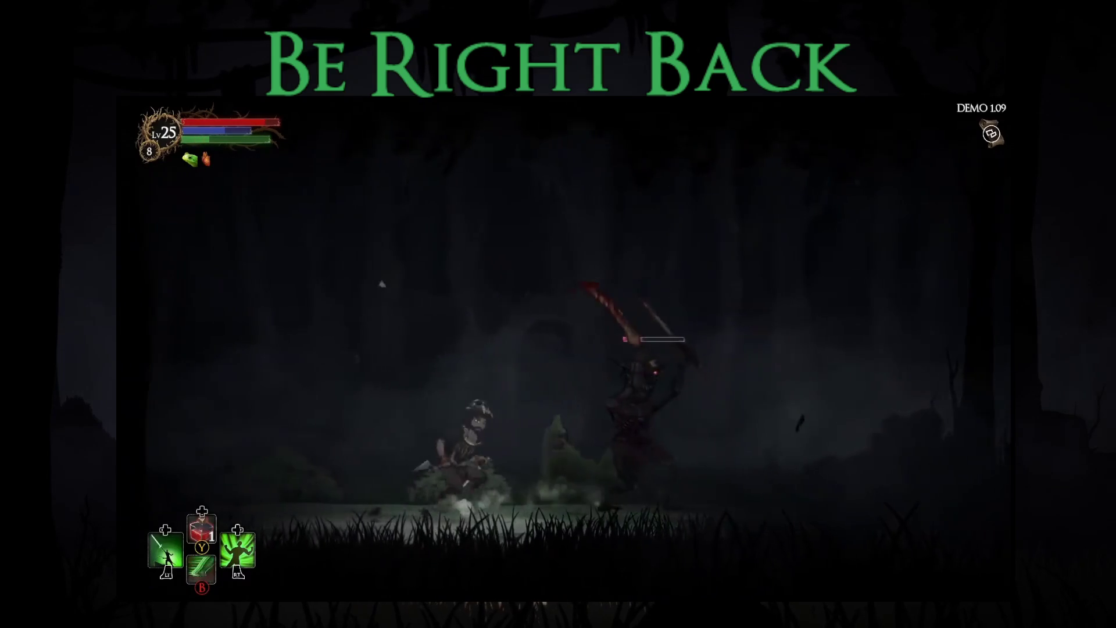
key("shift")
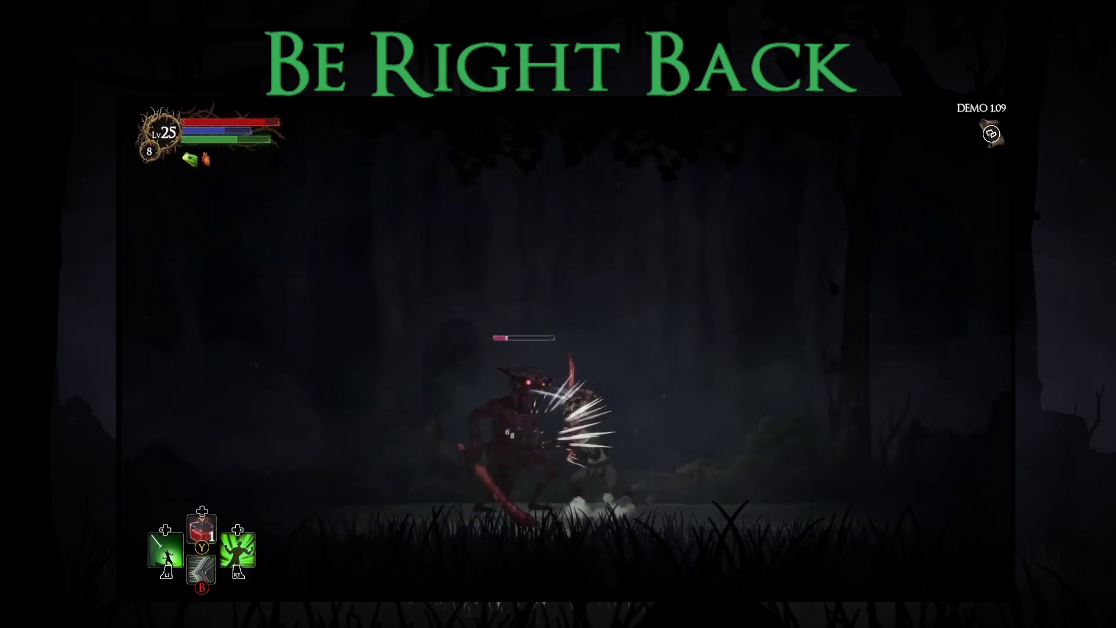
key("Right")
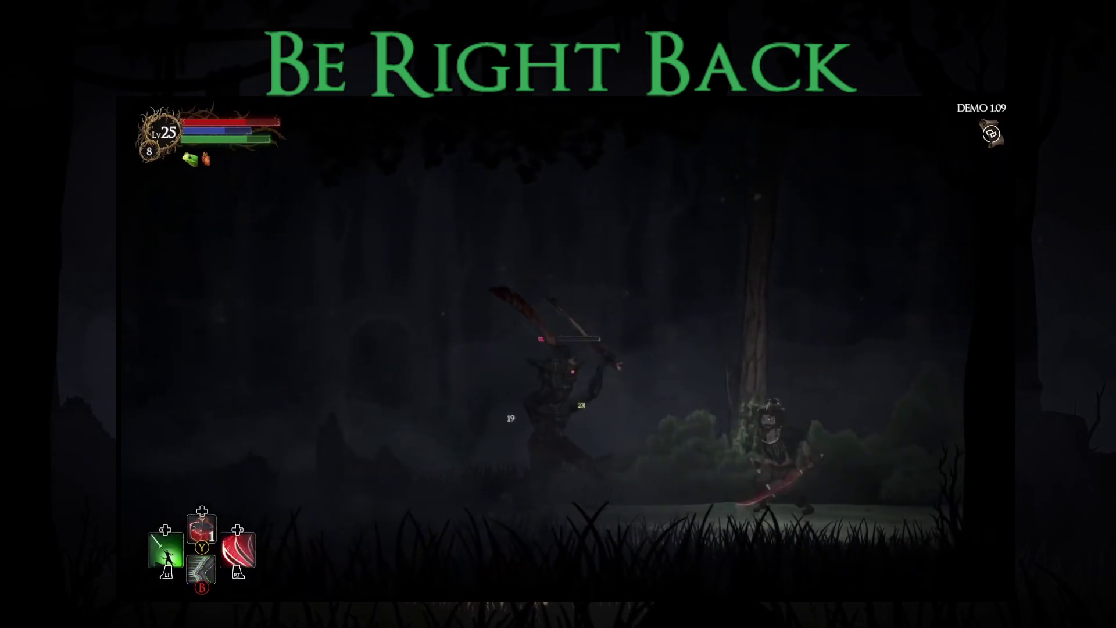
key("Left")
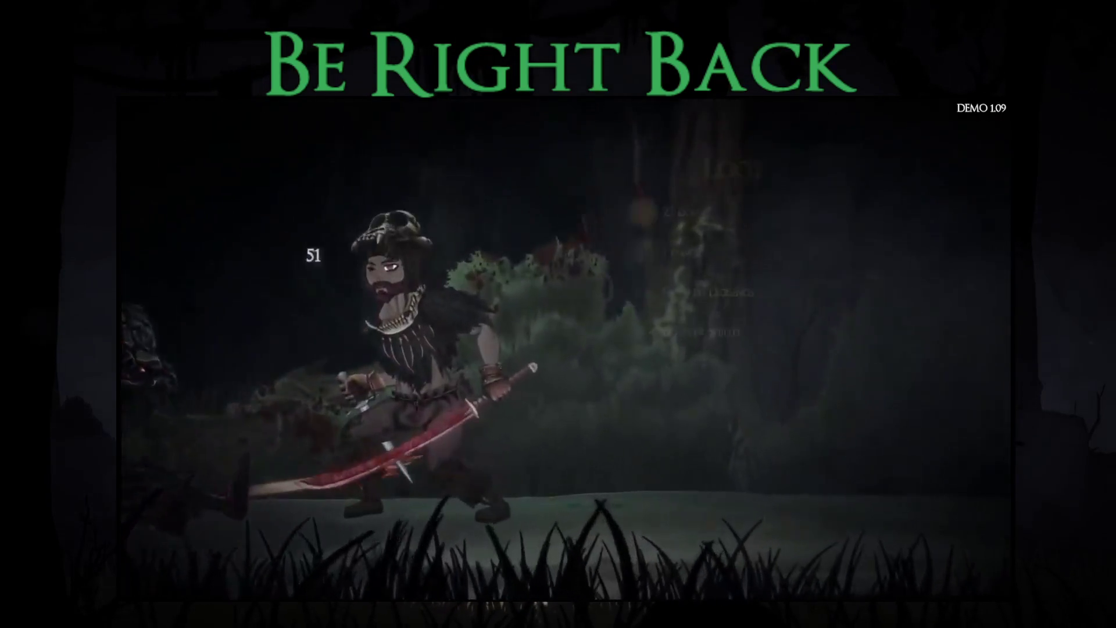
- Take all the loot and equip the Guard's Leggings in the Legs slot
key("Return")
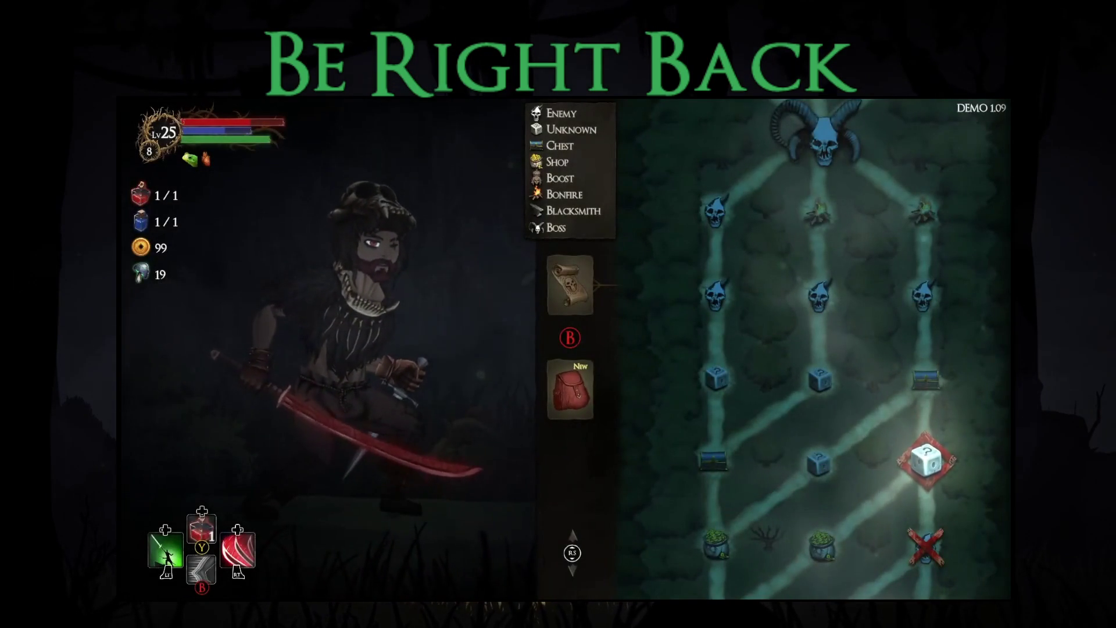
key("Down")
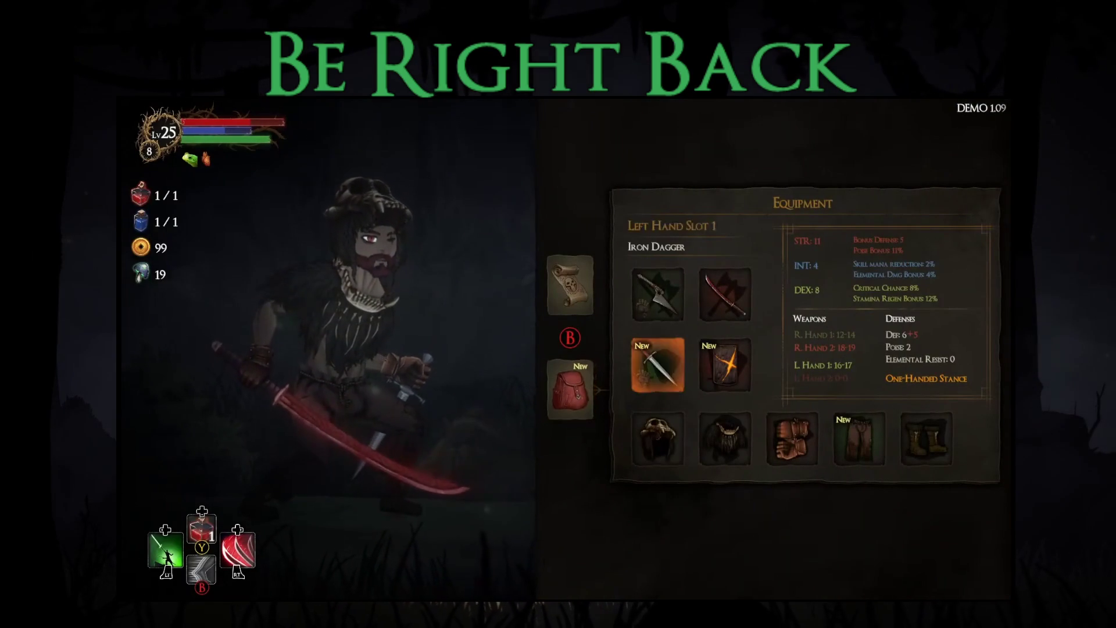
key("Right")
key("Return")
key("Right")
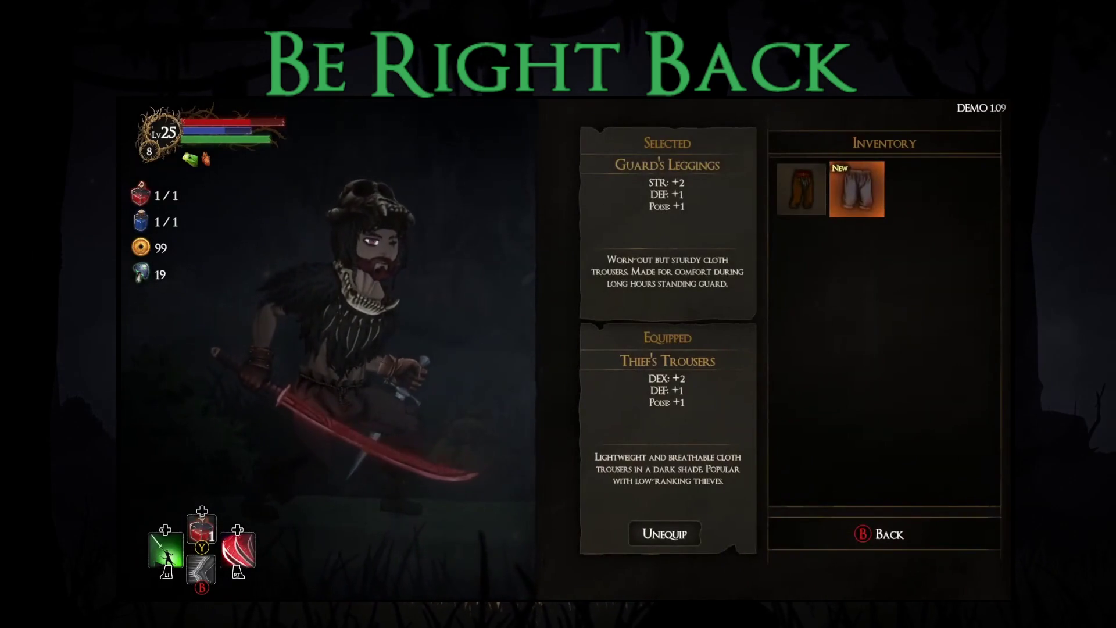
key("Escape")
- Close the menu, run right into the next forest area and pray at the statue
key("Up")
key("Escape")
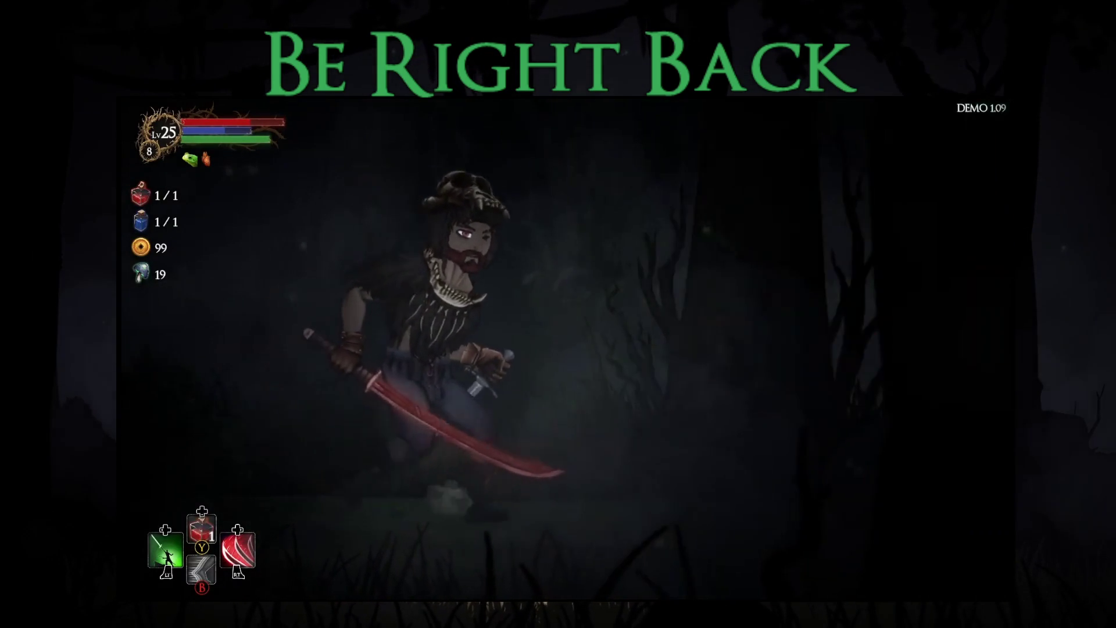
key("Right")
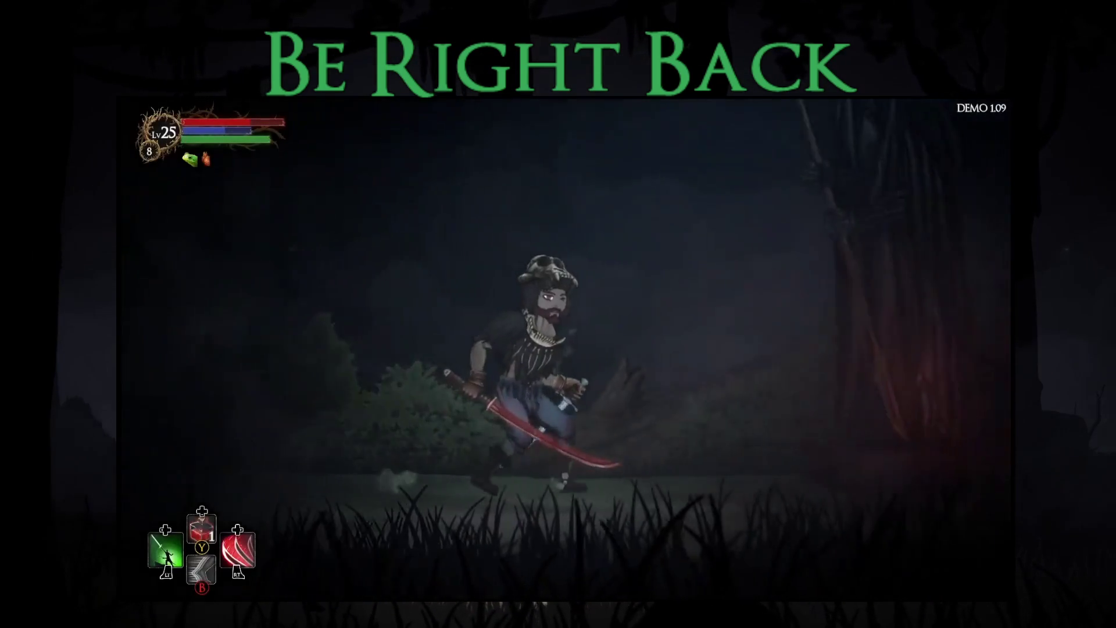
key("Up")
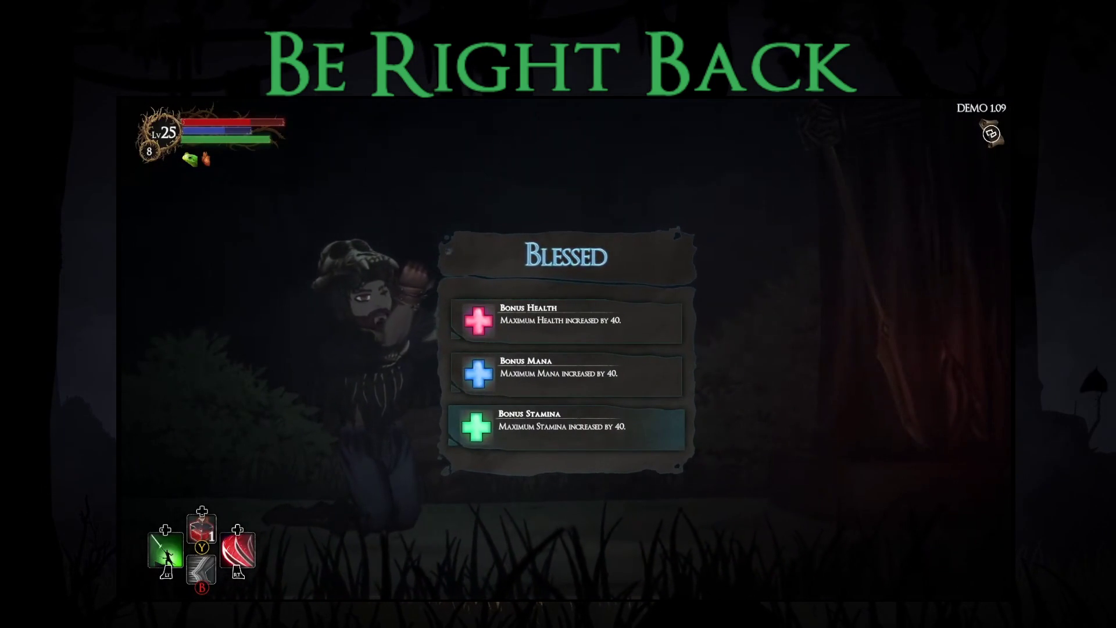
- Pick the Bonus Stamina blessing, then open the chest and choose the Blood Knives perk
key("Return")
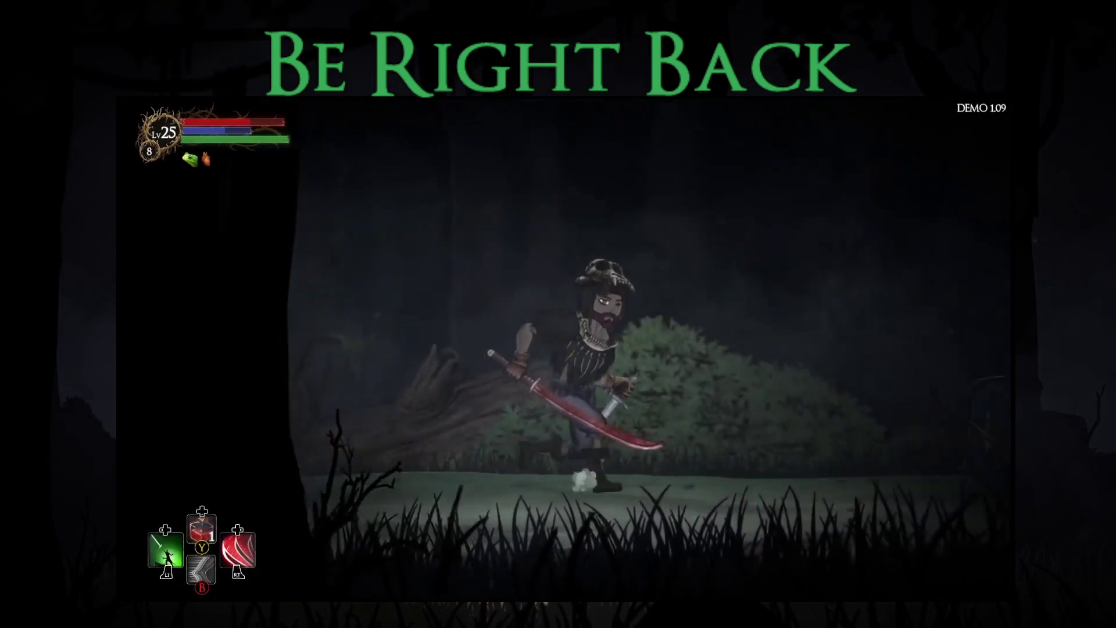
key("e")
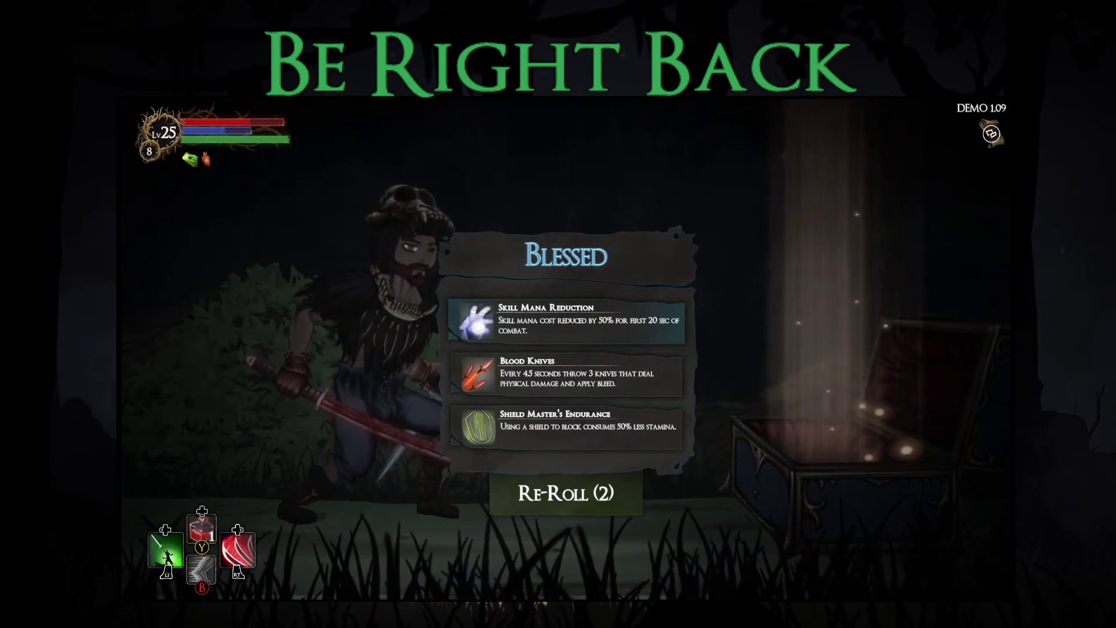
key("Return")
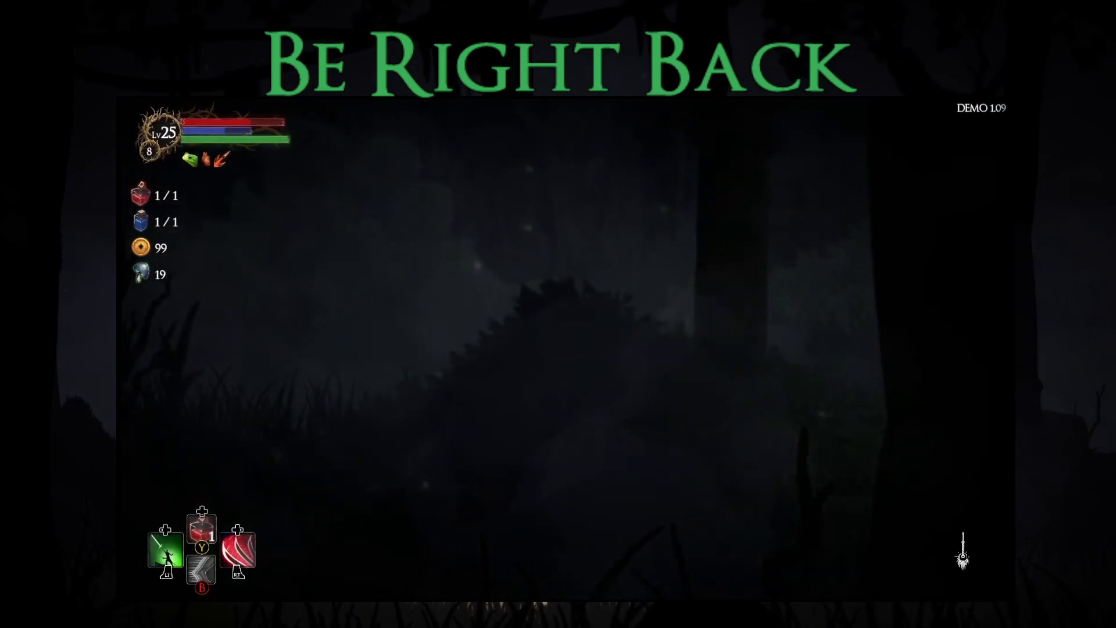
- Dash back and forth through the red-eyed creature, striking it and drinking a potion, until it's nearly dead
key("Left")
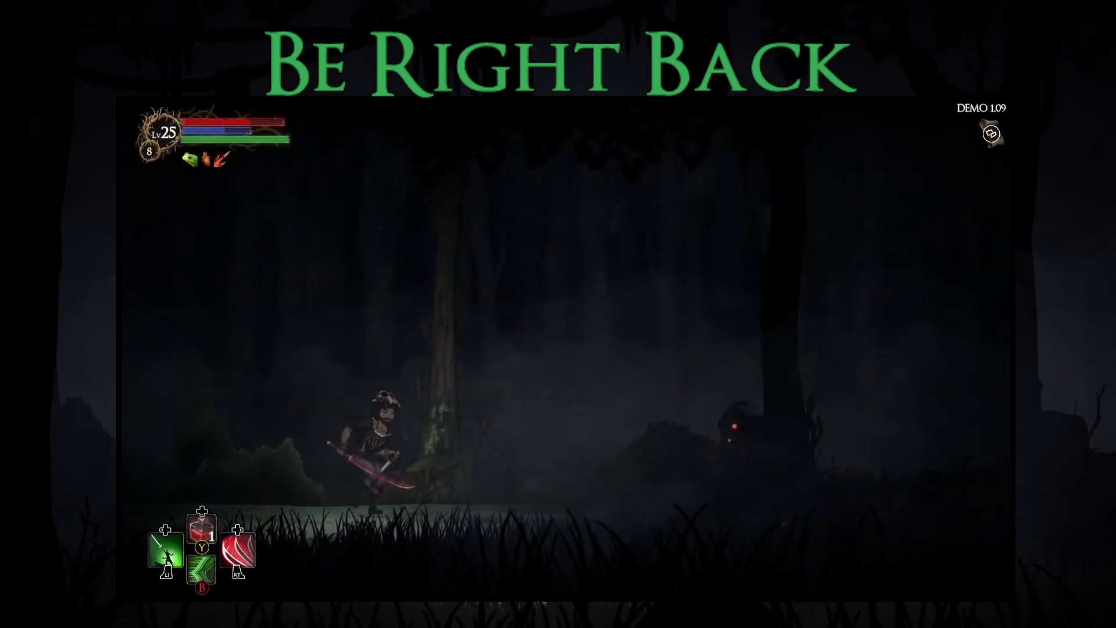
key("Right")
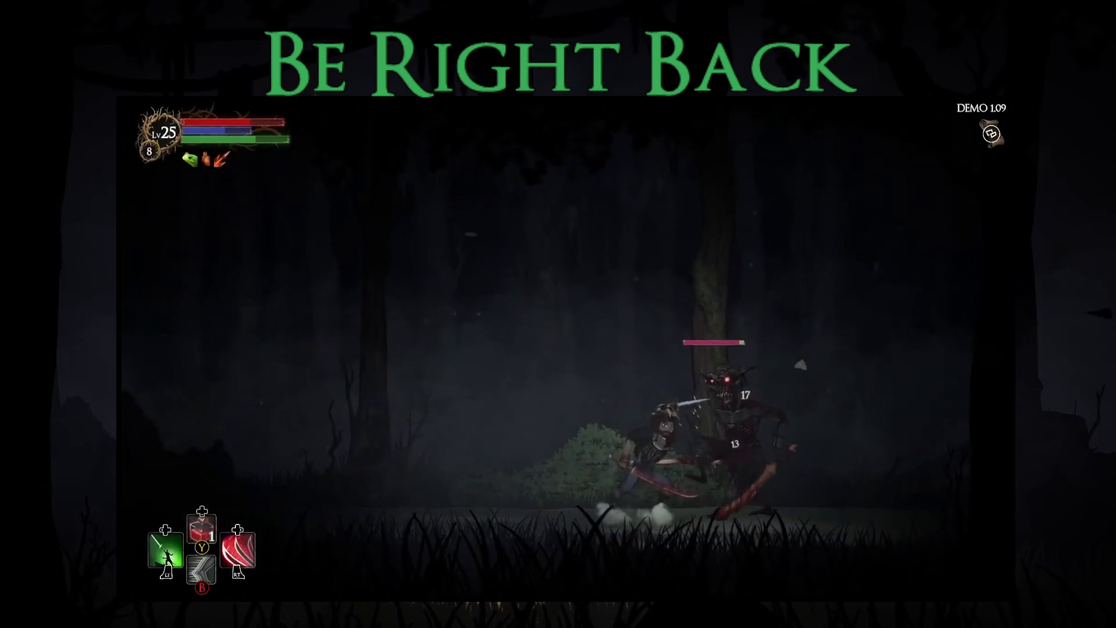
key("Right")
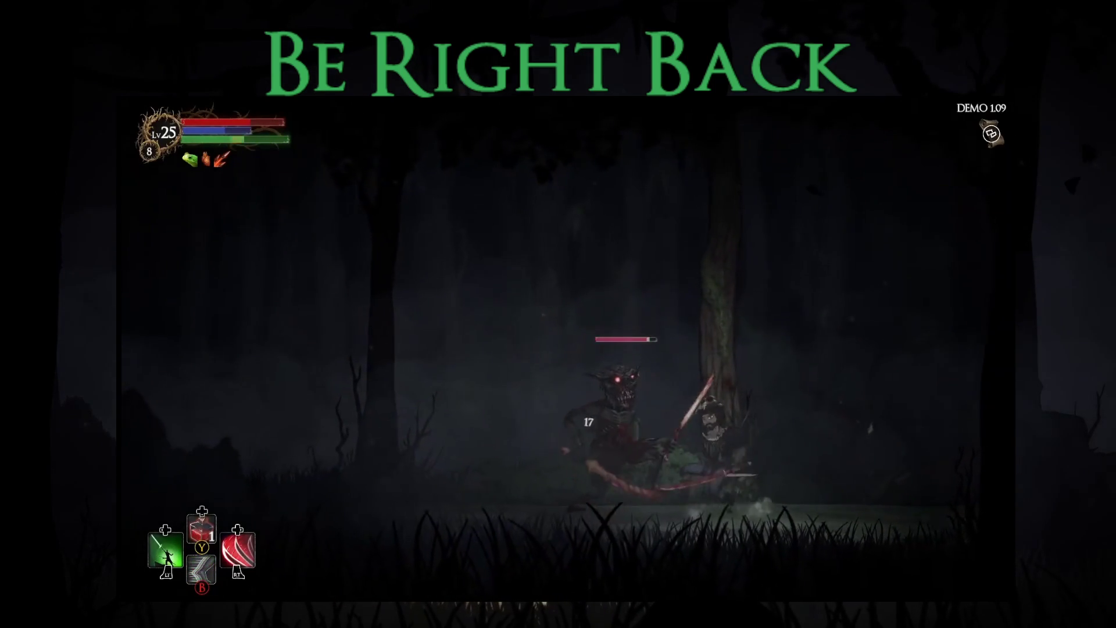
key("Left")
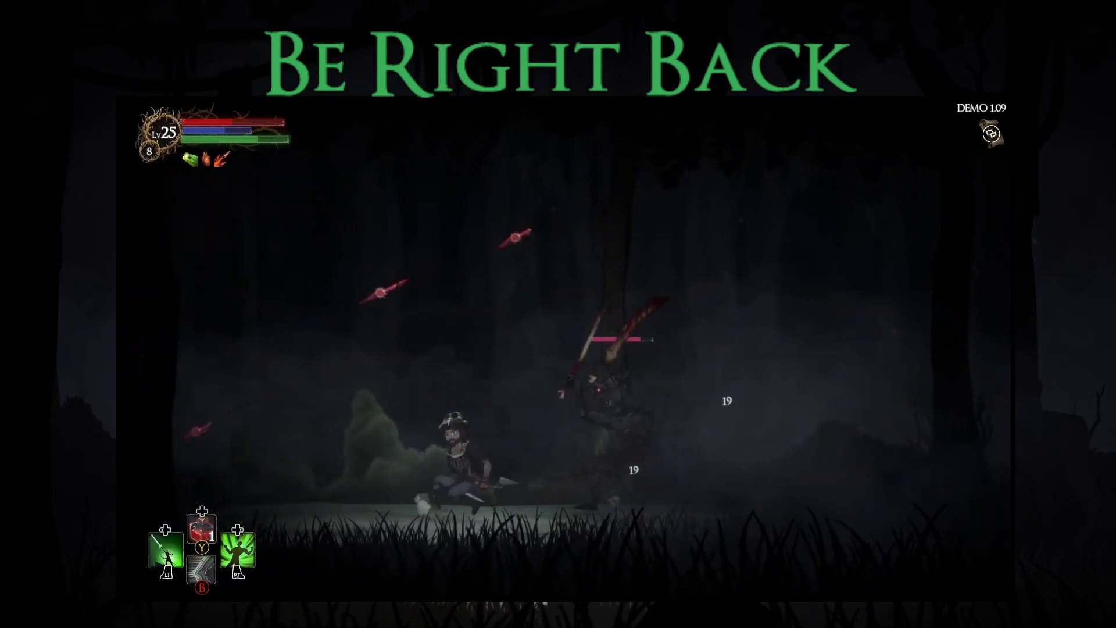
key("Right")
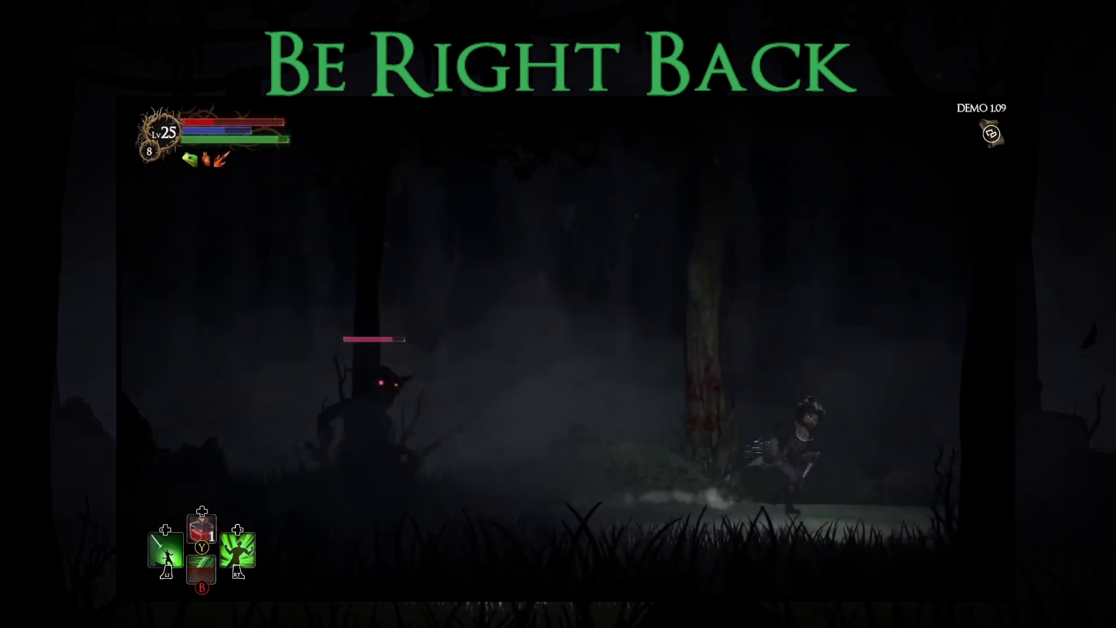
key("Left")
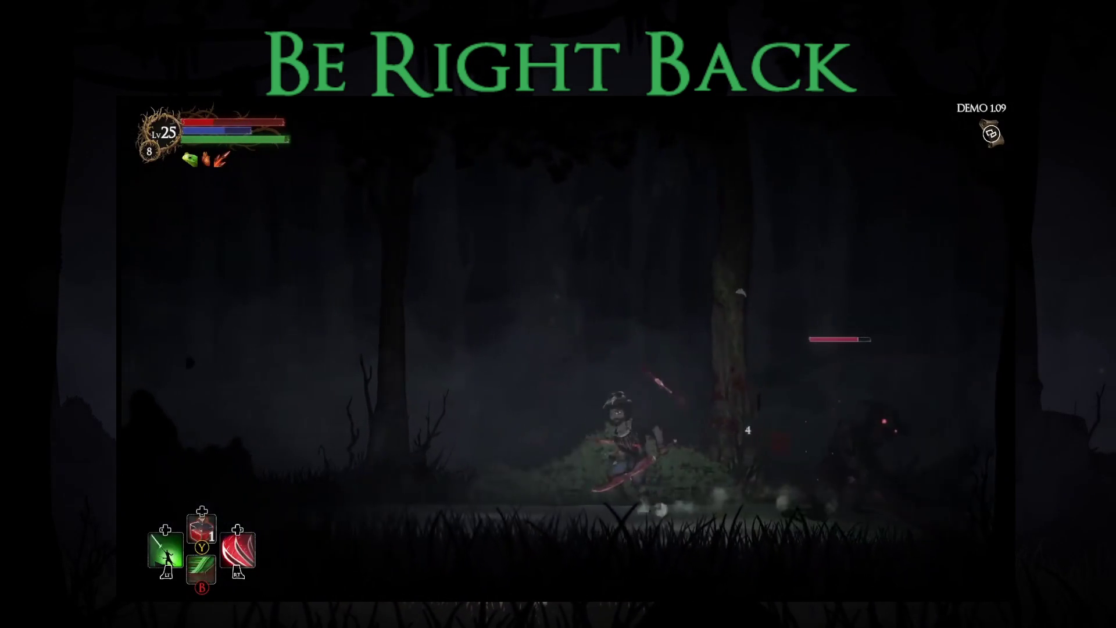
key("Right")
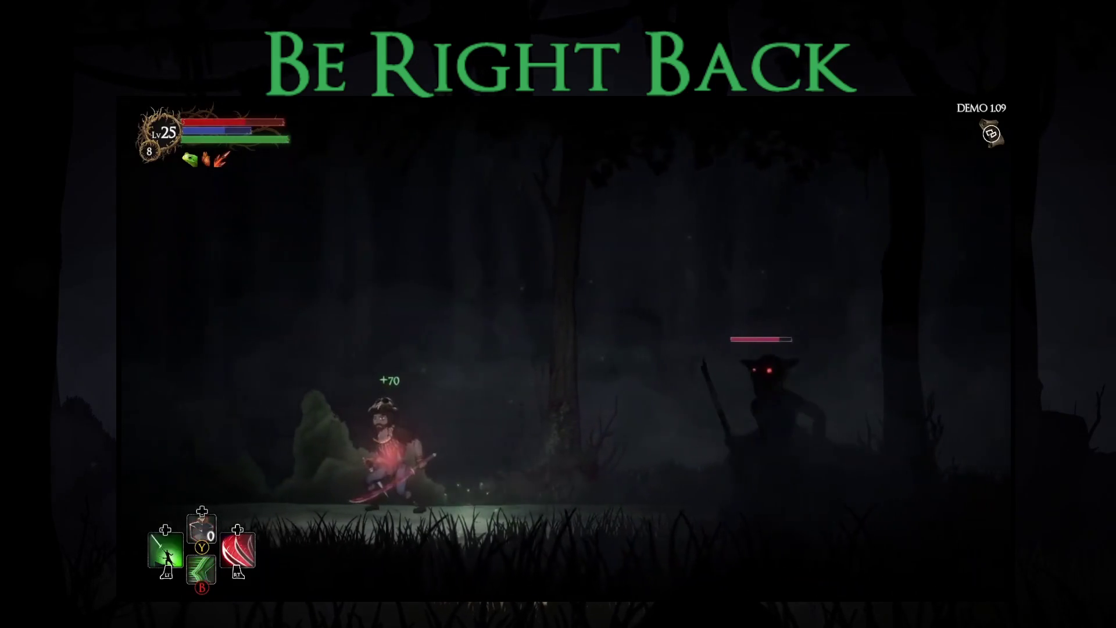
key("Right")
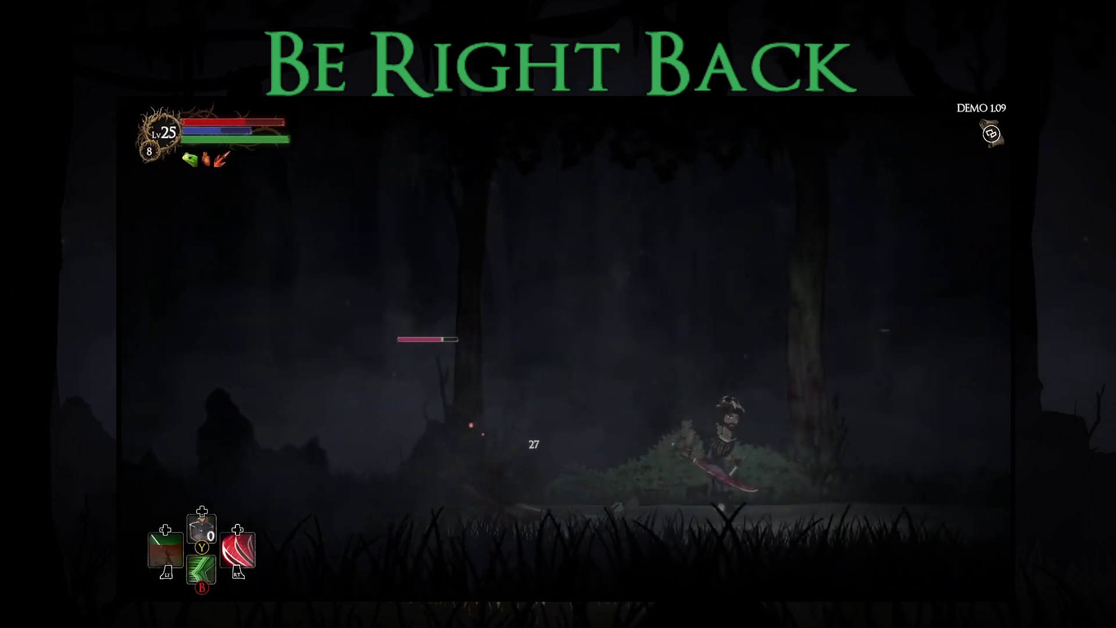
key("Left")
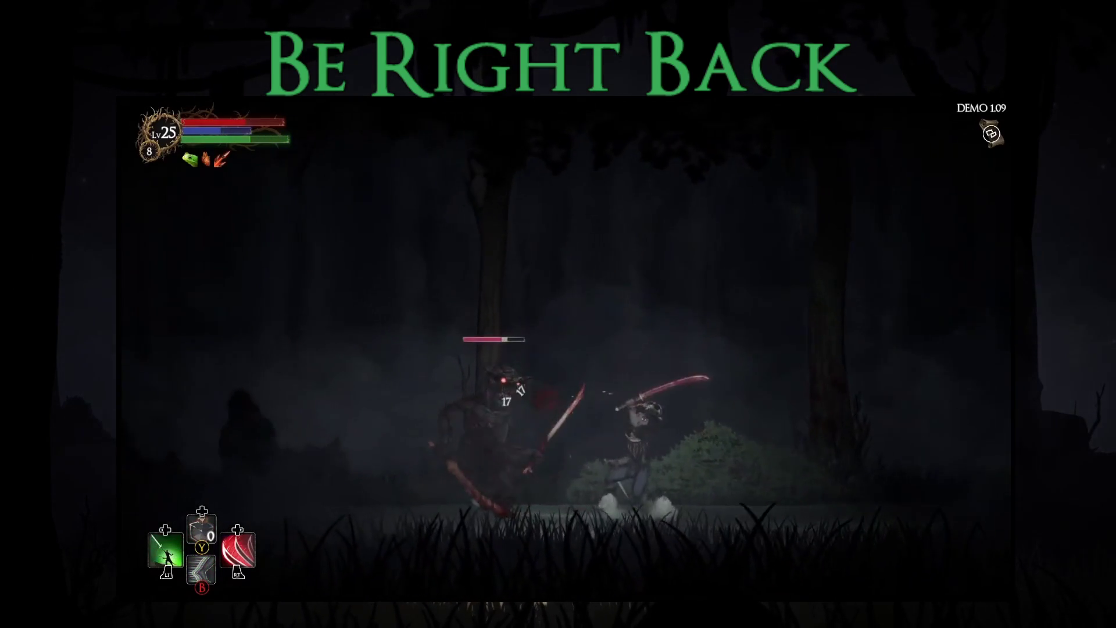
key("Left")
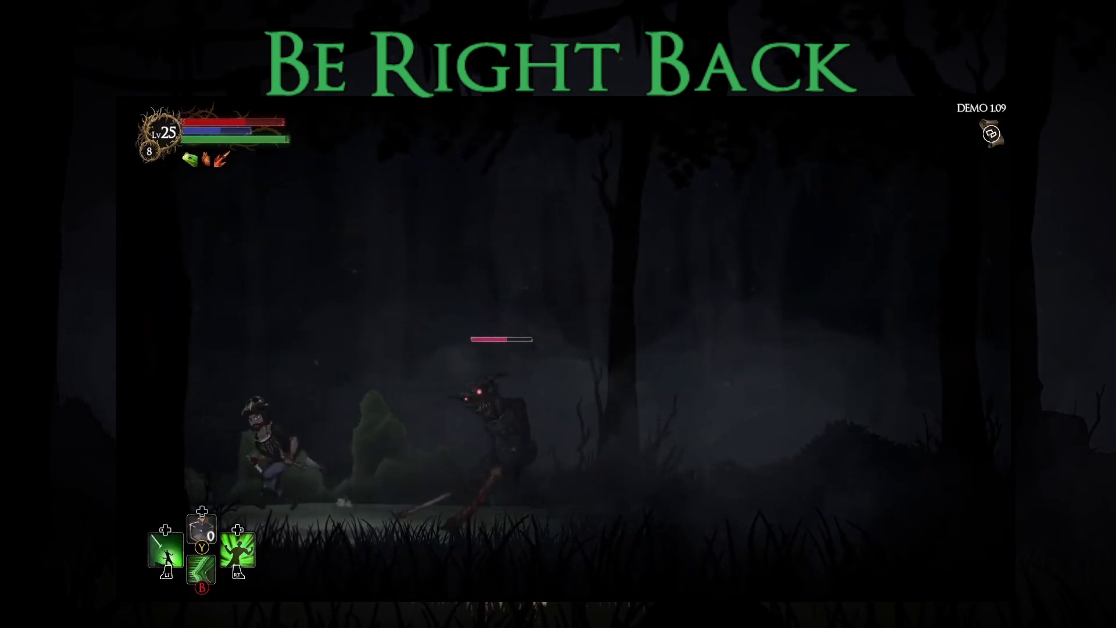
key("Right")
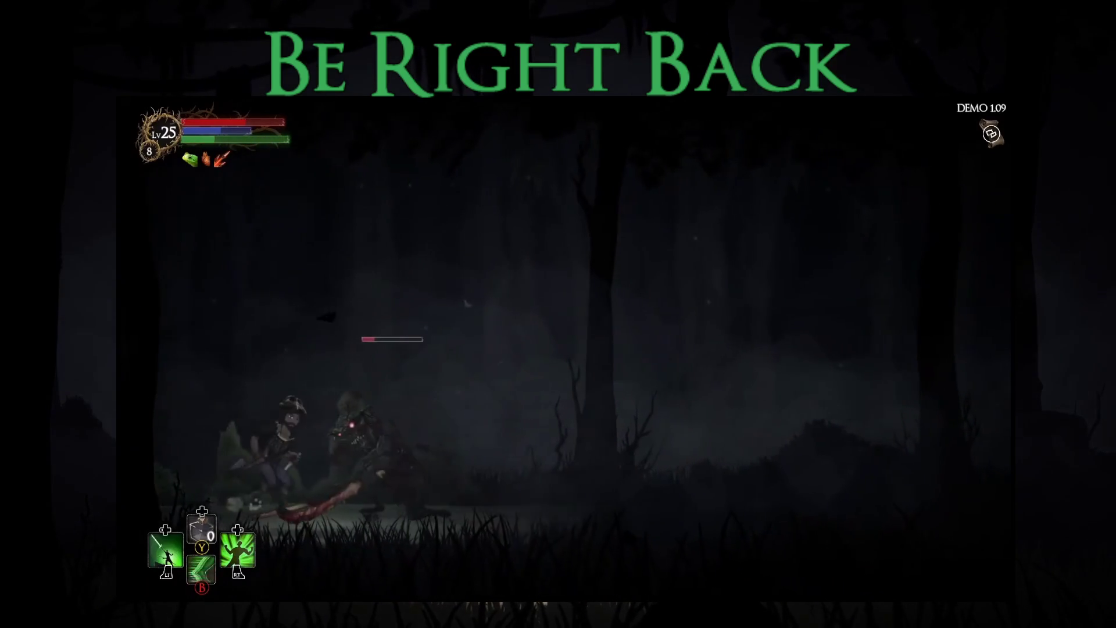
key("Right")
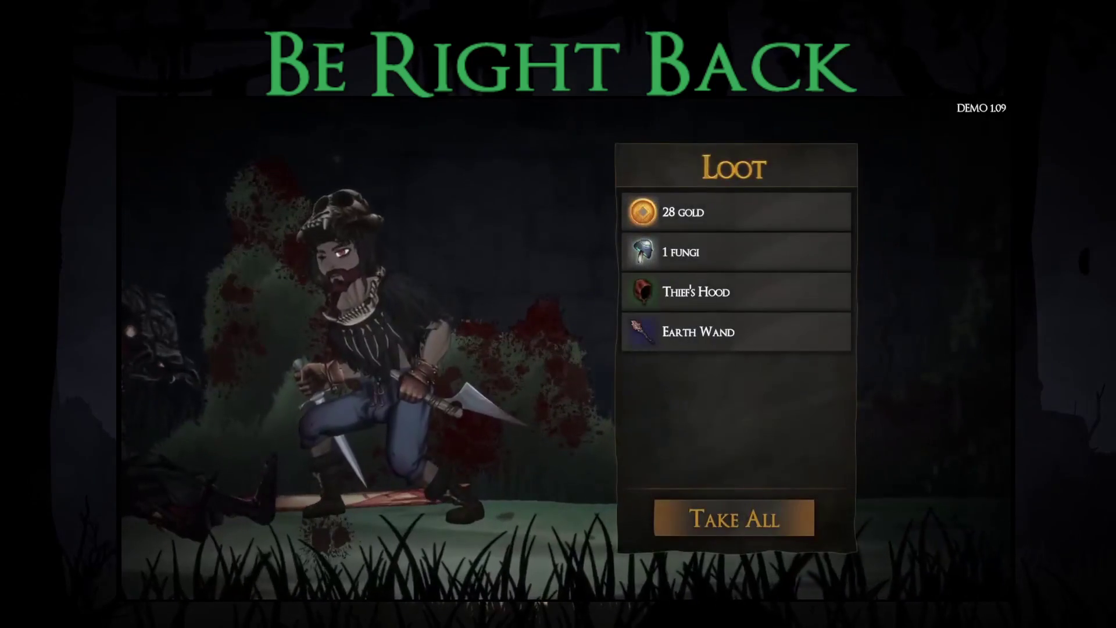
- Take all the loot, rest at the bonfire to restore health and mana, and confirm the level summary
key("Return")
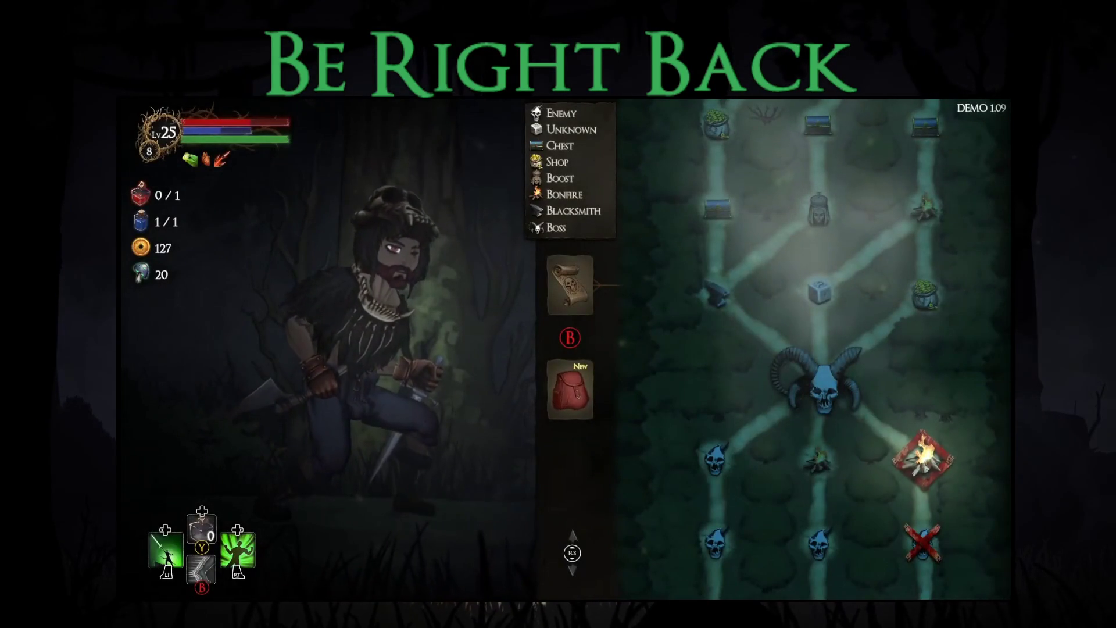
key("Return")
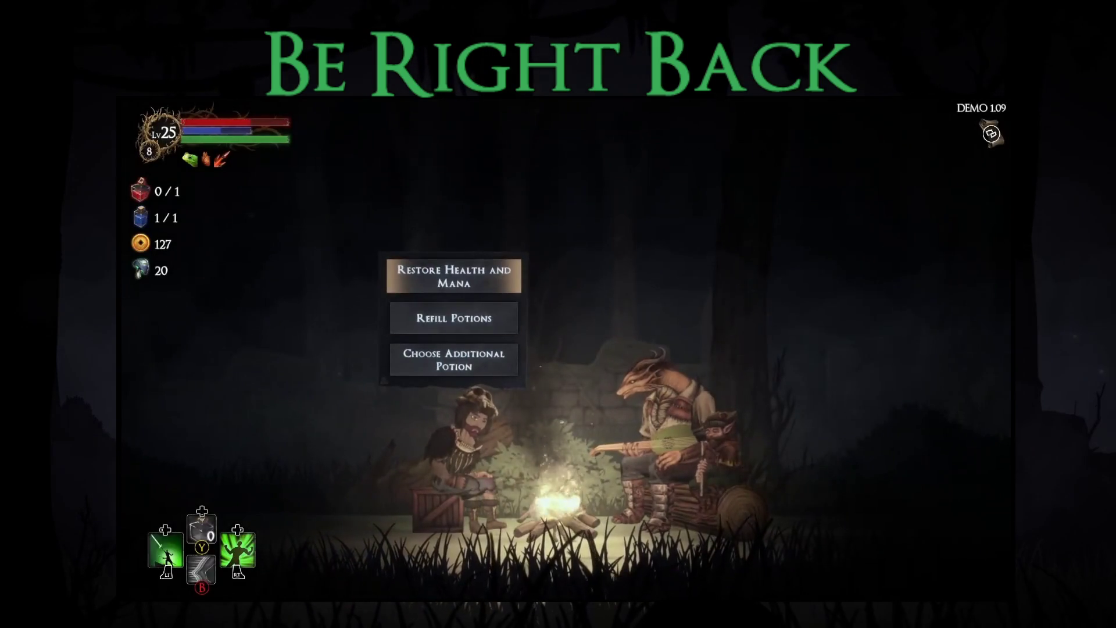
key("Return")
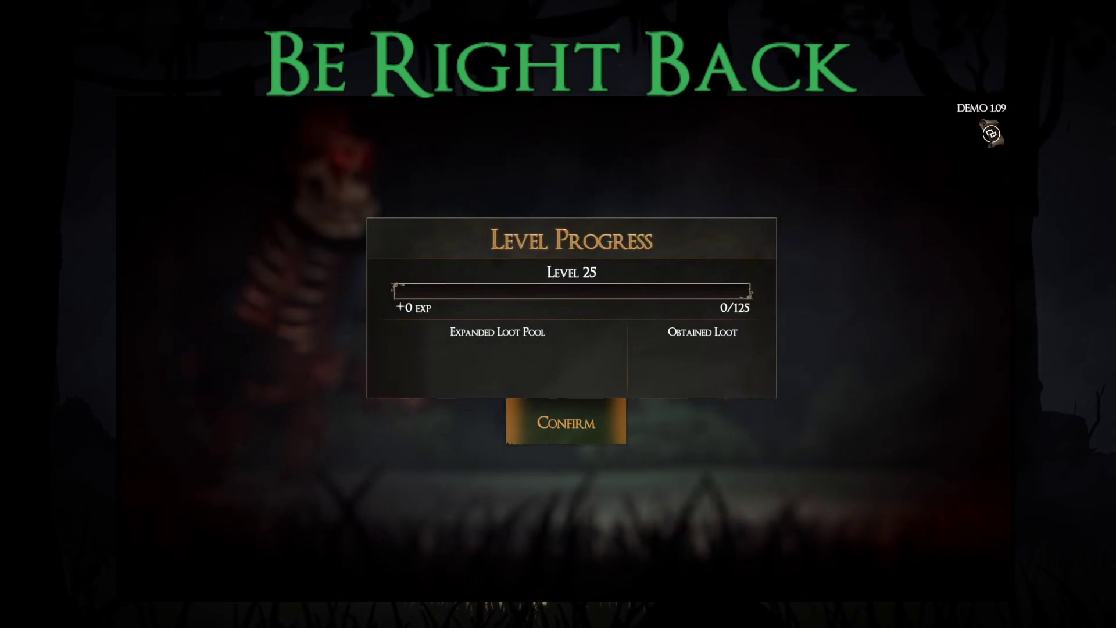
key("Return")
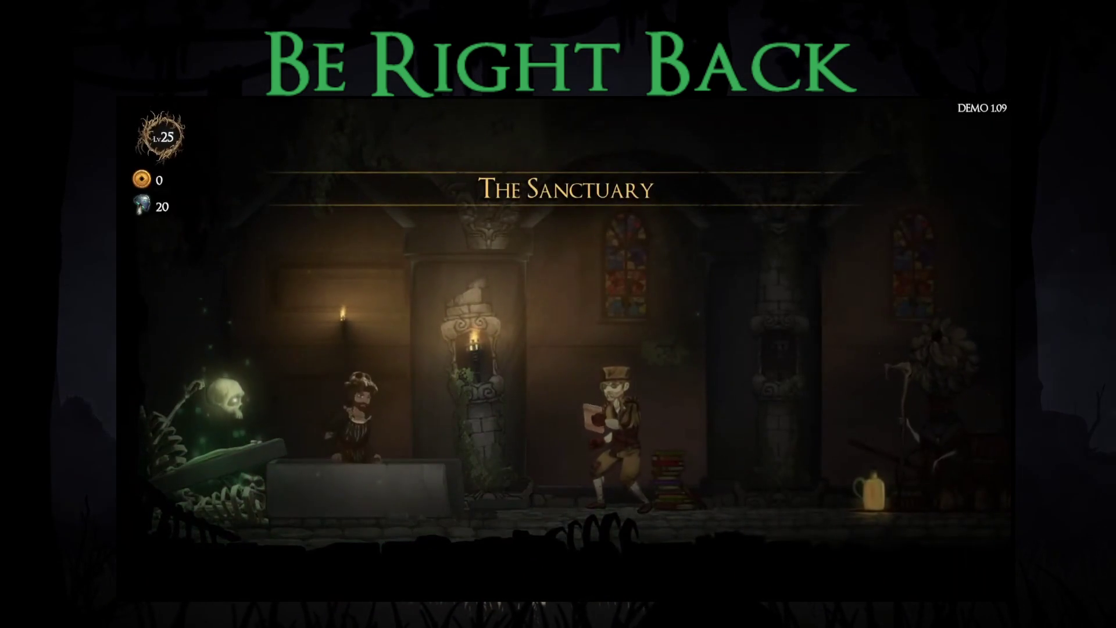
- Walk right out of the Sanctuary to the cart keeper and pick Story Mode
key("d")
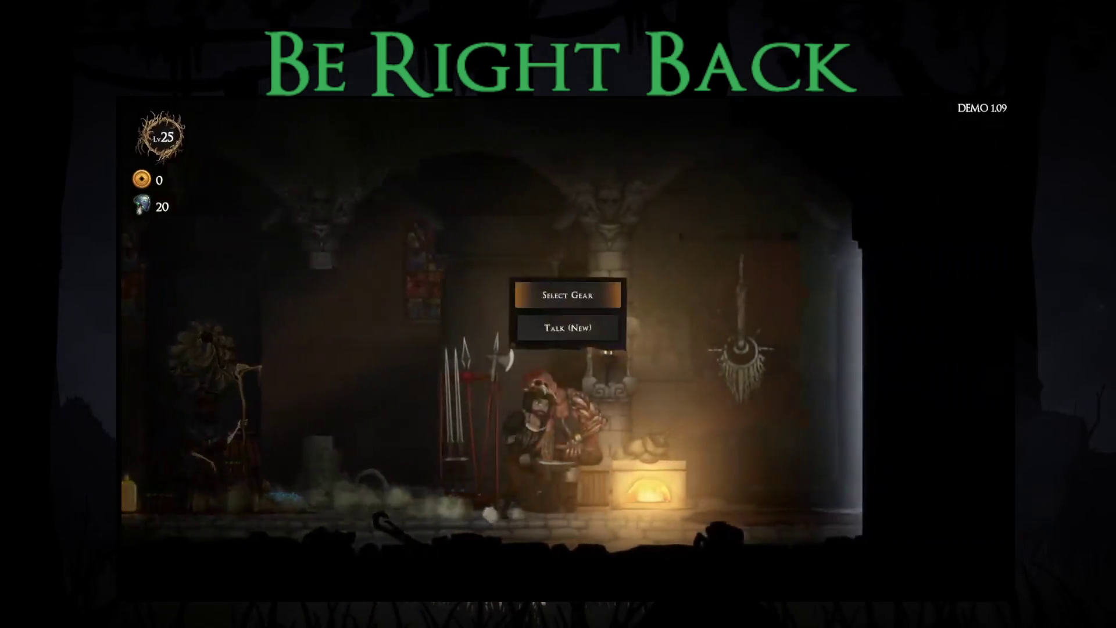
key("e")
key("Return")
key("Return")
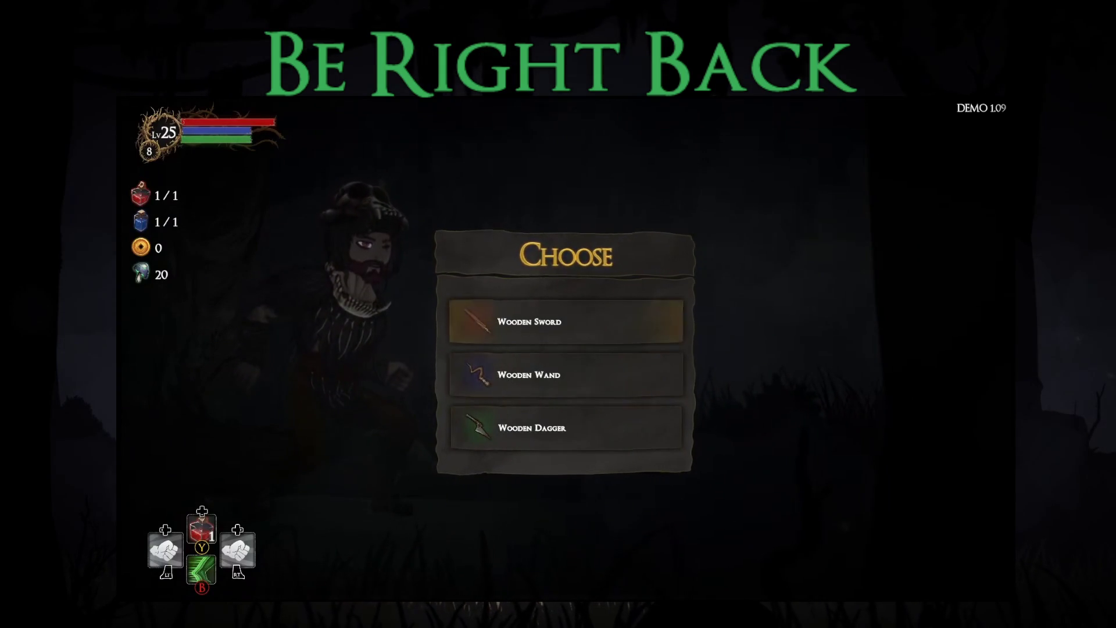
- Take the Wooden Sword and Small Overall Boost blessing, win the skull-node fight and collect its loot
key("Return")
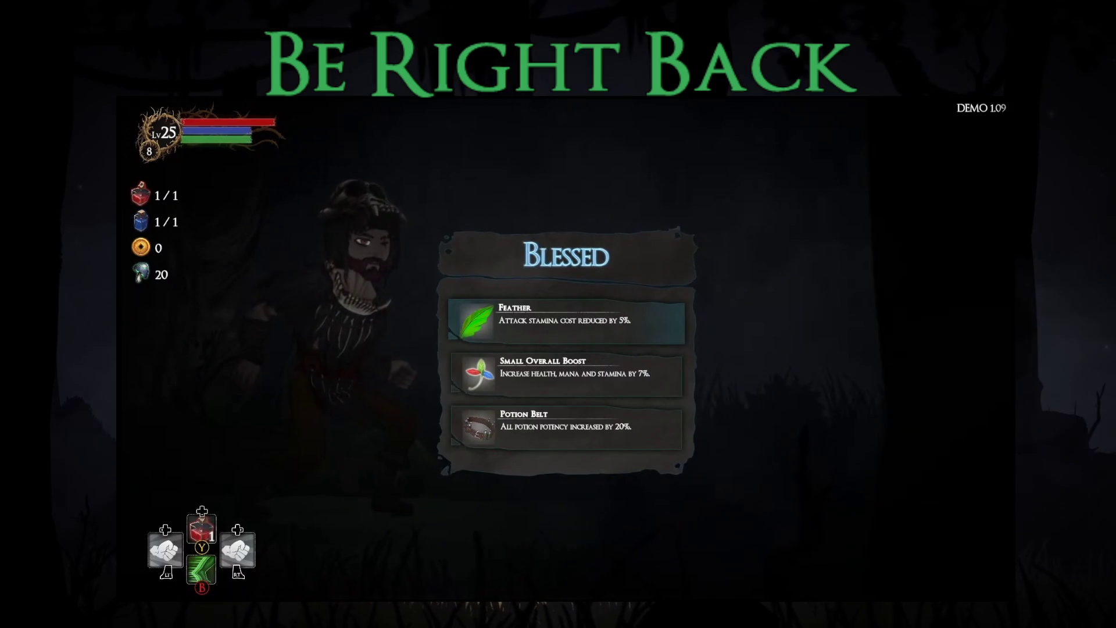
key("Down")
key("Return")
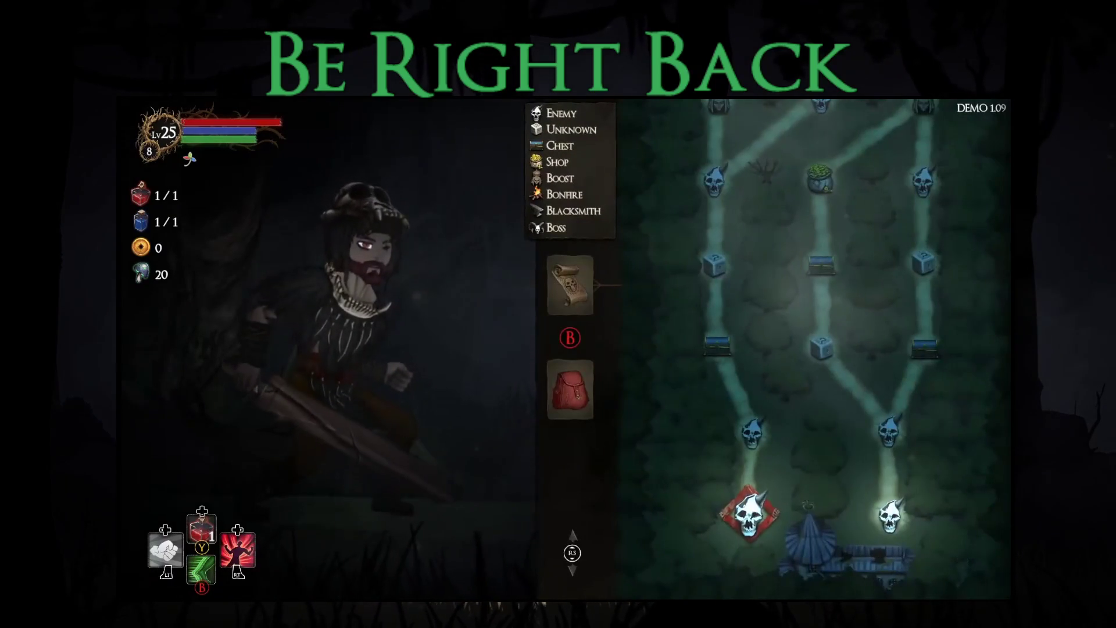
key("Return")
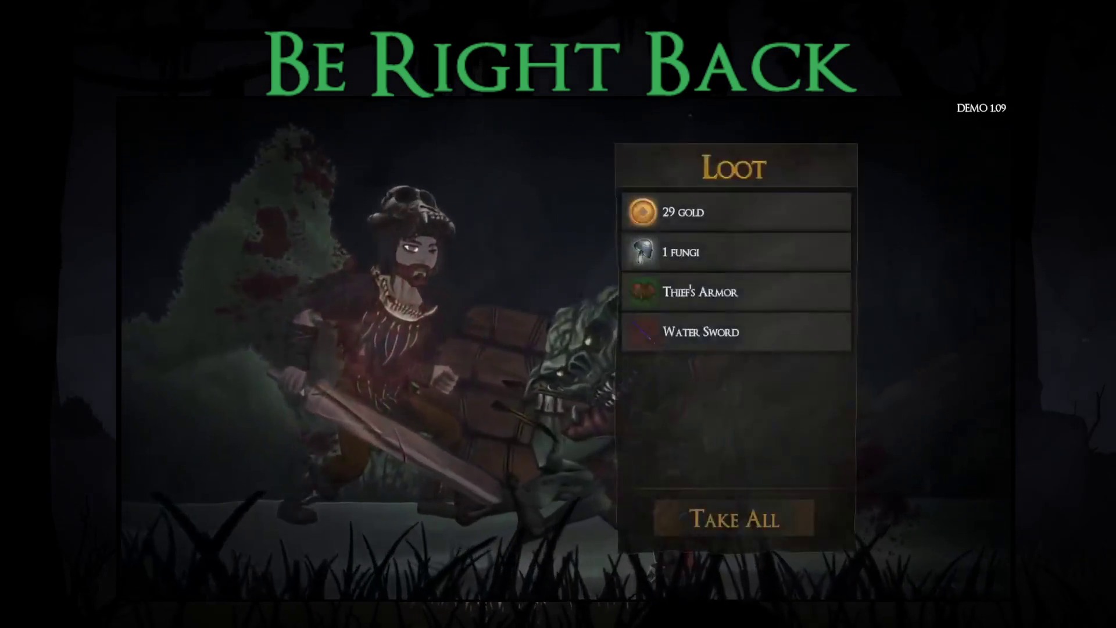
key("Return")
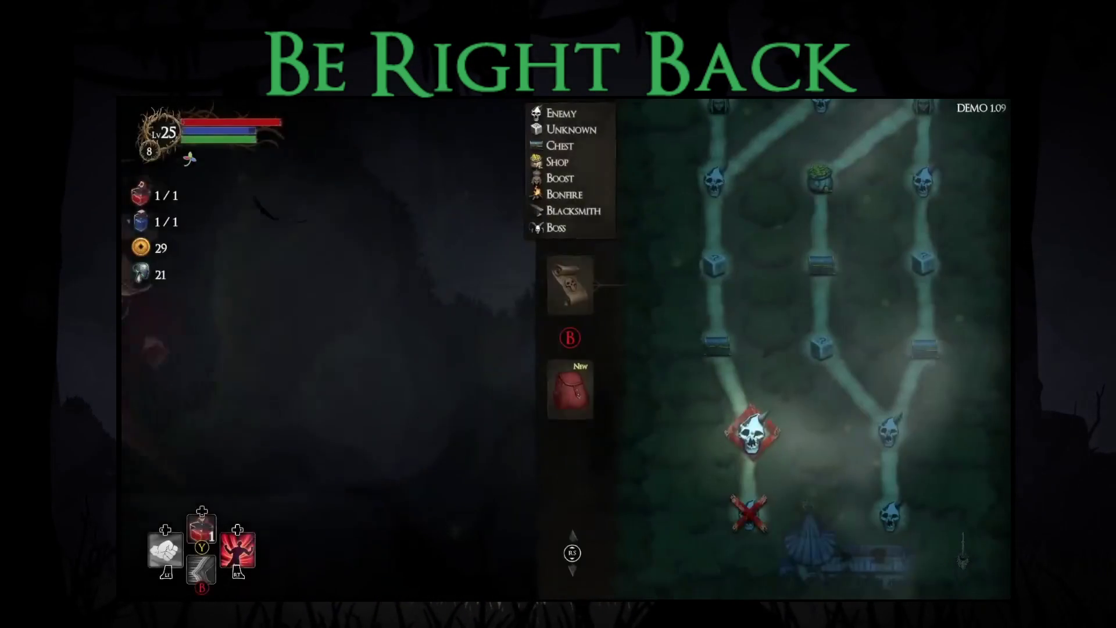
- Equip the new Water Sword in a weapon hand slot
key("Tab")
key("Down")
key("Return")
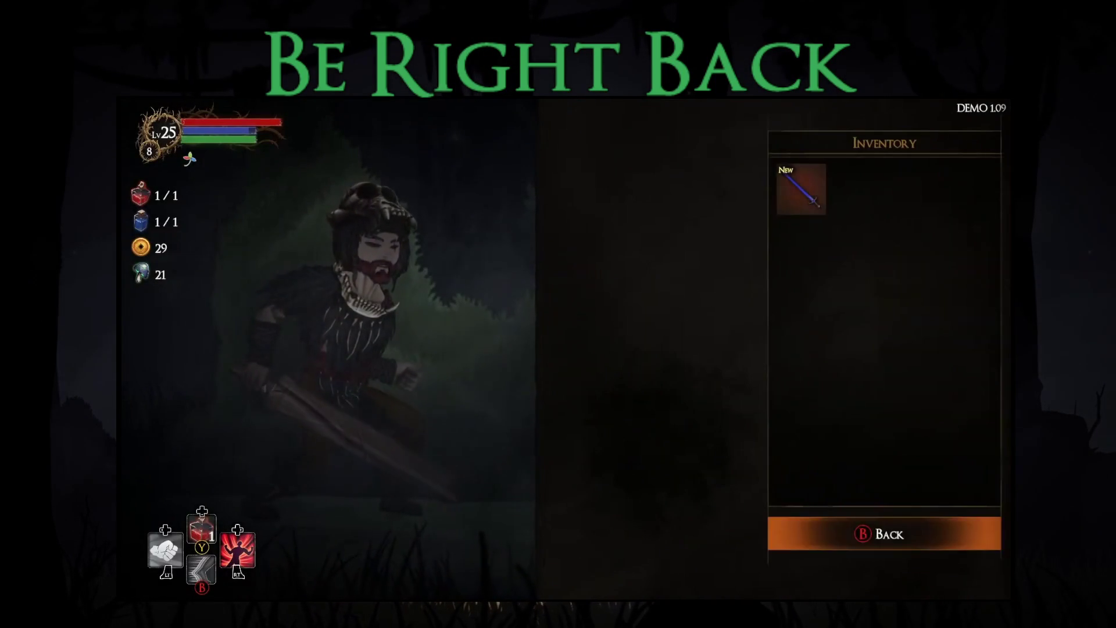
key("Return")
- Equip Thief's Armor in the body slot and return to play
key("Down")
key("Right")
key("Return")
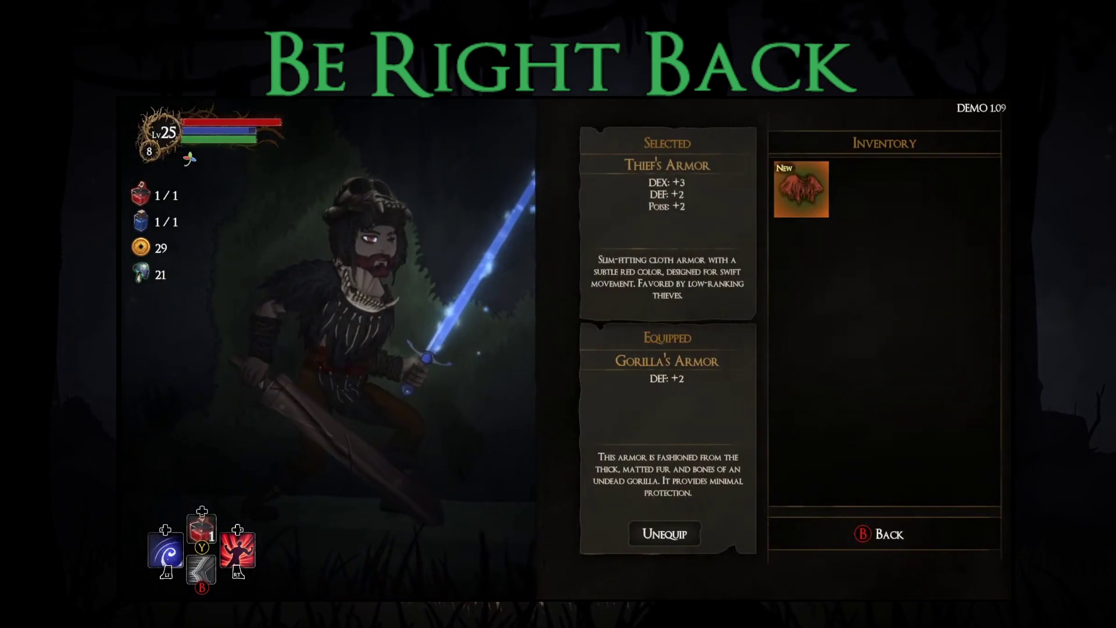
key("Return")
key("Tab")
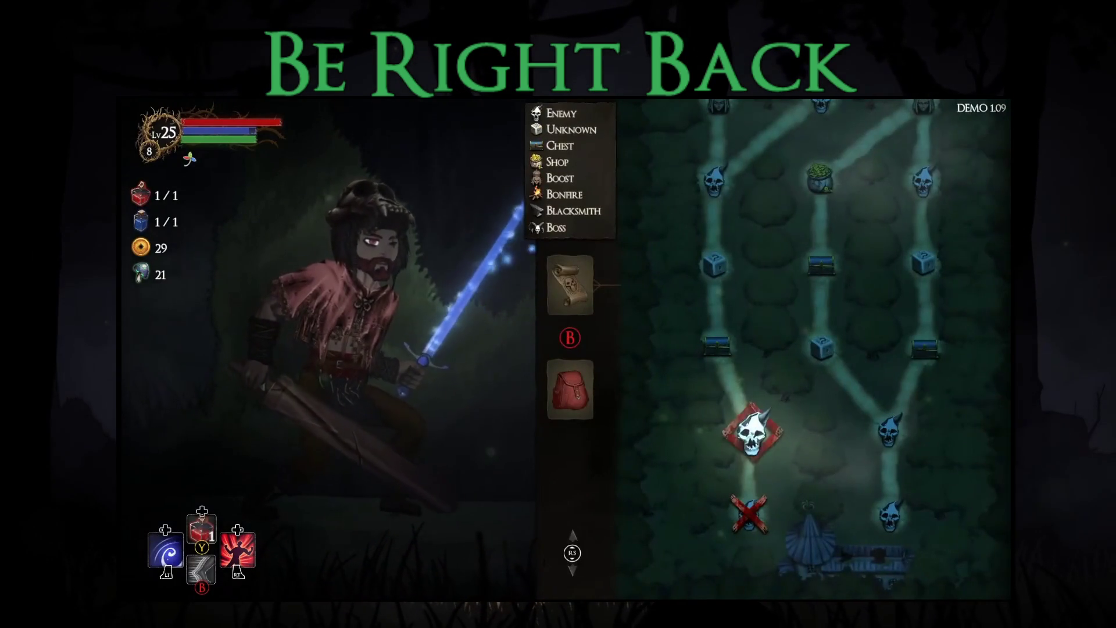
key("Escape")
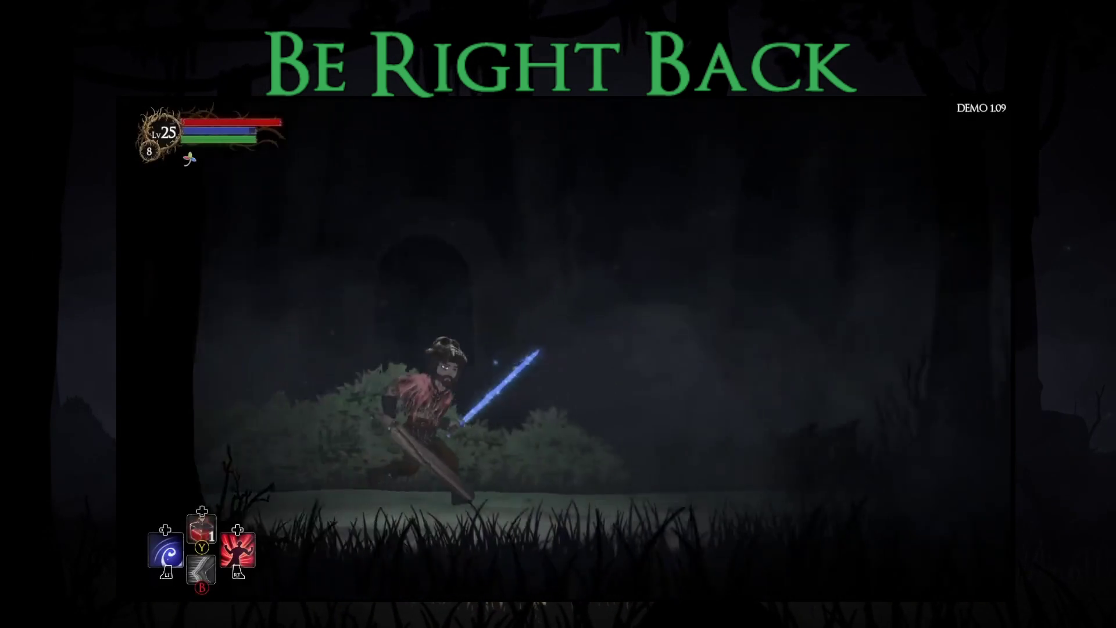
- Run at the goblin, dashing past it and attacking repeatedly
key("Right")
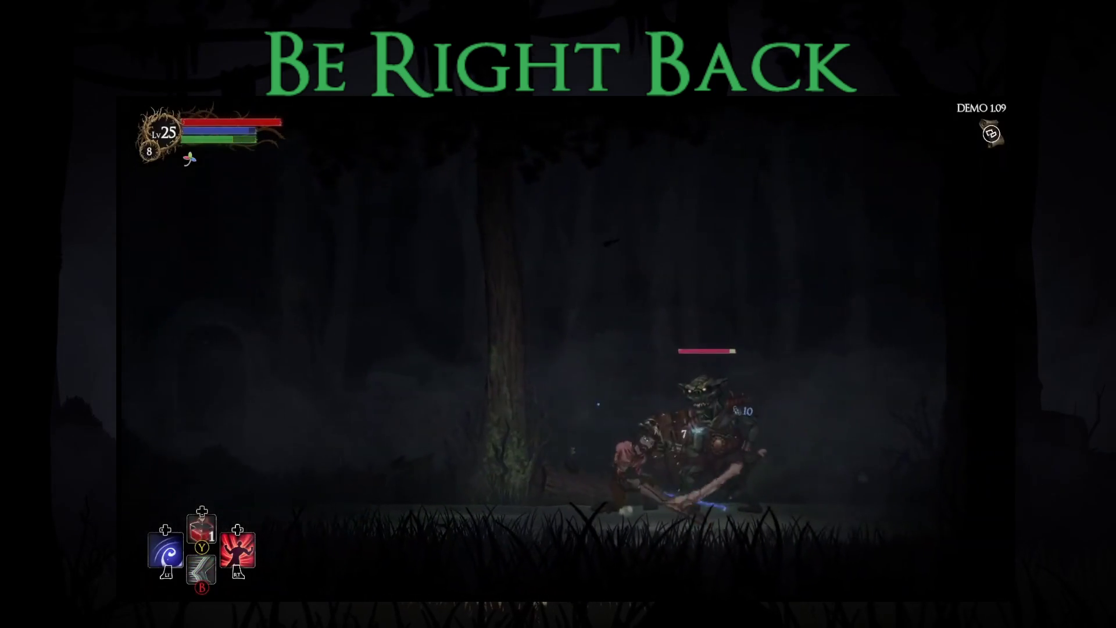
key("shift")
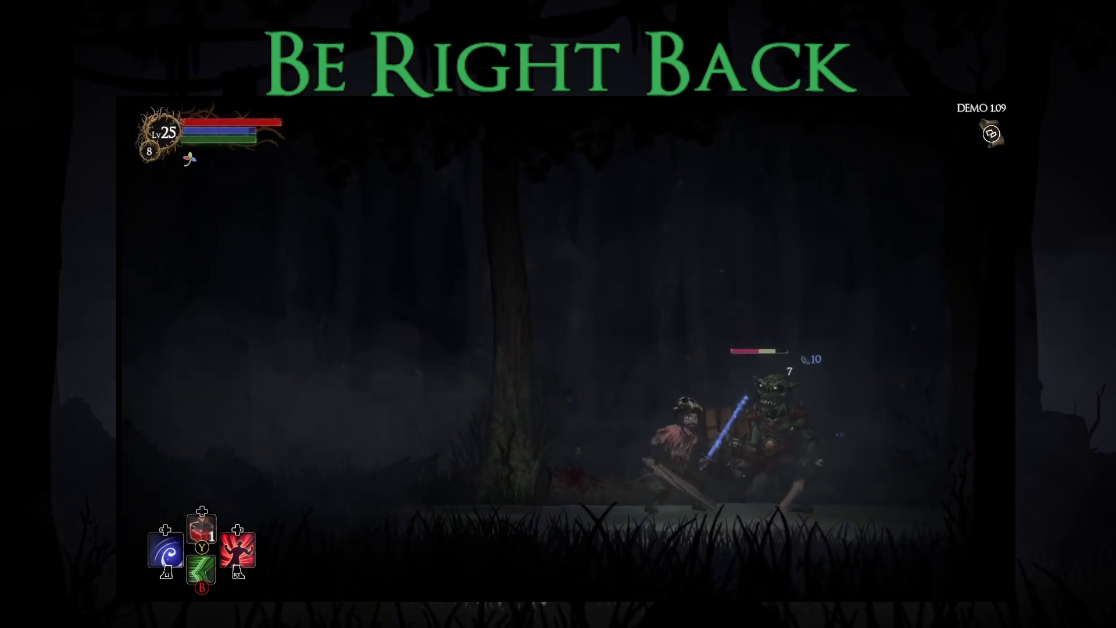
key("Right")
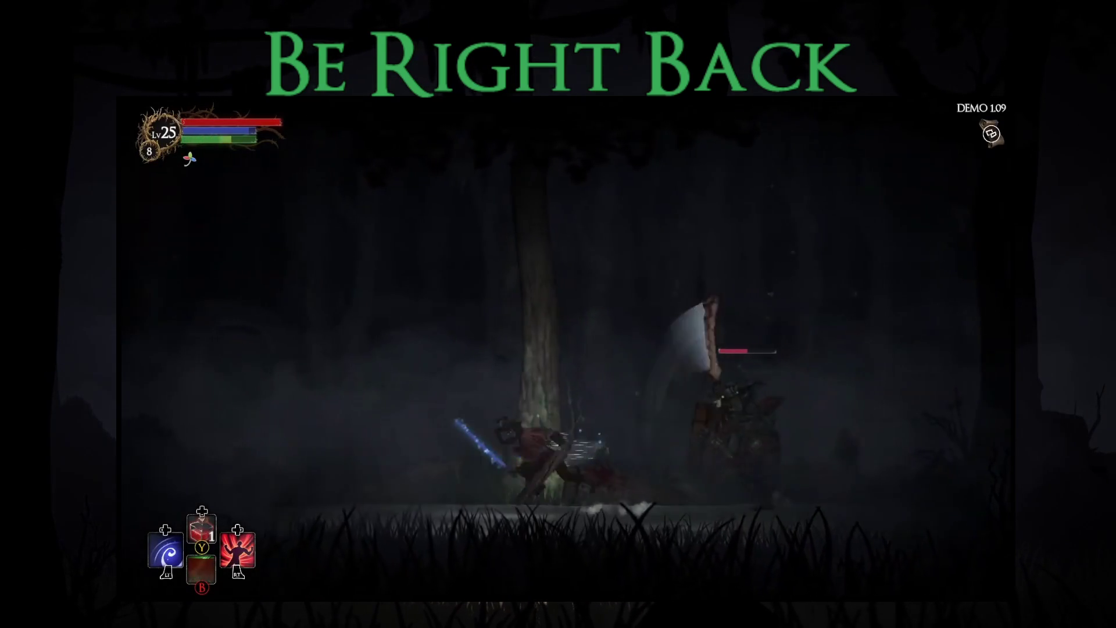
key("Right")
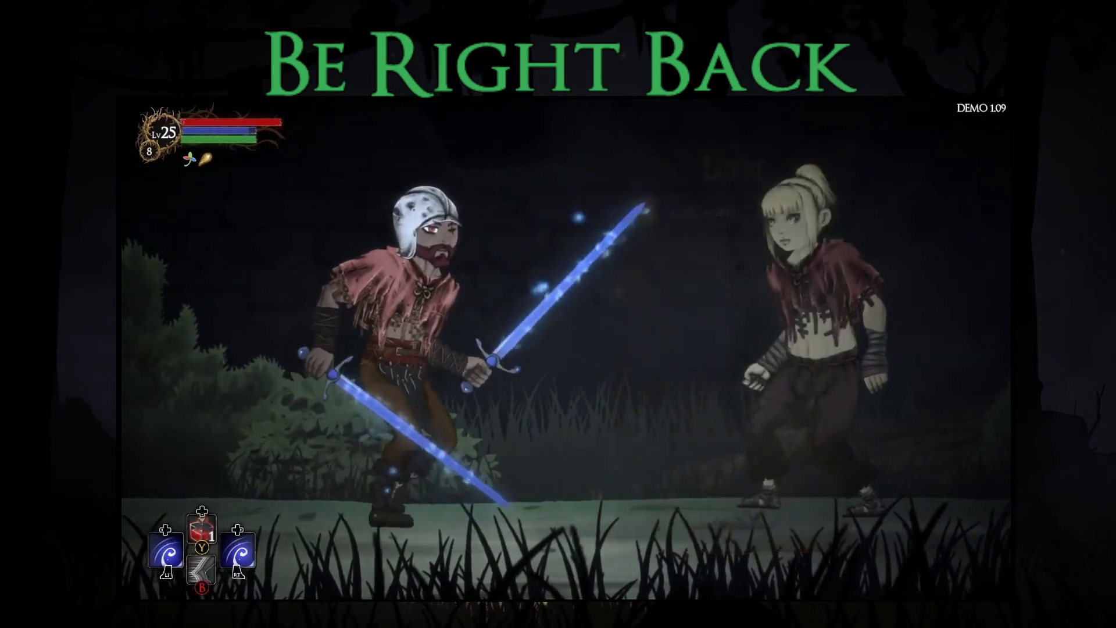
- Replace the Water Sword with the Greed Sword, then attack the skeletal enemy ahead
key("Tab")
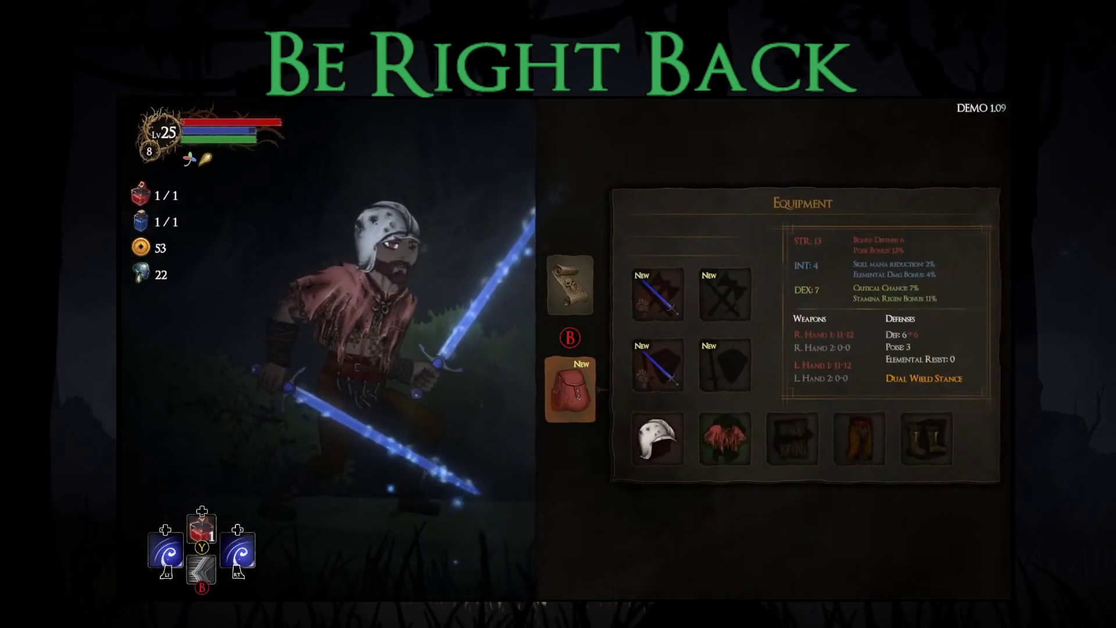
key("Return")
key("Right")
key("Return")
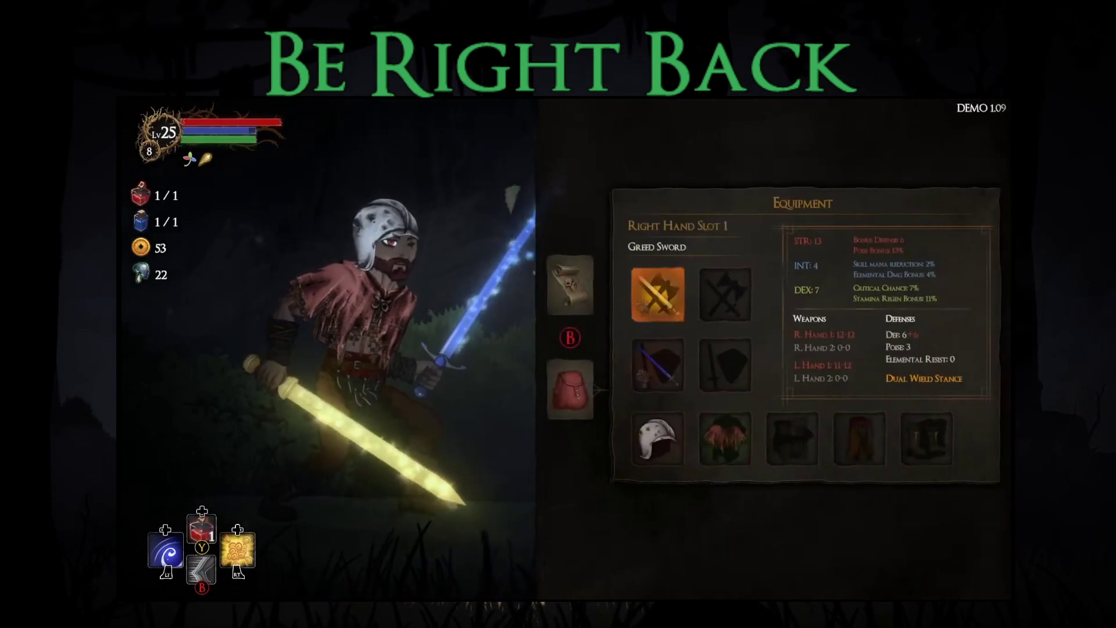
key("Escape")
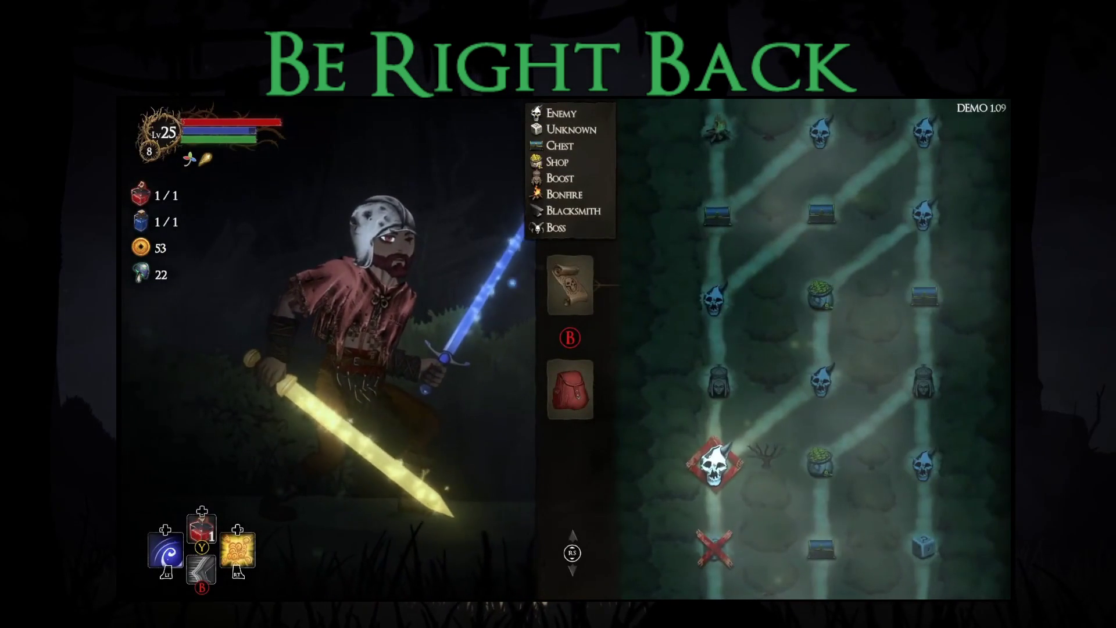
key("Escape")
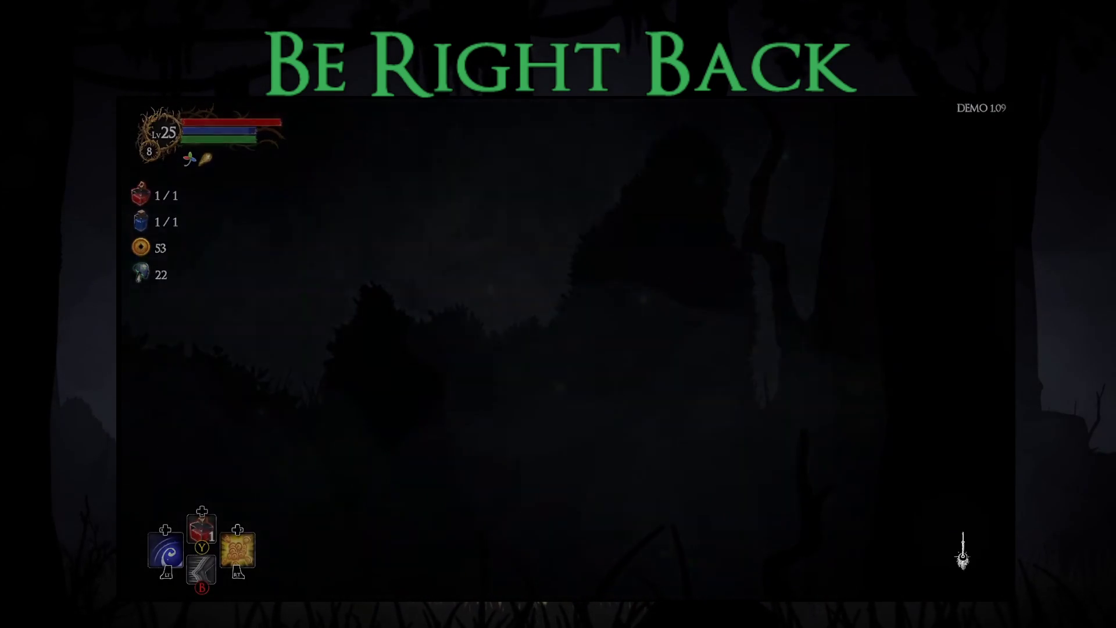
key("Right")
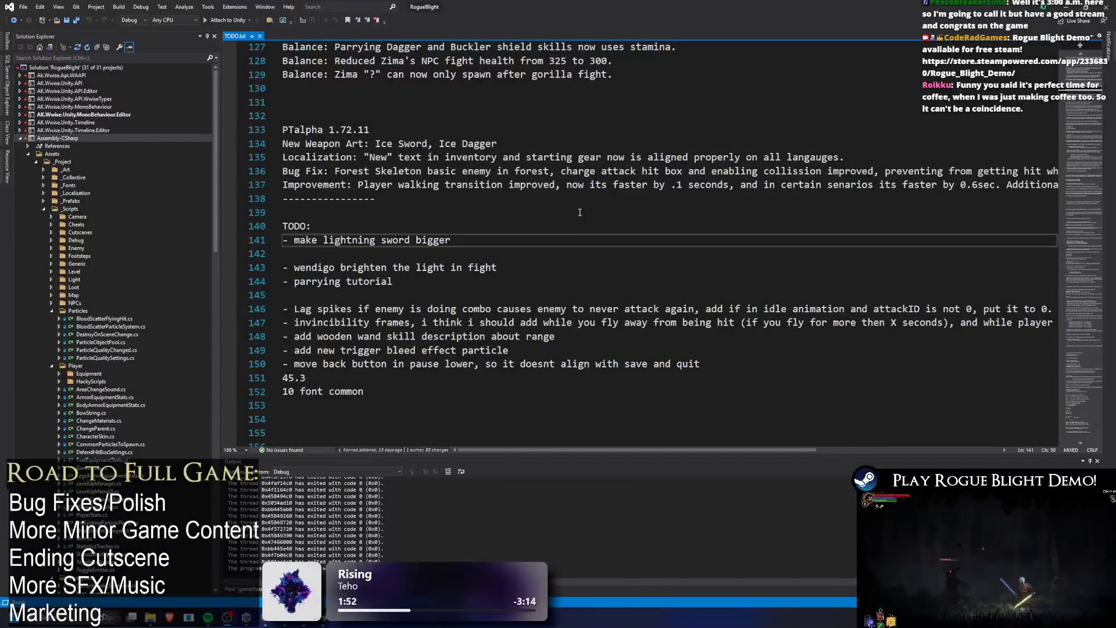
- Move the TODO notes aside, save the modified prefab, then maximize the TODO notes again
mouse_move(474, 7)
left_mouse_down()
mouse_move(712, 266)
mouse_move(596, 120)
mouse_move(651, 138)
mouse_move(731, 455)
mouse_move(701, 361)
left_mouse_up()
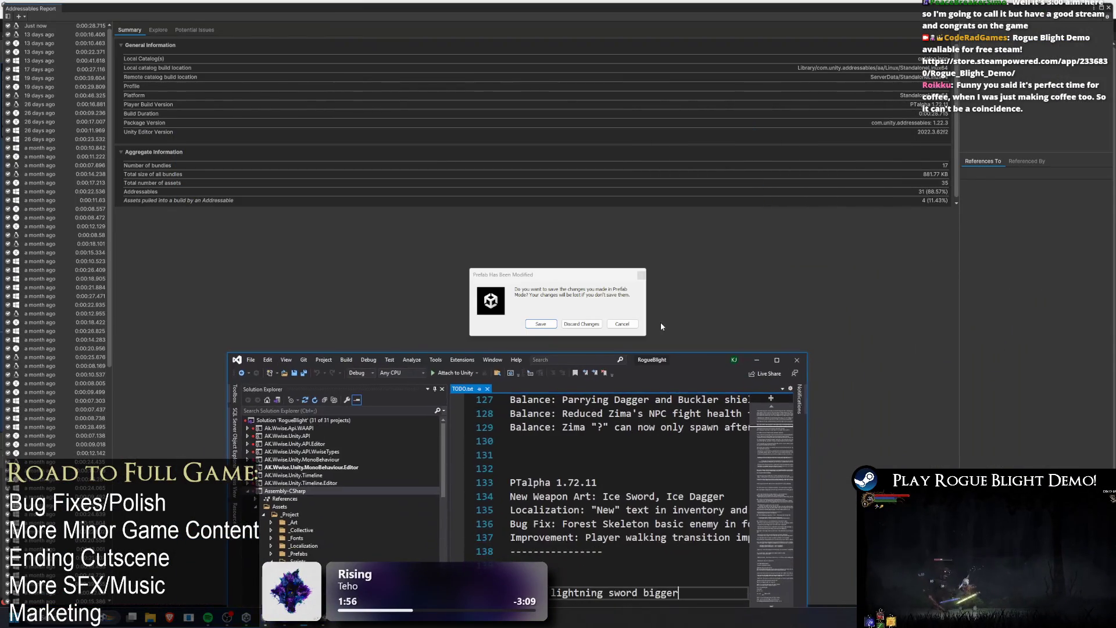
left_click(542, 326)
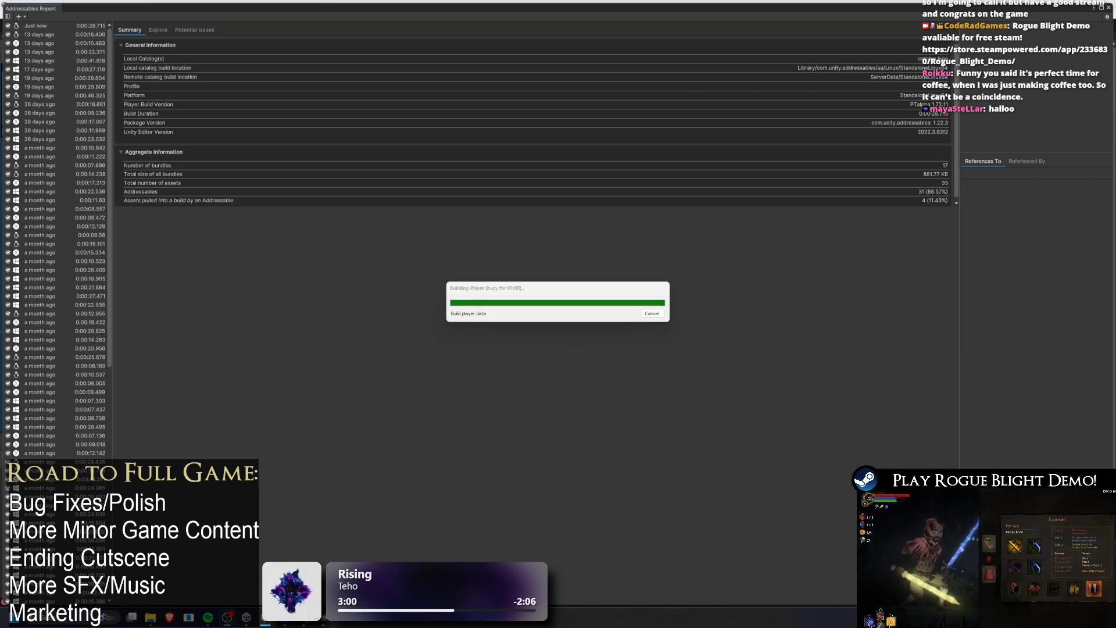
key("alt+Tab")
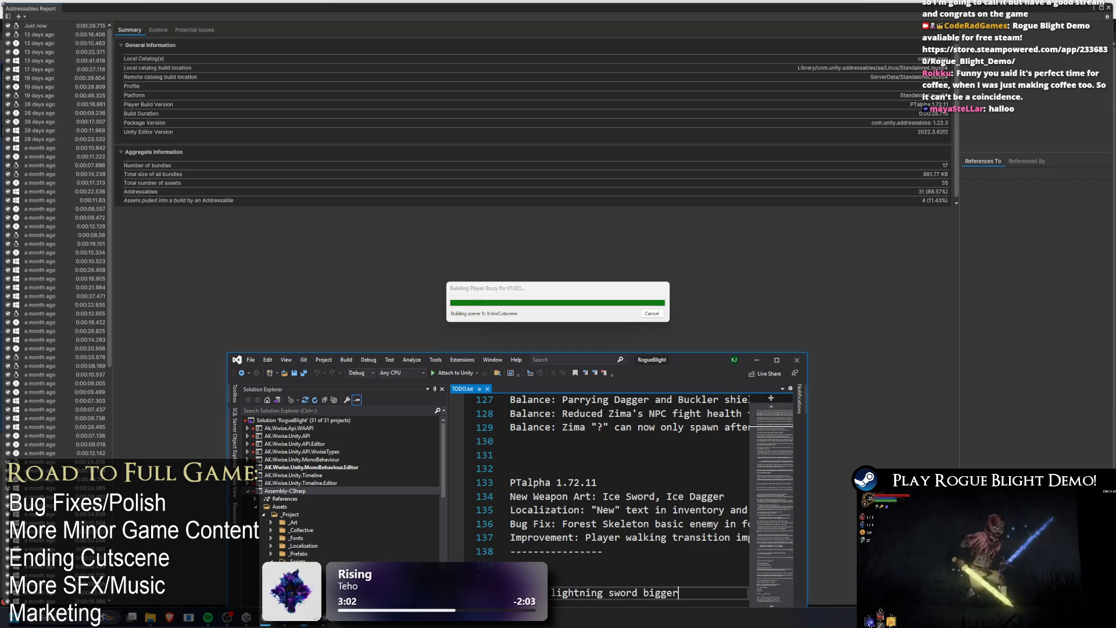
left_click(777, 360)
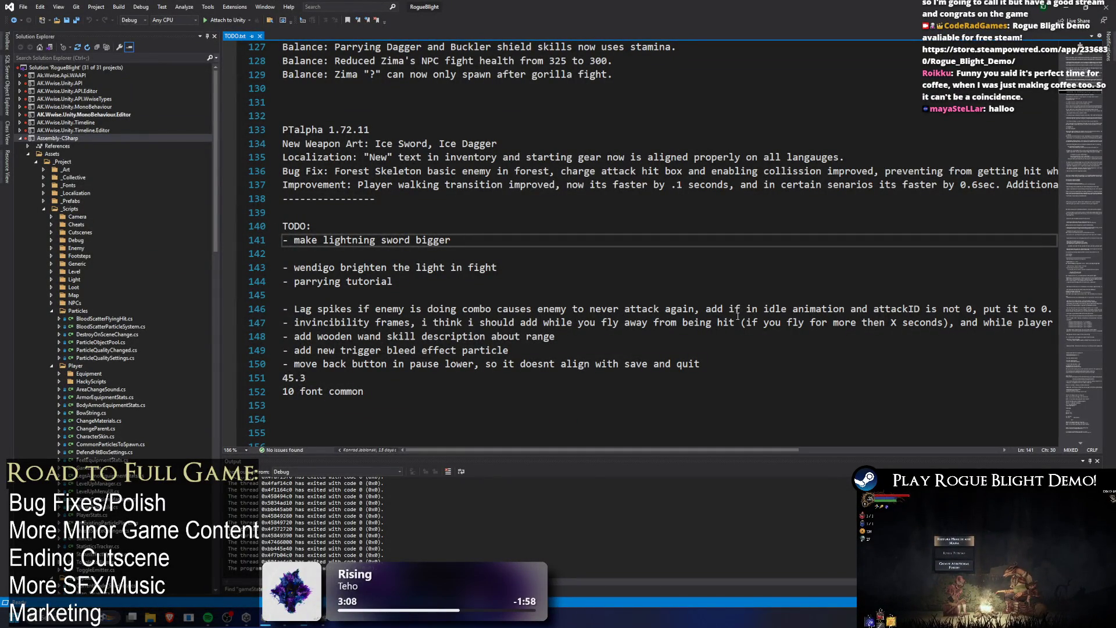
- Correct line 136 of TODO.txt to 'Forest Skeleton basic enemy,', save it, and minimize Visual Studio
double_click(534, 172)
key("BackSpace")
key("BackSpace")
key("BackSpace")
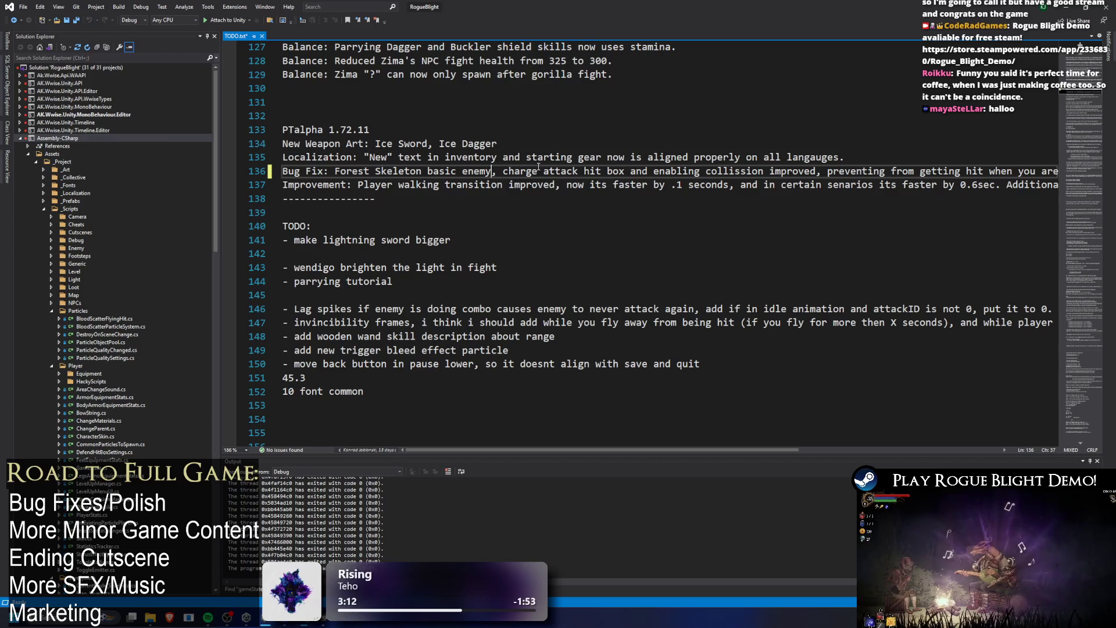
type("y")
key("ctrl+s")
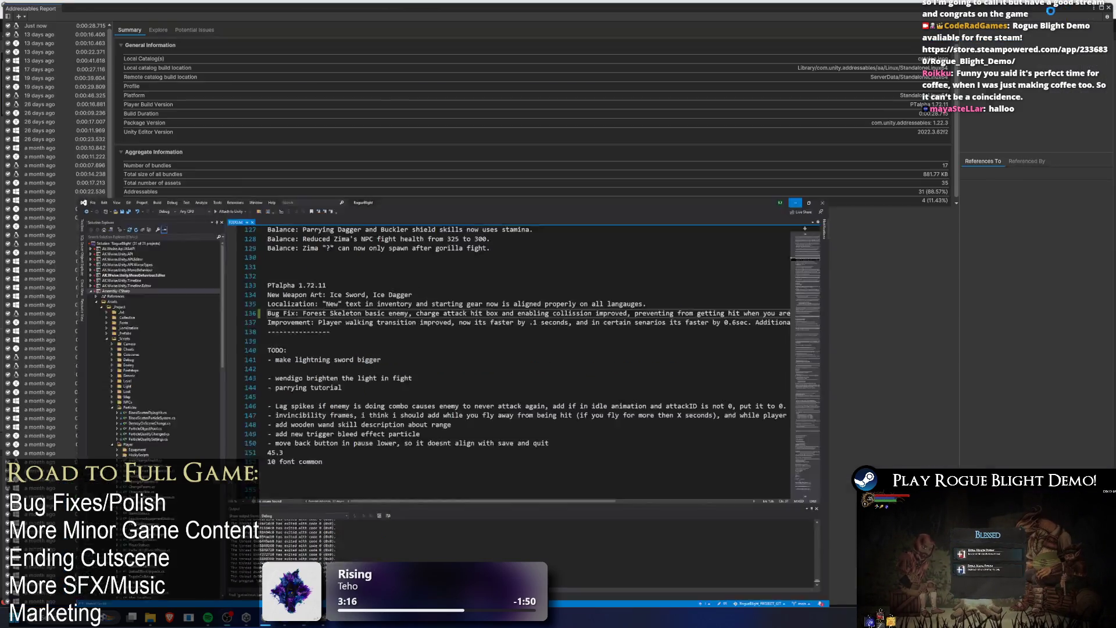
left_click(1075, 9)
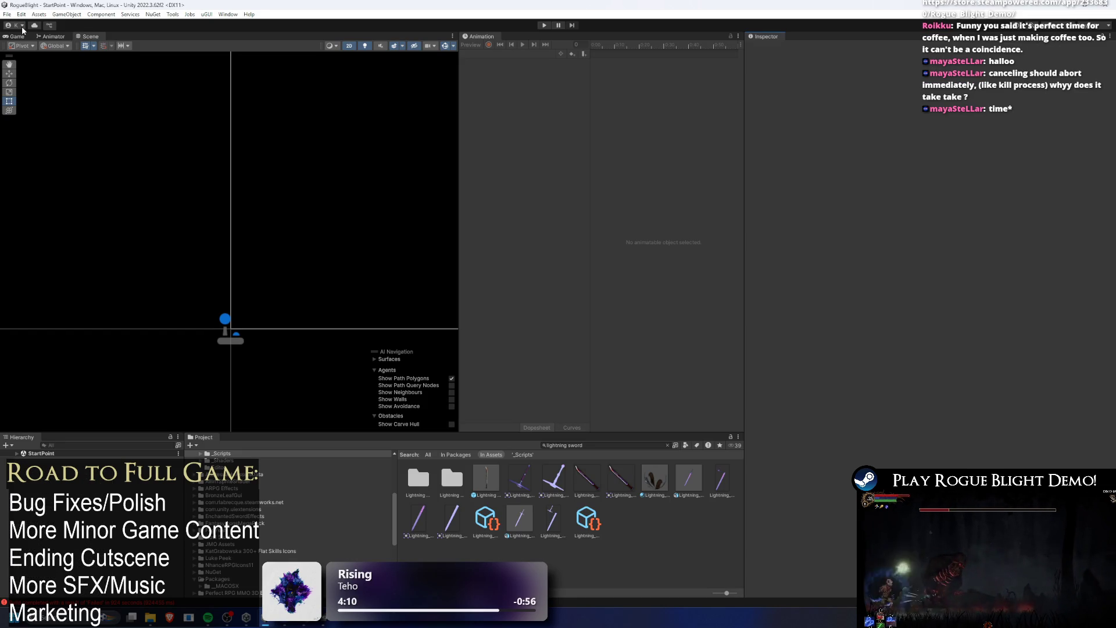
- Open the Lightning Sword prefab, currently at scale 1.15, for editing
double_click(480, 477)
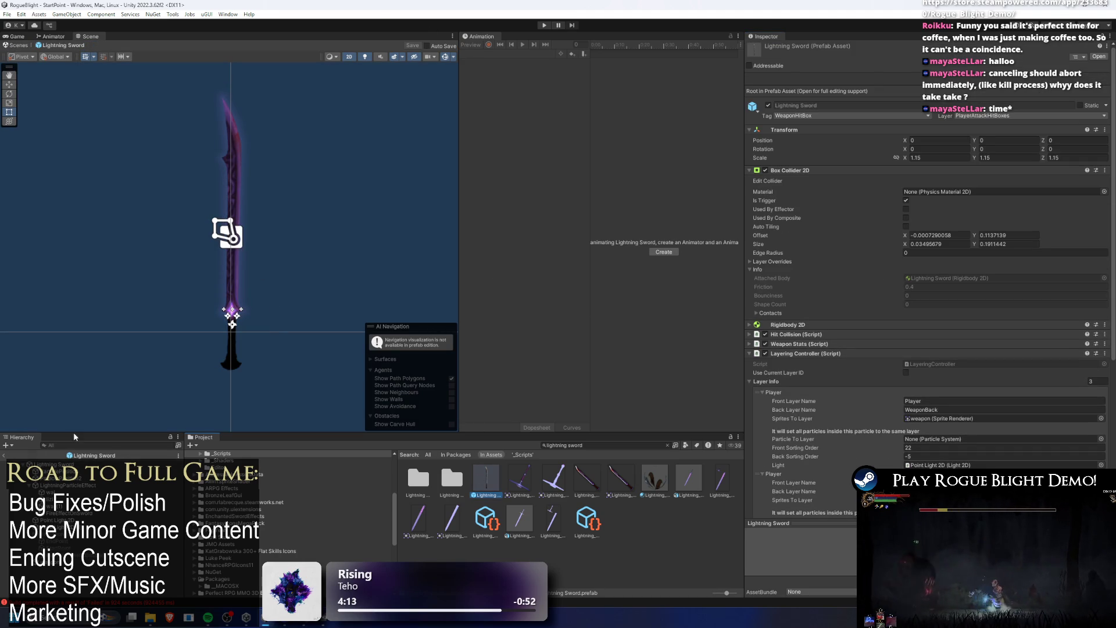
- Enter play mode past the prefab warning and load a save slot from the main menu
left_click(543, 25)
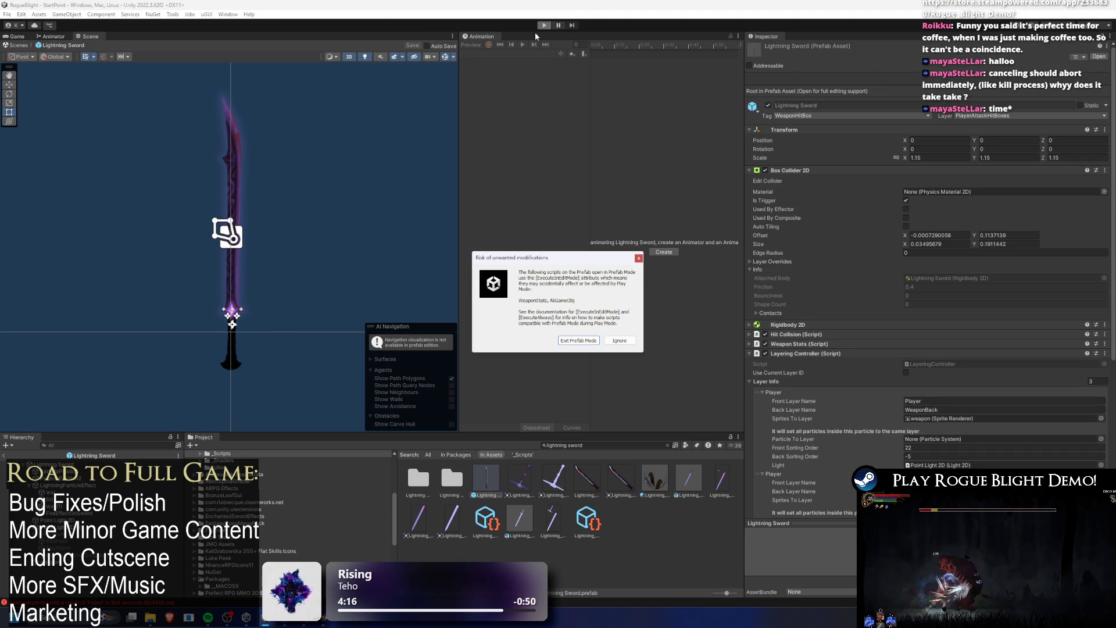
key("Return")
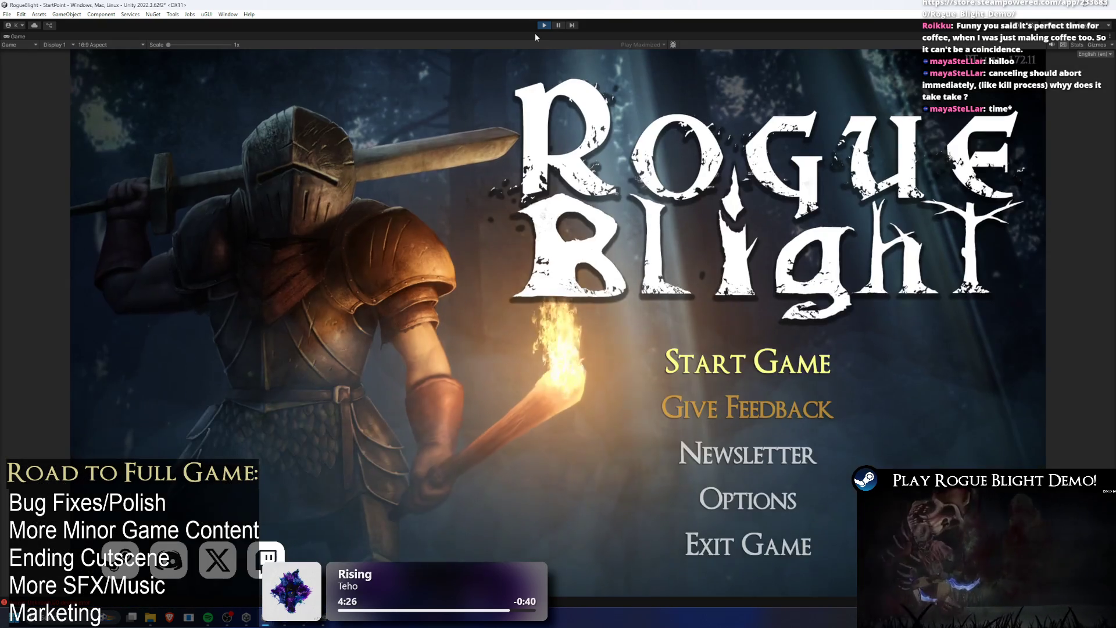
left_click(755, 364)
left_click(755, 385)
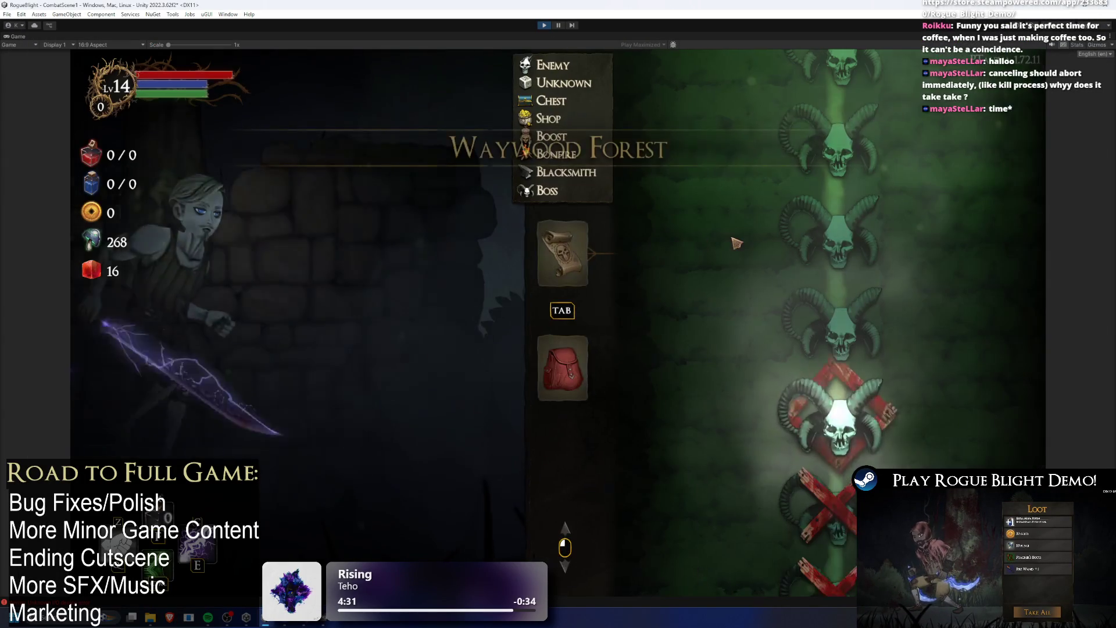
- Equip the Ice, Death, Lightning and Earth swords in turn, then stop play mode
left_click(562, 368)
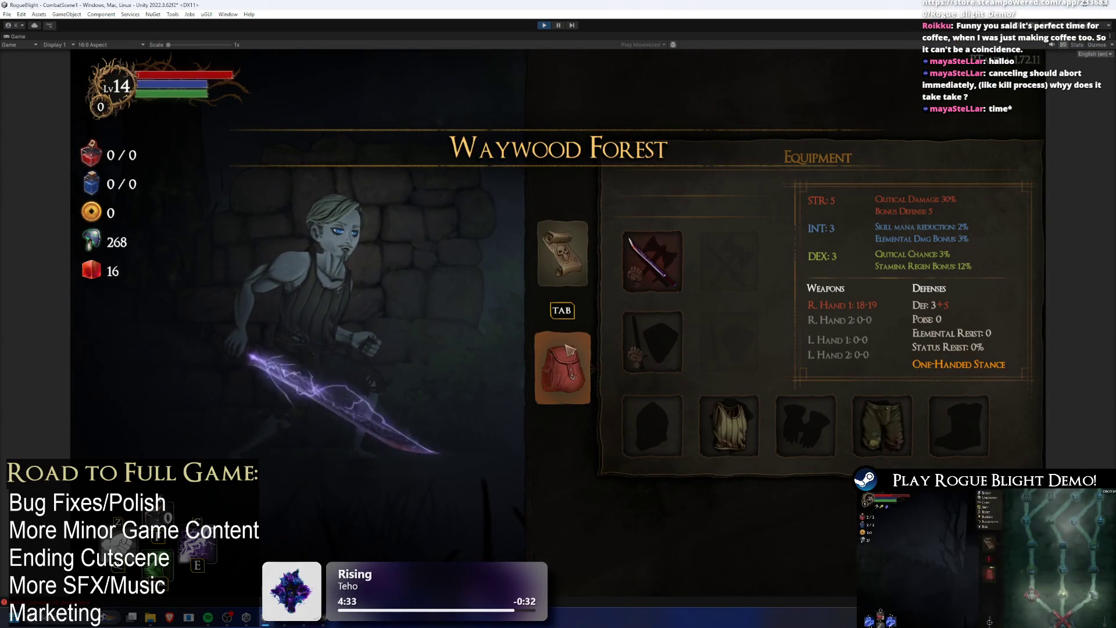
left_click(651, 260)
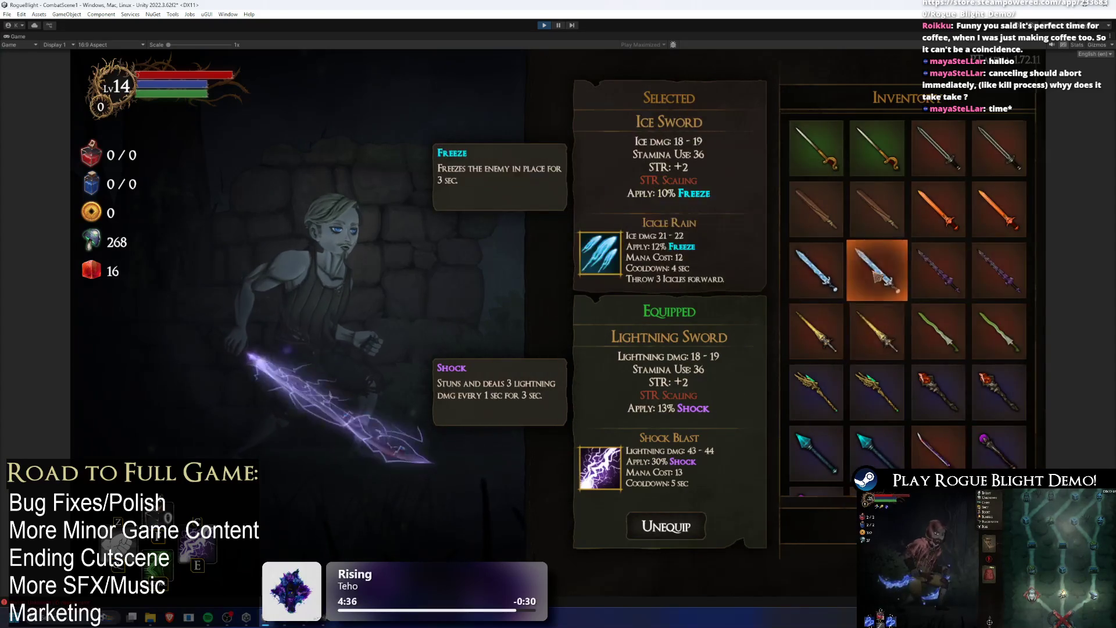
left_click(877, 269)
left_click(651, 268)
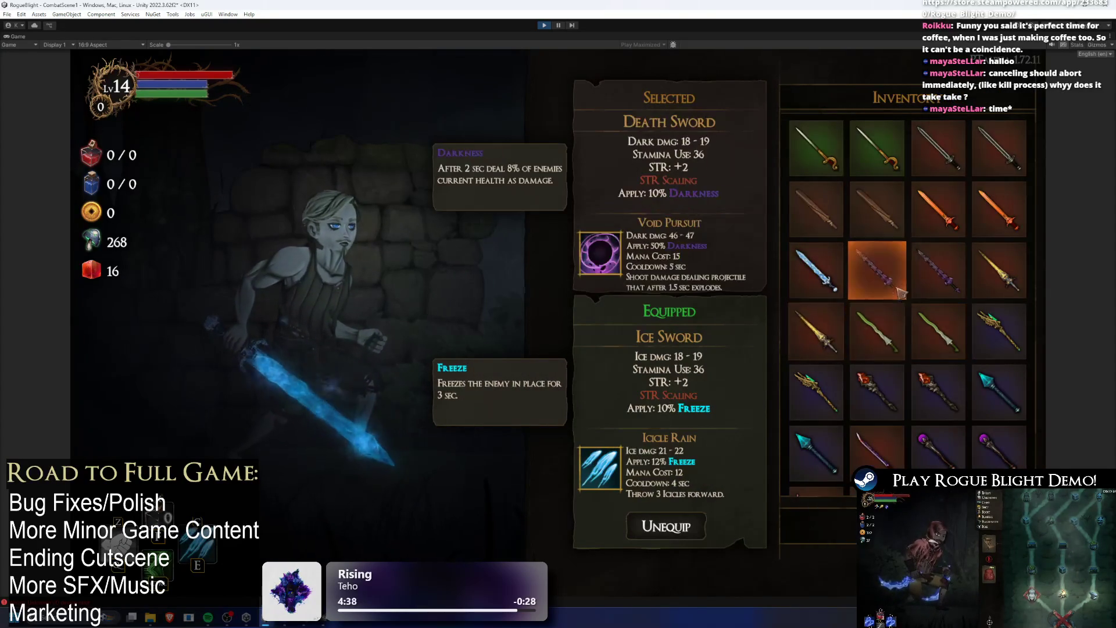
left_click(876, 281)
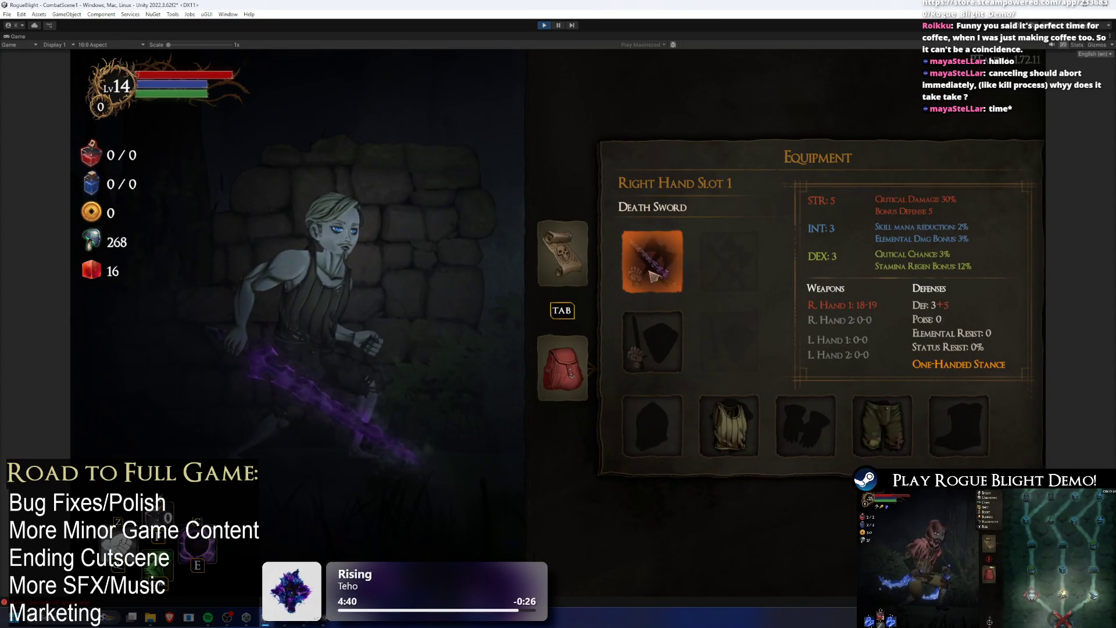
left_click(650, 268)
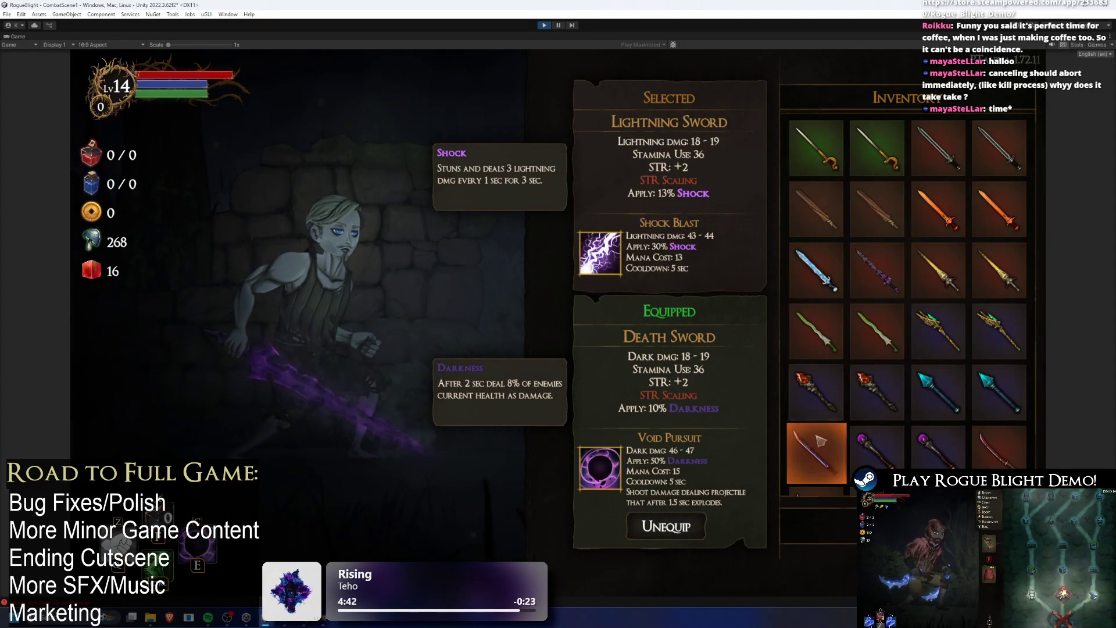
left_click(816, 444)
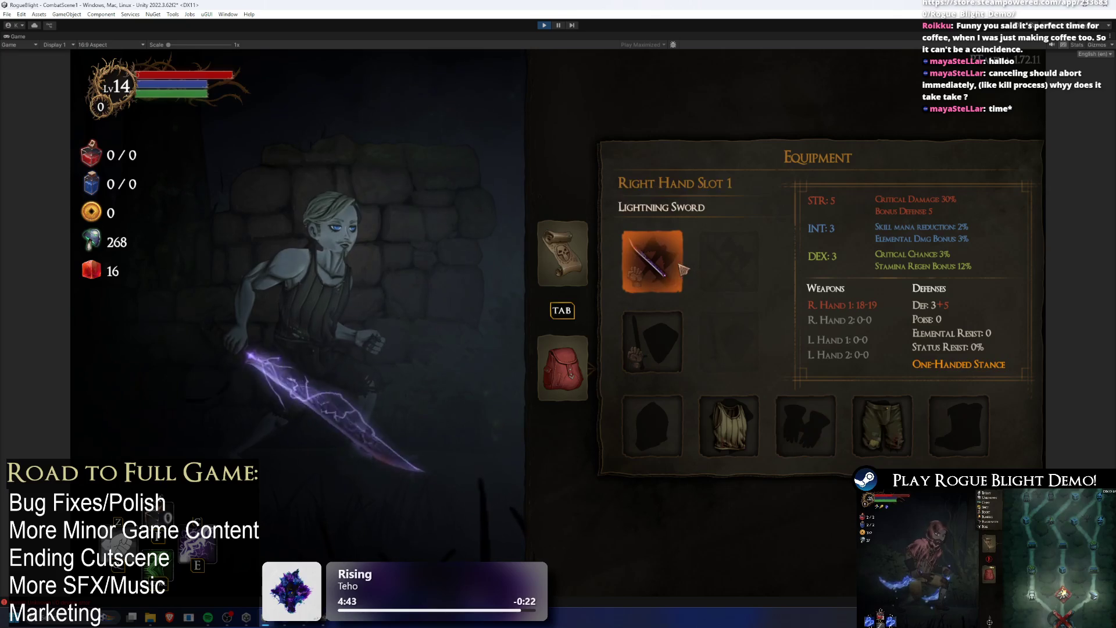
left_click(680, 269)
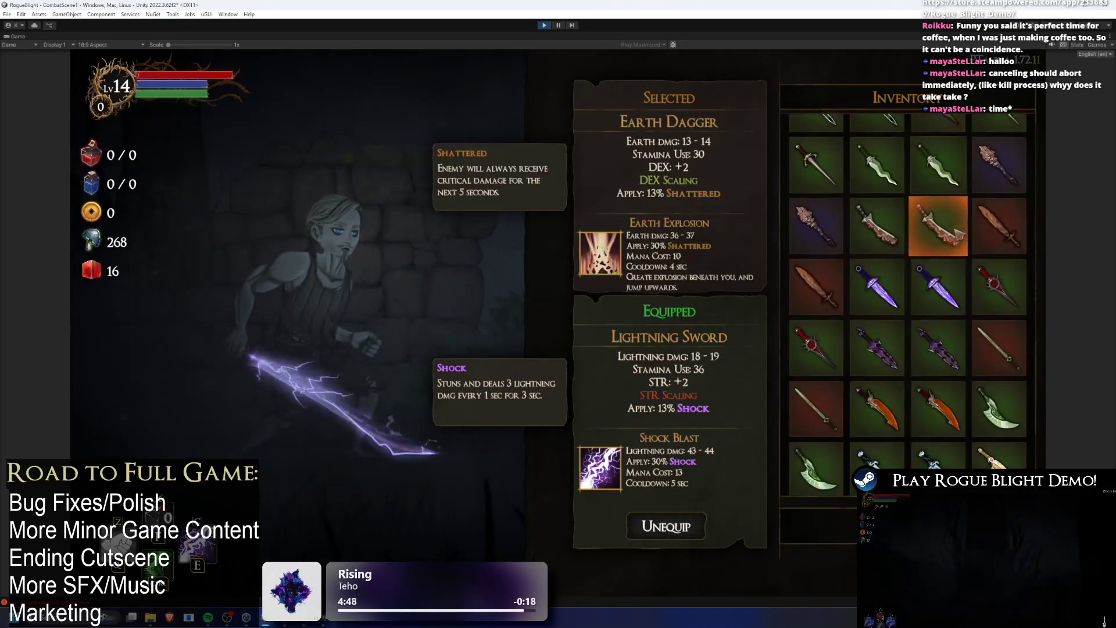
left_click(1002, 210)
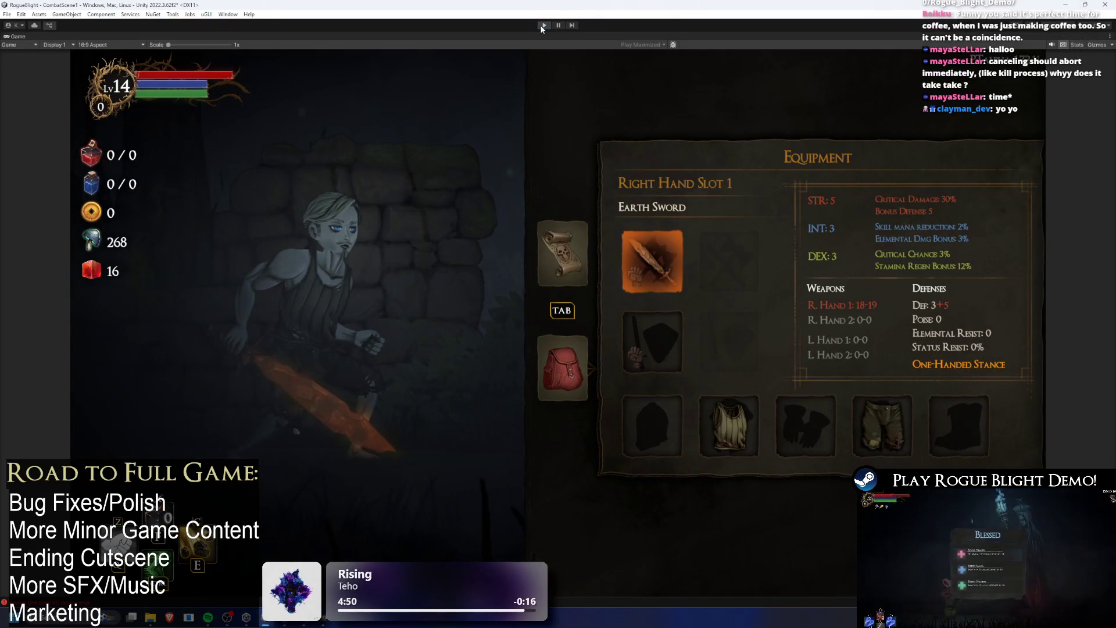
key("ctrl+p")
- Find the TODO file through a 'TODO' Project search and open it in Visual Studio
left_click(592, 448)
type("TODO")
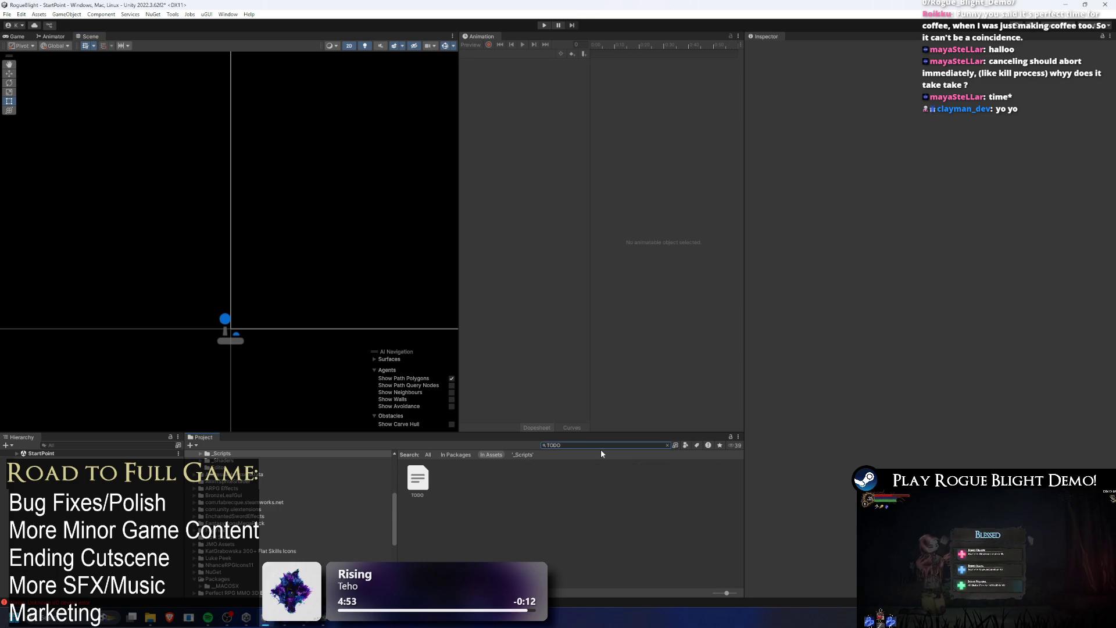
double_click(417, 477)
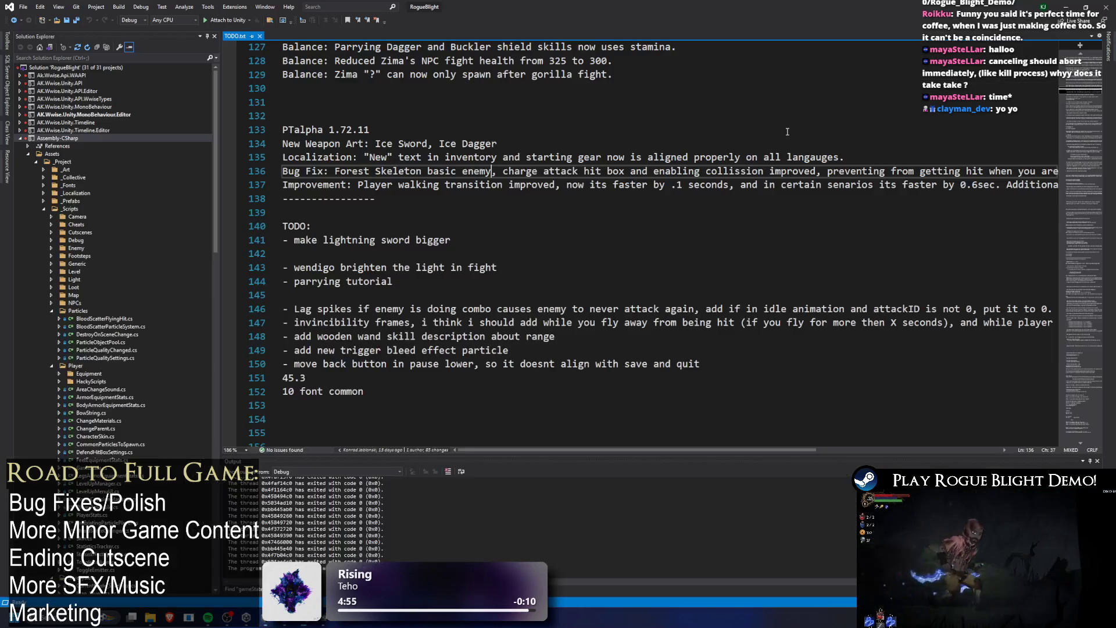
scroll(473, 106, "up", 1)
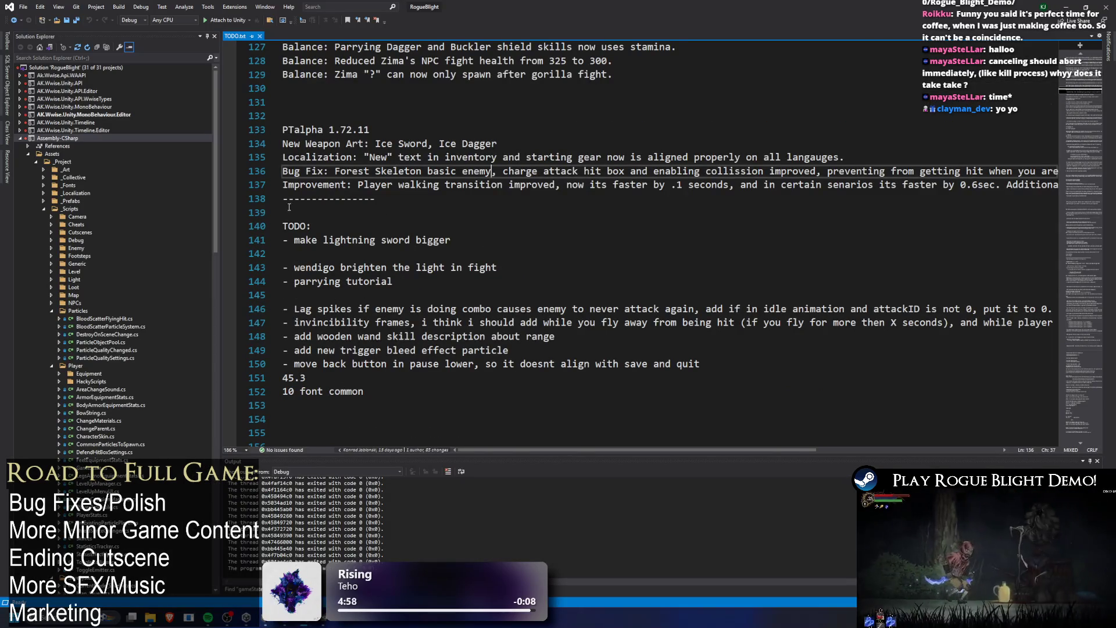
- Log 'Balance: Lightning sword is slightly bigger.' above the dashes and save TODO.txt
left_click(306, 200)
key("Return")
key("Return")
key("Up")
key("Up")
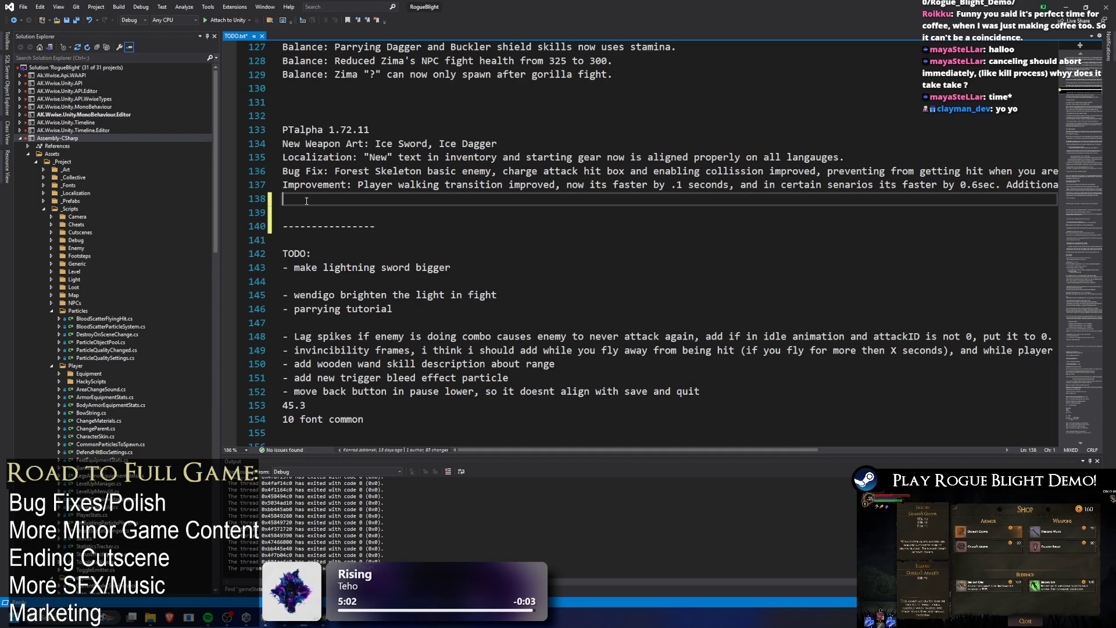
type("Balance: ")
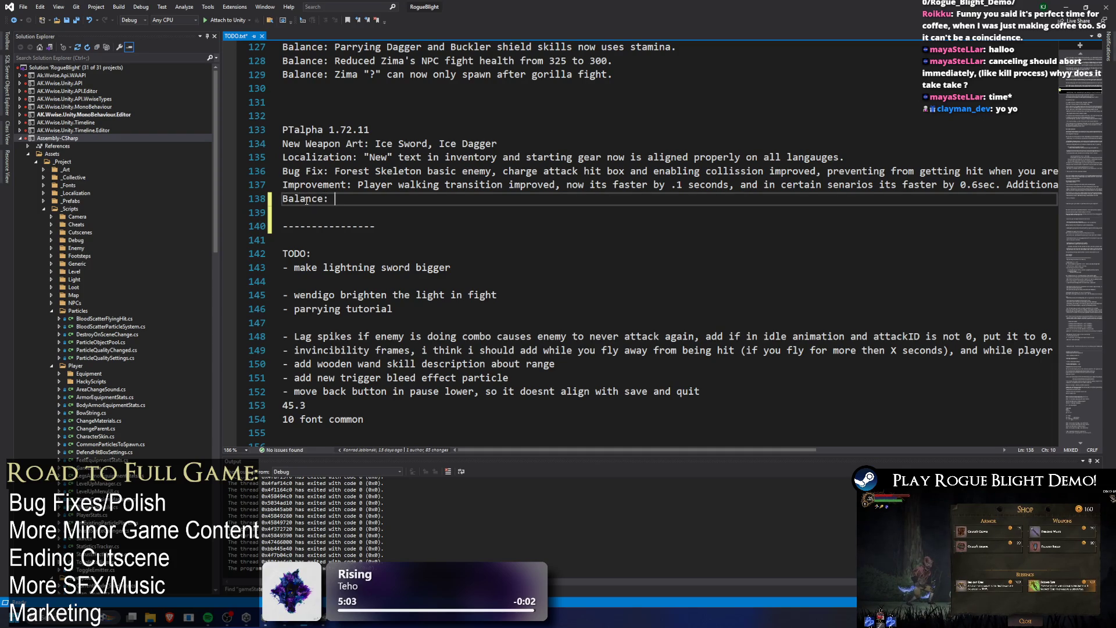
type("Lightning sword")
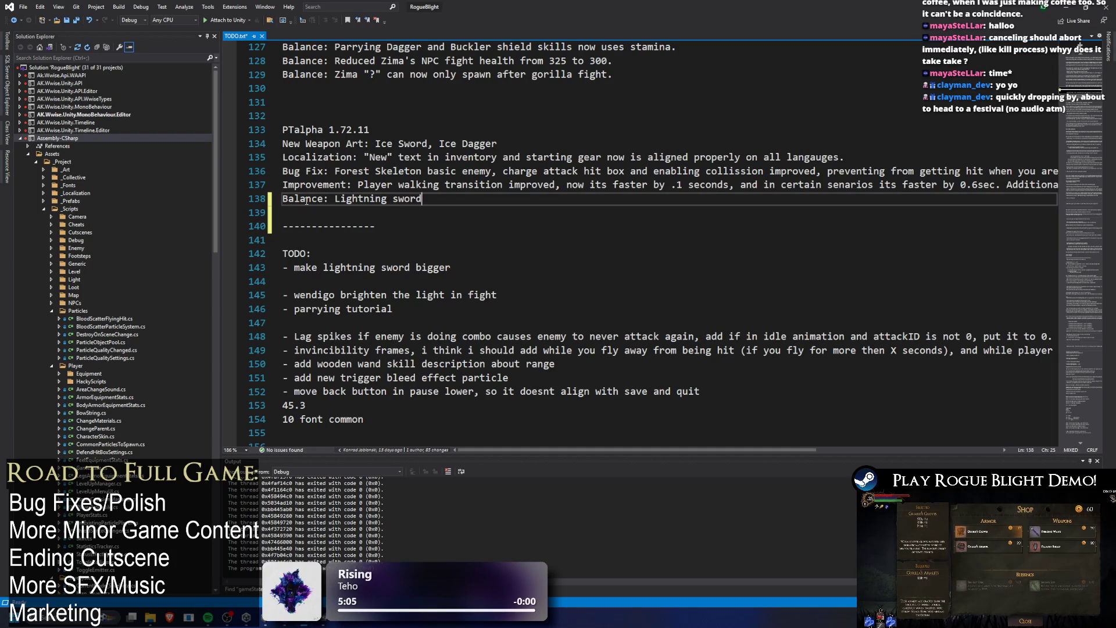
type(" is sligh")
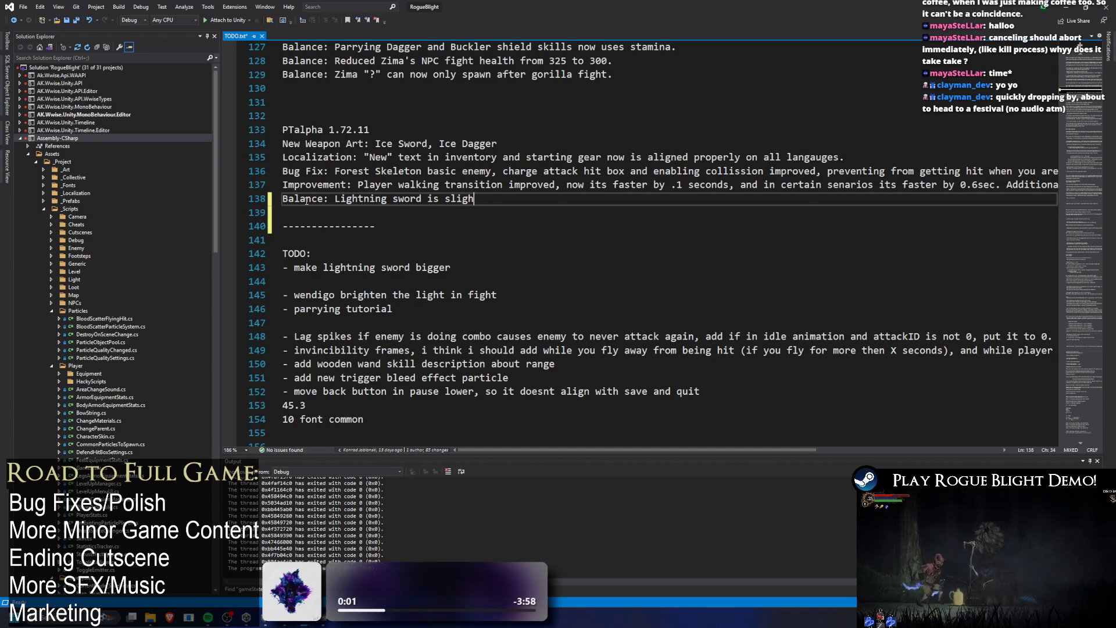
type("tly bigger")
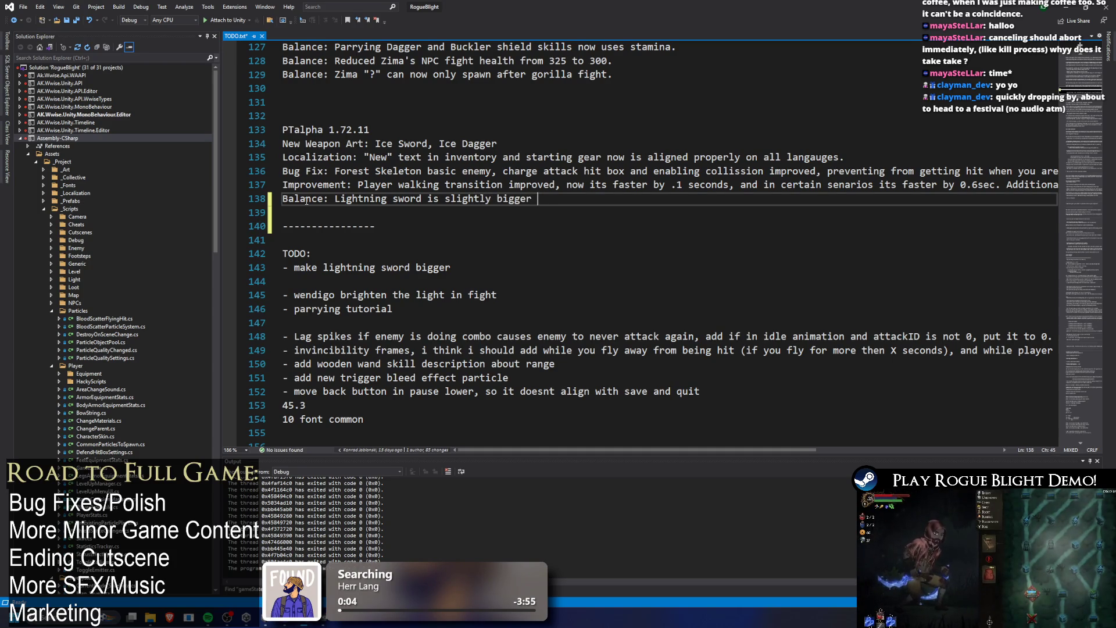
key("BackSpace")
type(".")
key("ctrl+s")
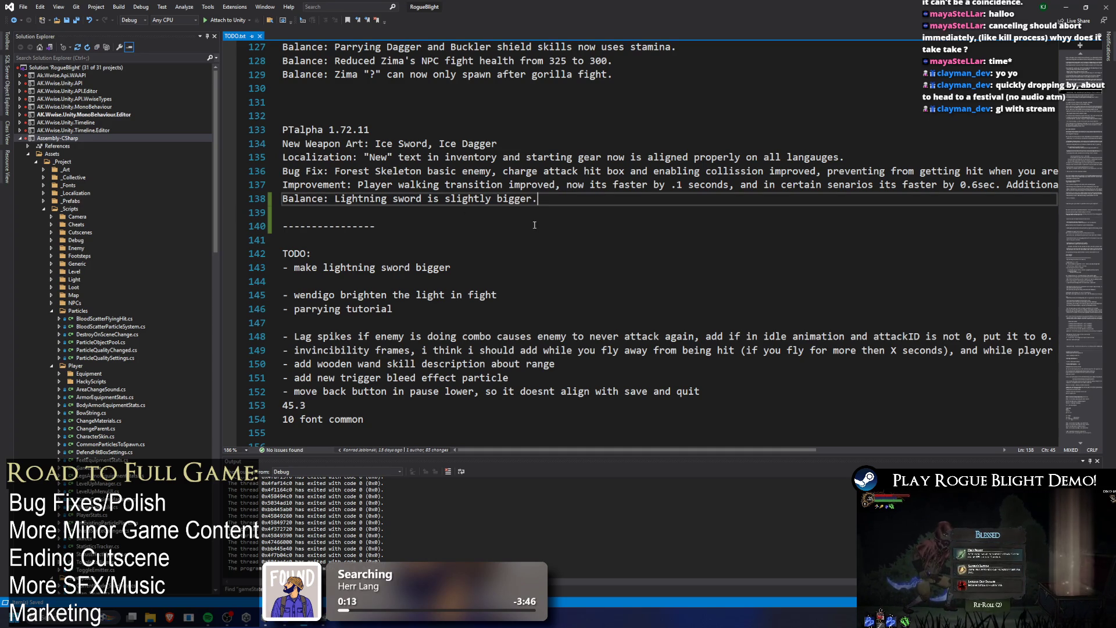
- Delete the finished lightning-sword TODO lines and place the cursor on empty line 145
left_click_drag(465, 281, 313, 253)
key("BackSpace")
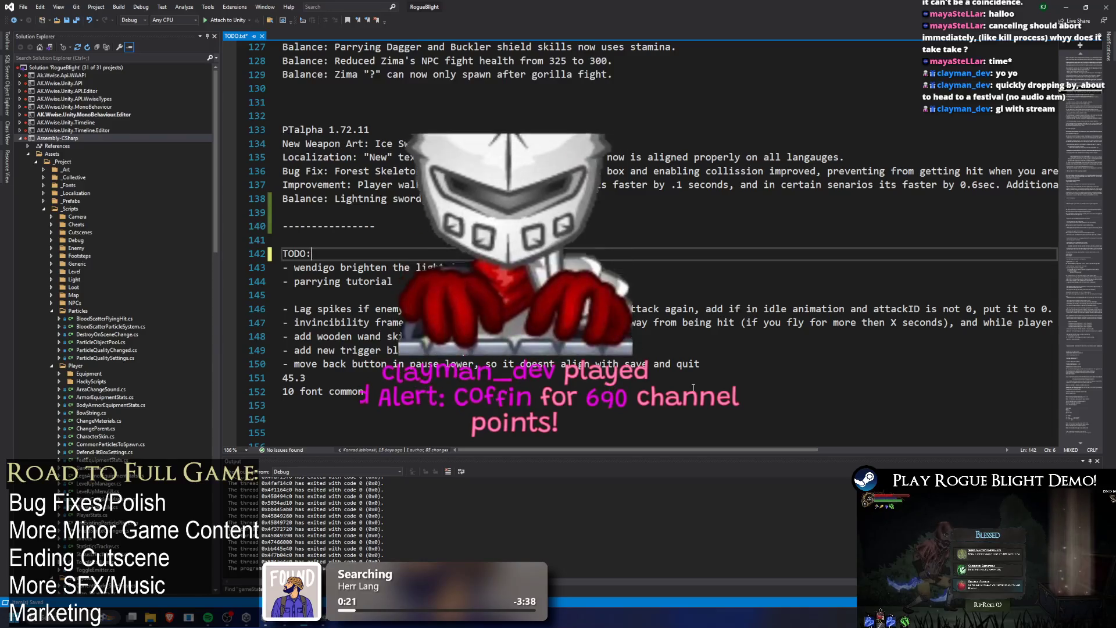
mouse_move(671, 449)
left_mouse_down()
mouse_move(703, 451)
mouse_move(651, 456)
left_mouse_up()
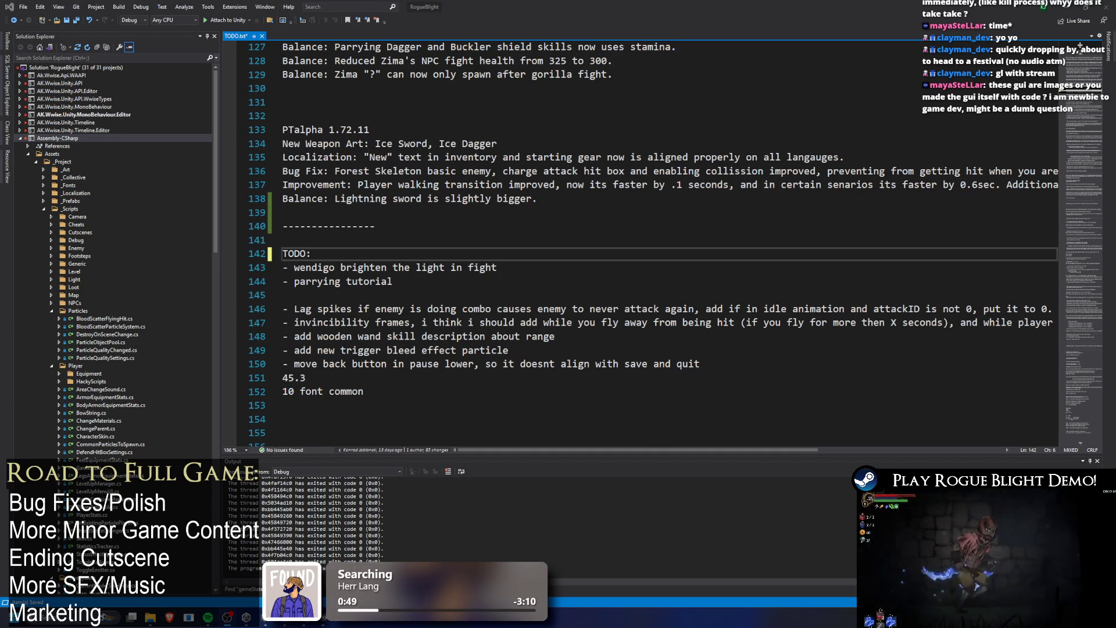
key("XF86AudioLowerVolume")
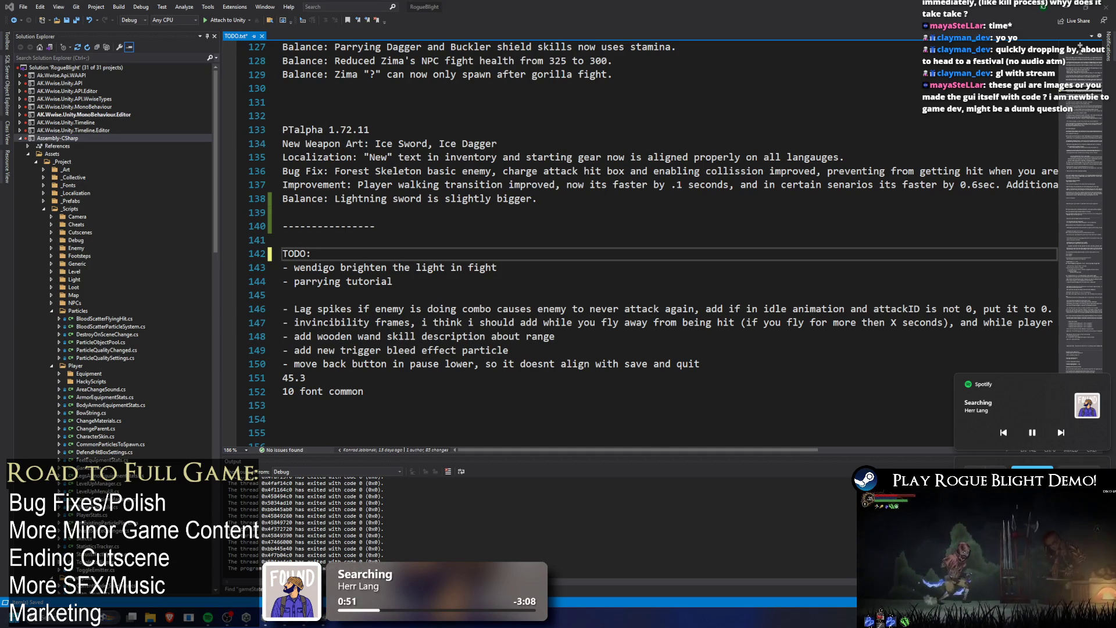
left_click(683, 296)
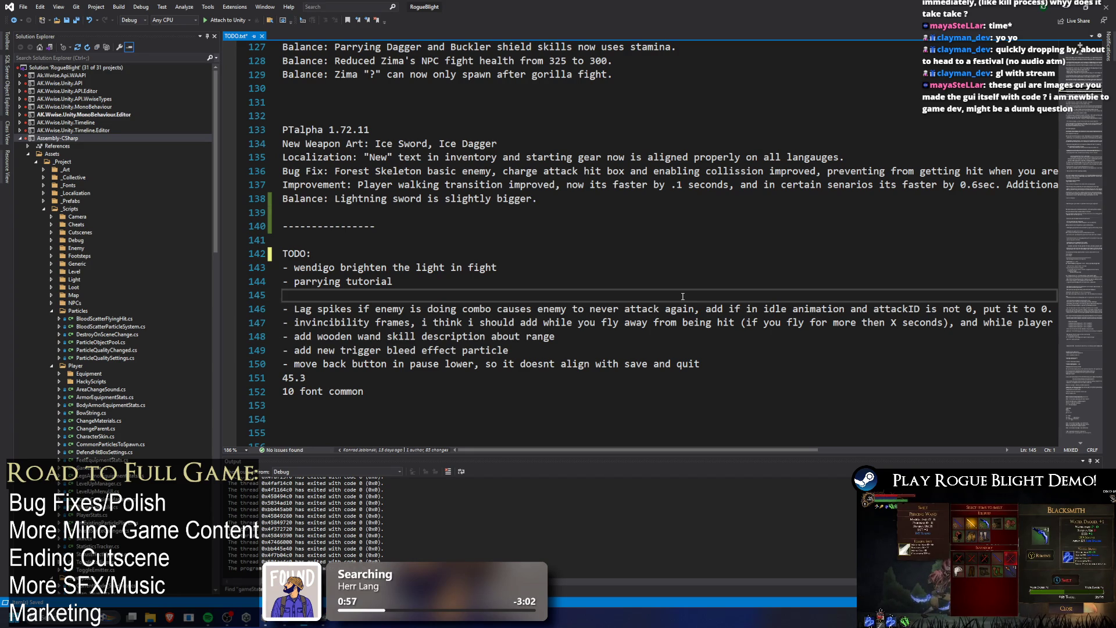
- Back in Unity, clear the 'TODO' filter from the Project search
key("alt+Tab")
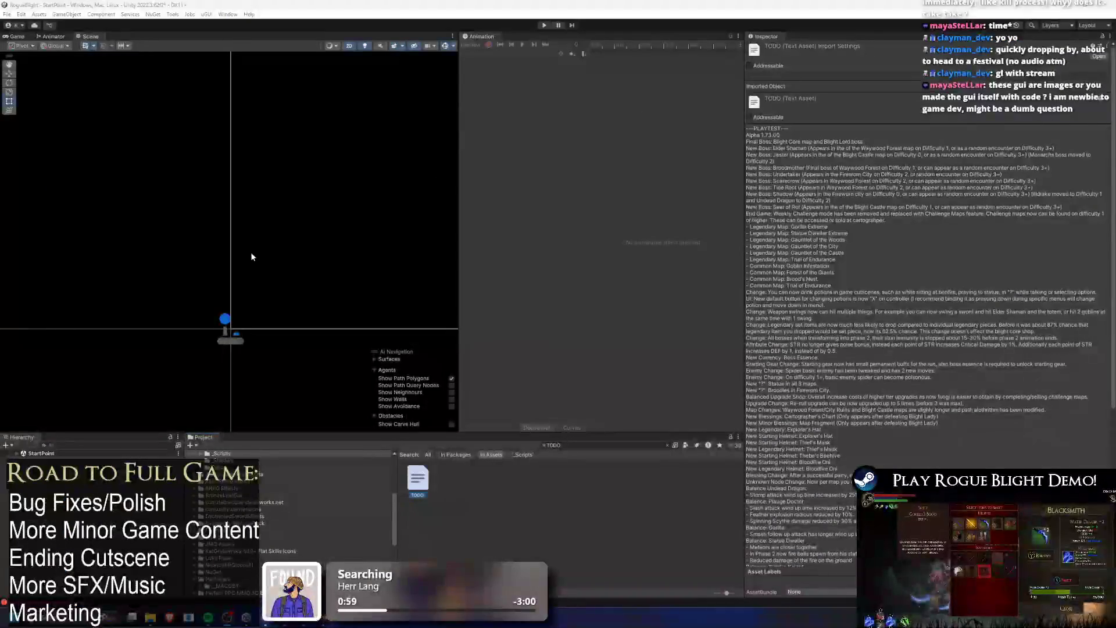
left_click(564, 446)
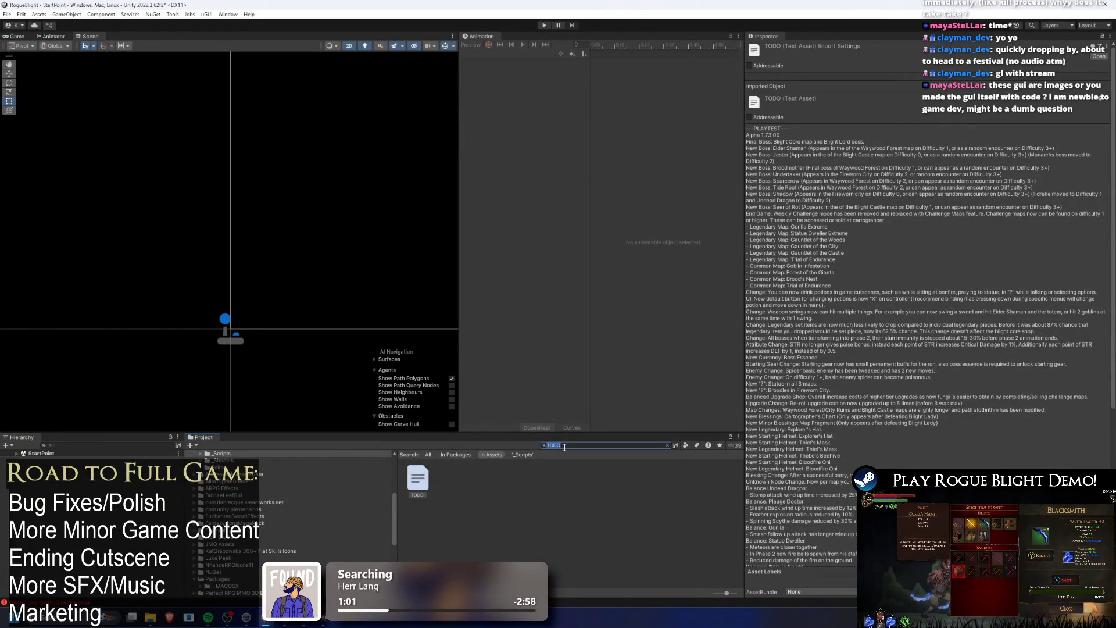
key("BackSpace")
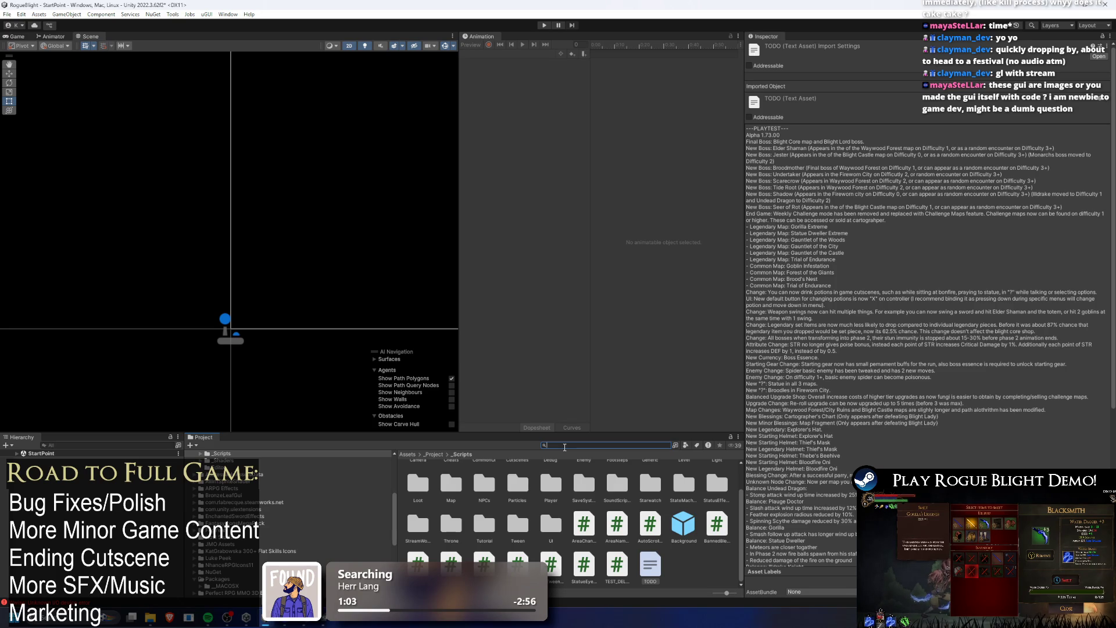
type("sd")
key("BackSpace")
- Play the game, load a save slot, open the Equipment panel, then pause
left_click(544, 25)
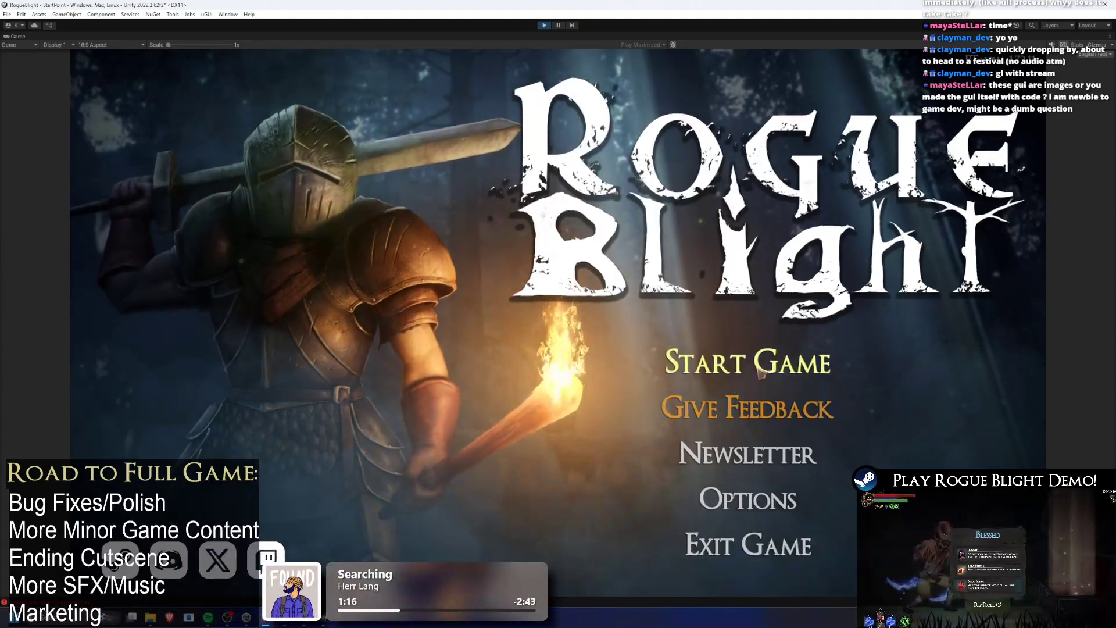
left_click(748, 362)
left_click(774, 322)
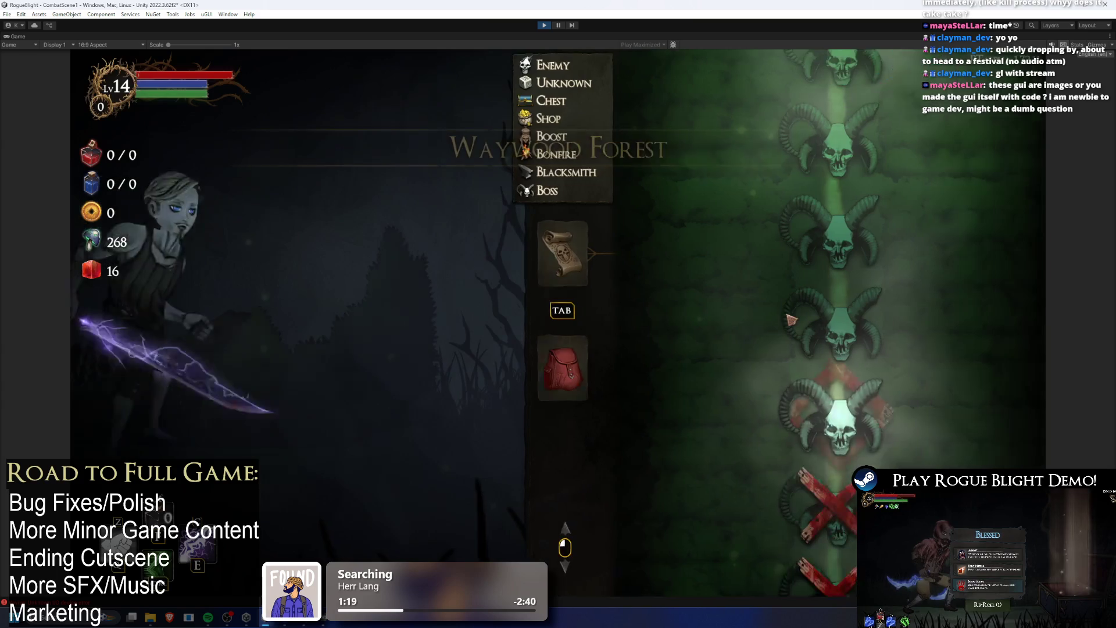
left_click(561, 381)
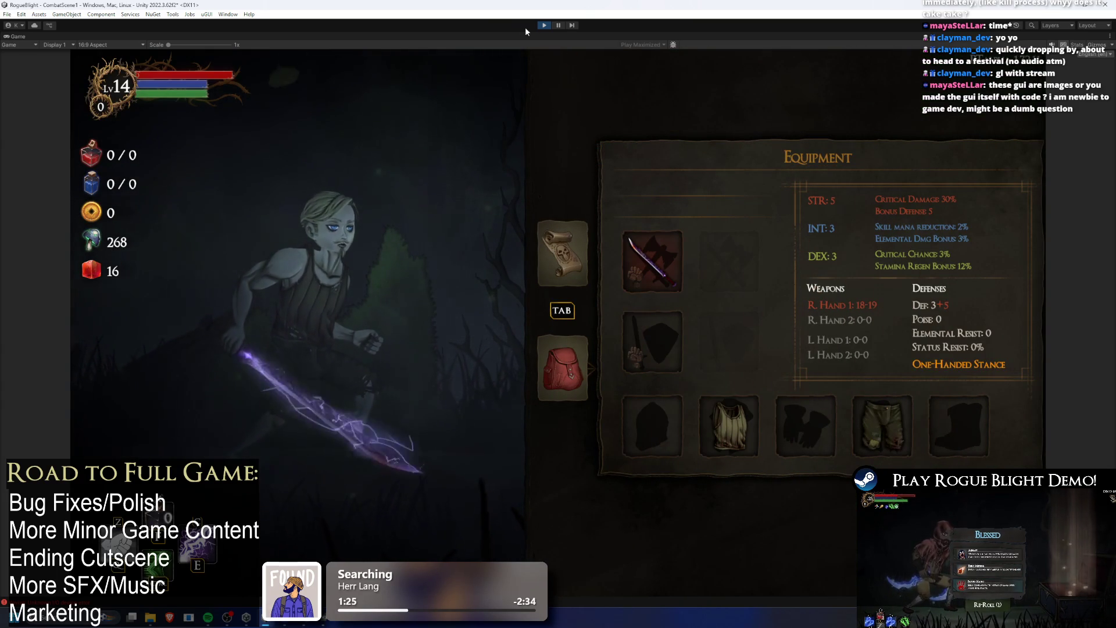
key("ctrl+shift+p")
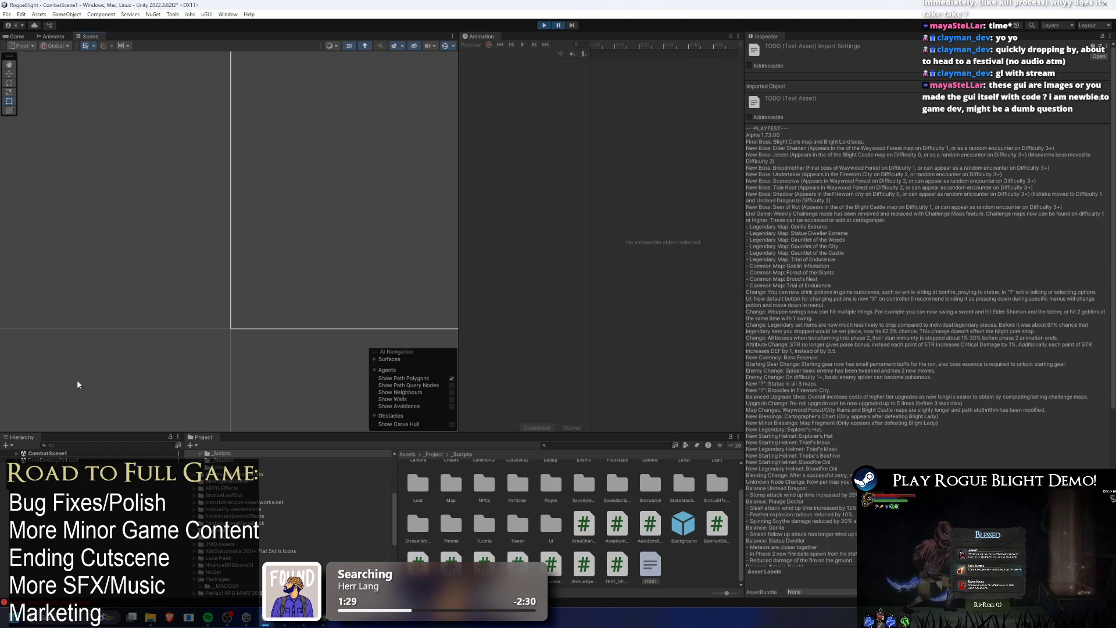
- Frame InventoryBtn via an 'inventory' Hierarchy search, dock Game beside Animation, and step one frame
type("inv")
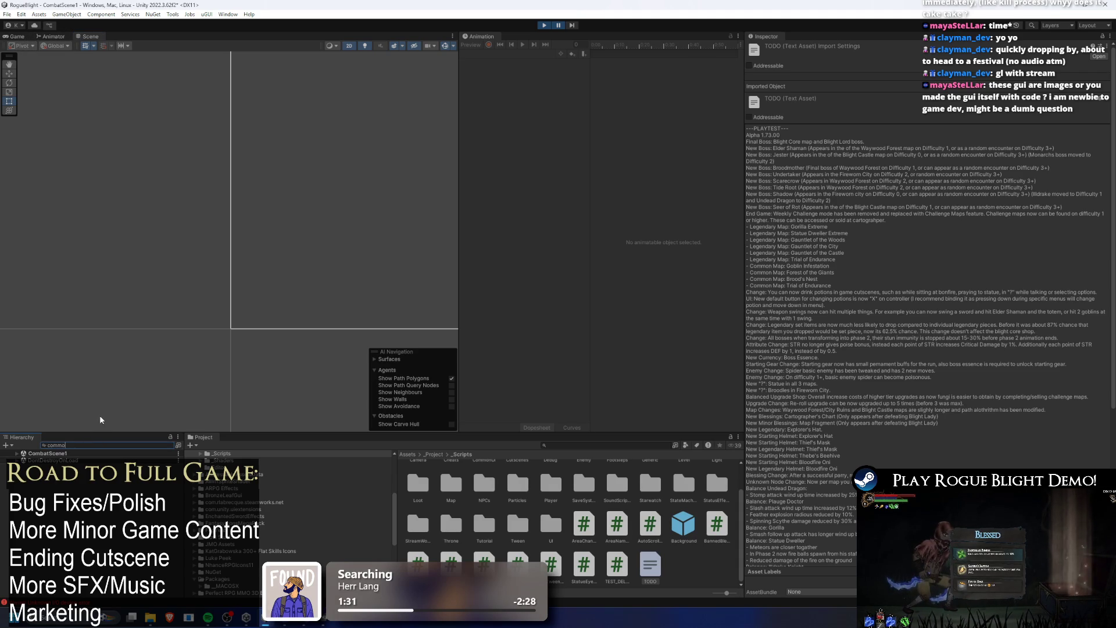
type("entory")
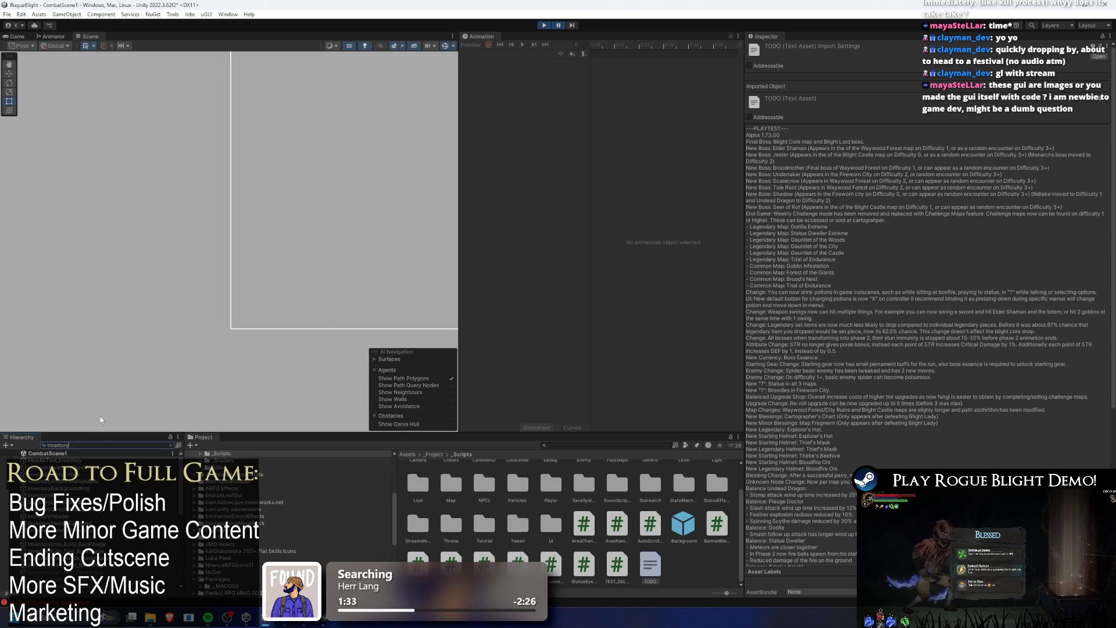
double_click(53, 494)
scroll(180, 183, "down", 3)
scroll(246, 179, "down", 5)
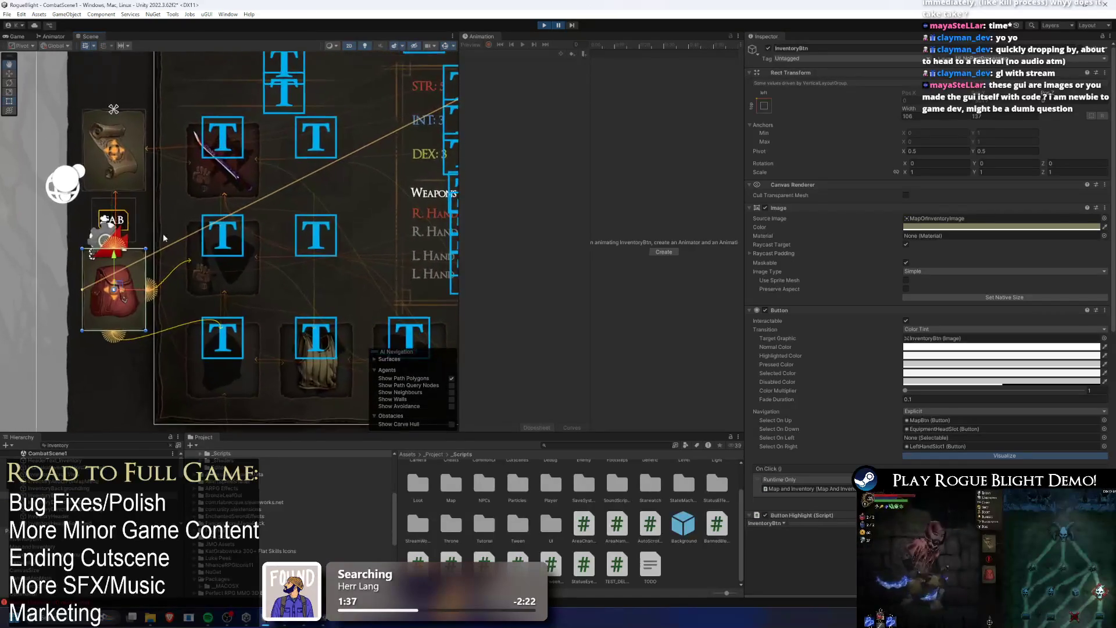
scroll(262, 204, "up", 2)
scroll(209, 223, "down", 2)
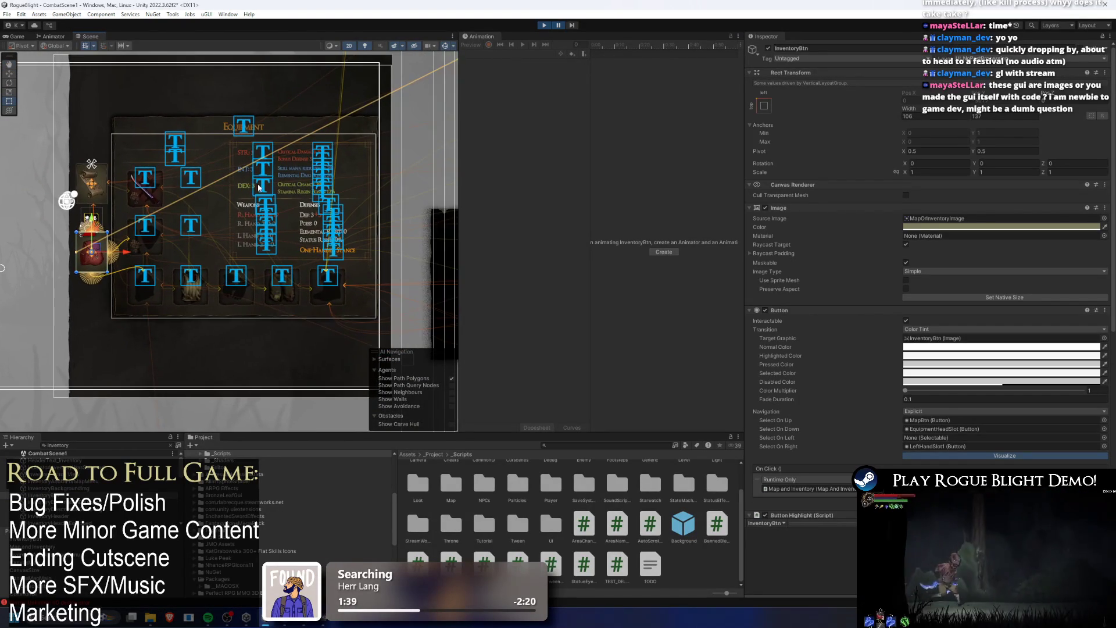
left_click_drag(24, 33, 528, 38)
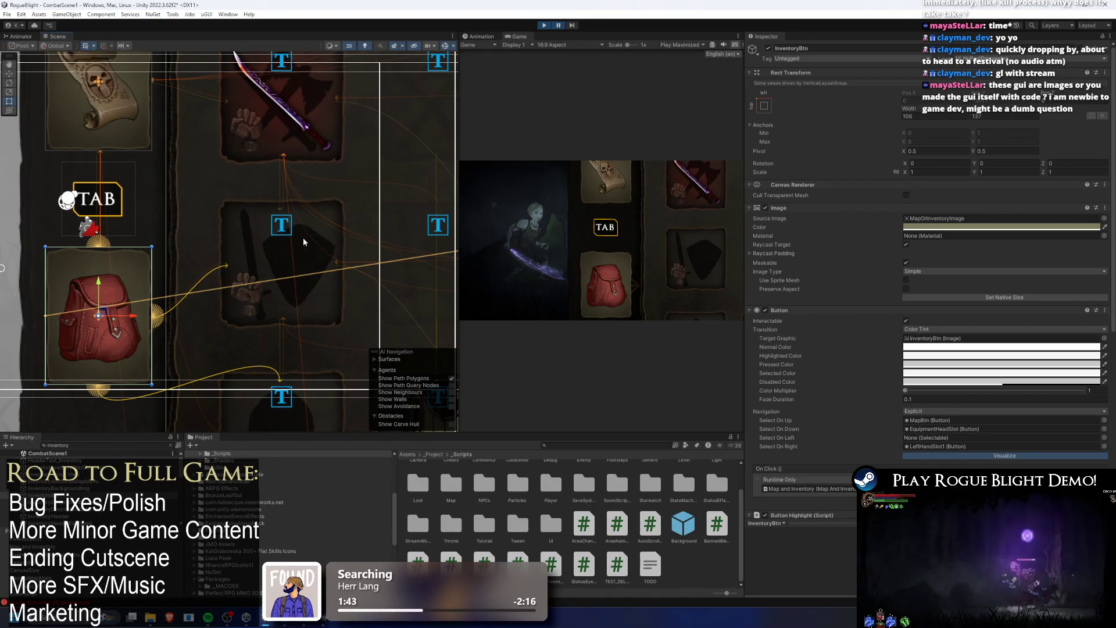
left_click(573, 26)
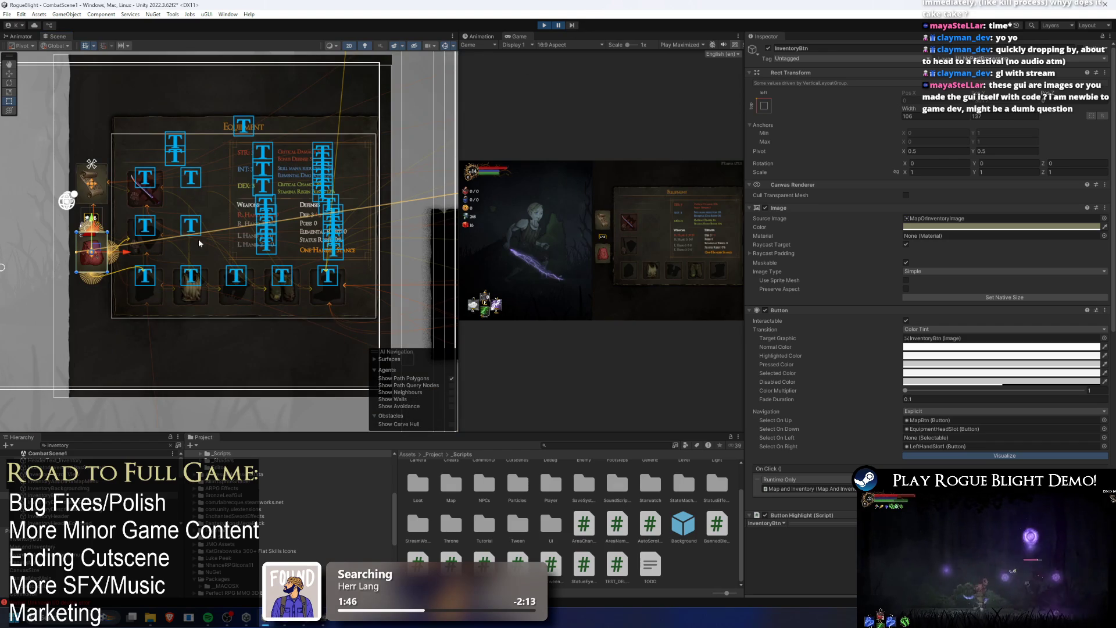
scroll(133, 226, "down", 1)
- Clear the 'inventory' Hierarchy search
left_click(102, 438)
key("ctrl+a")
key("BackSpace")
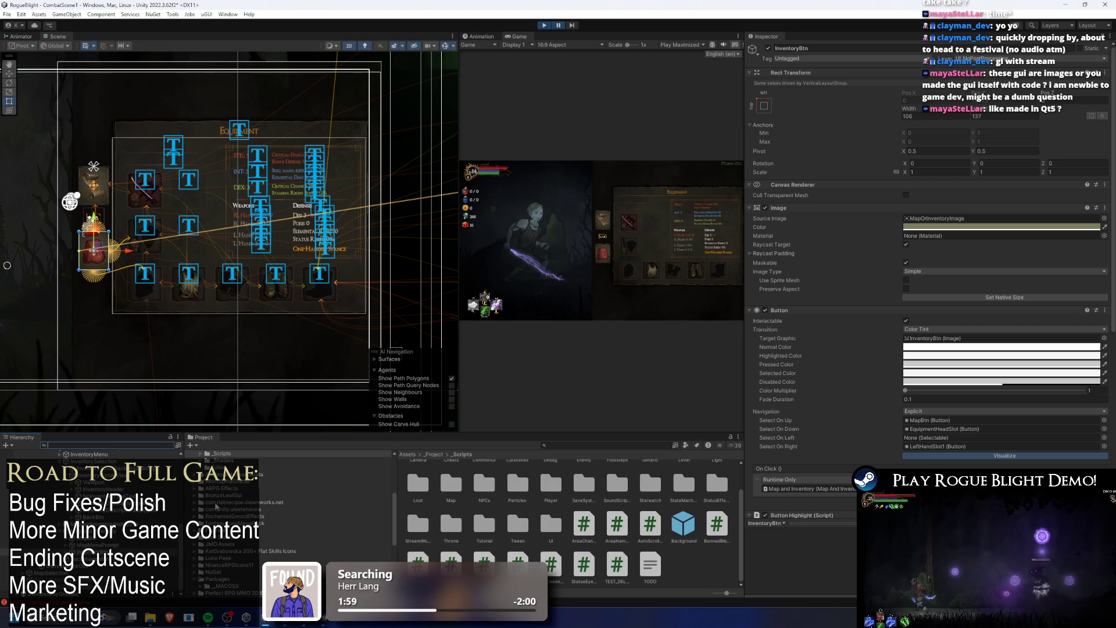
left_click(232, 507)
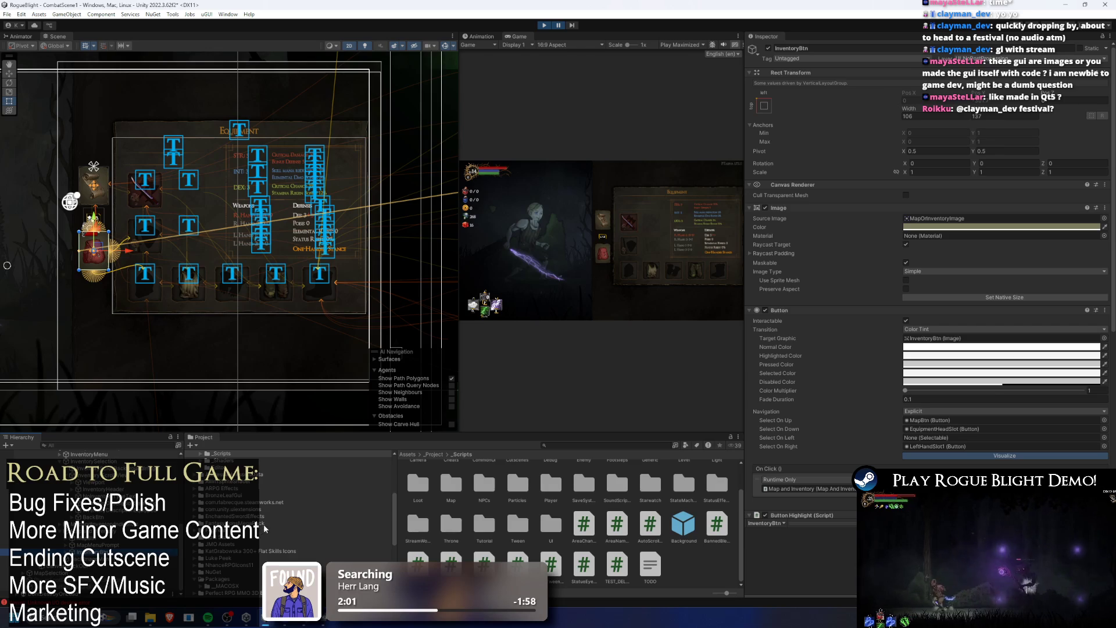
- Select and frame the bag button's Image object, then resume the game maximized
key("Down")
key("Down")
key("Down")
key("Down")
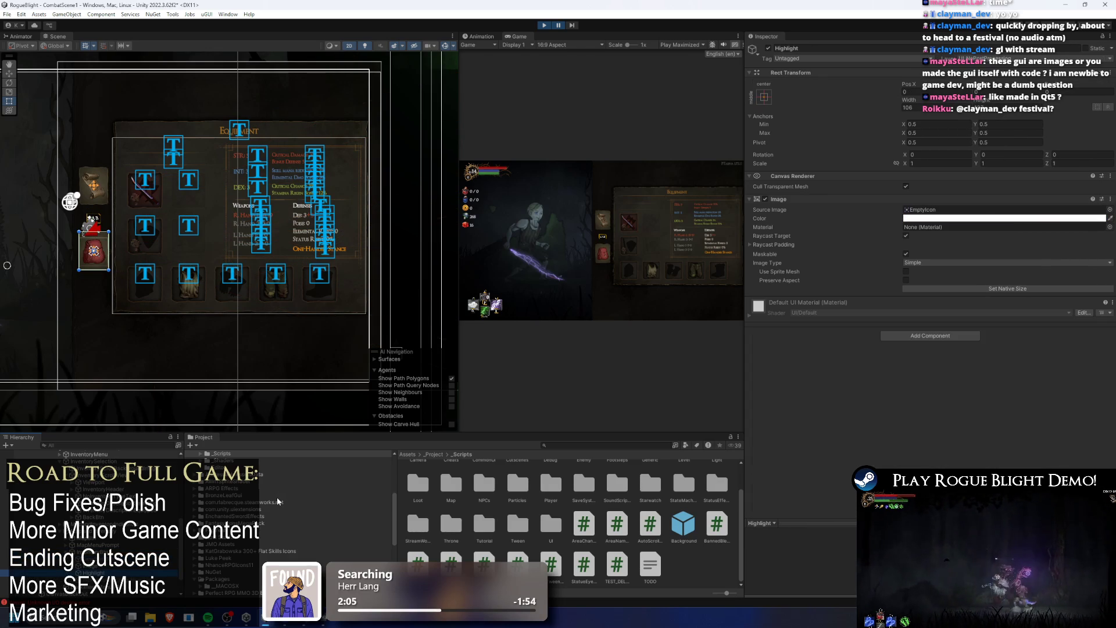
key("Down")
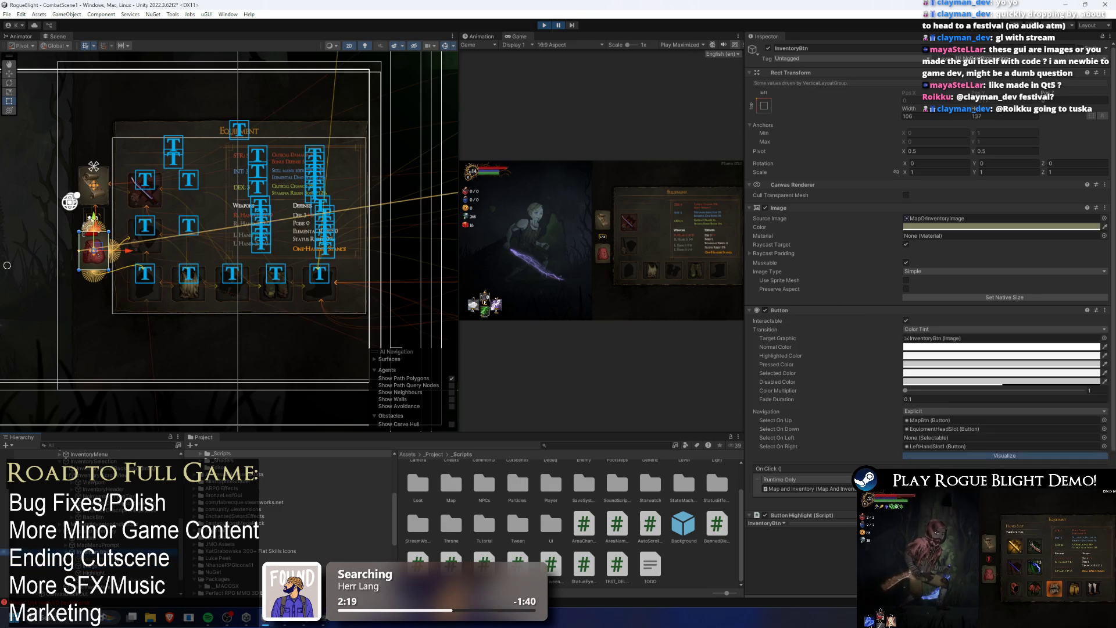
key("f")
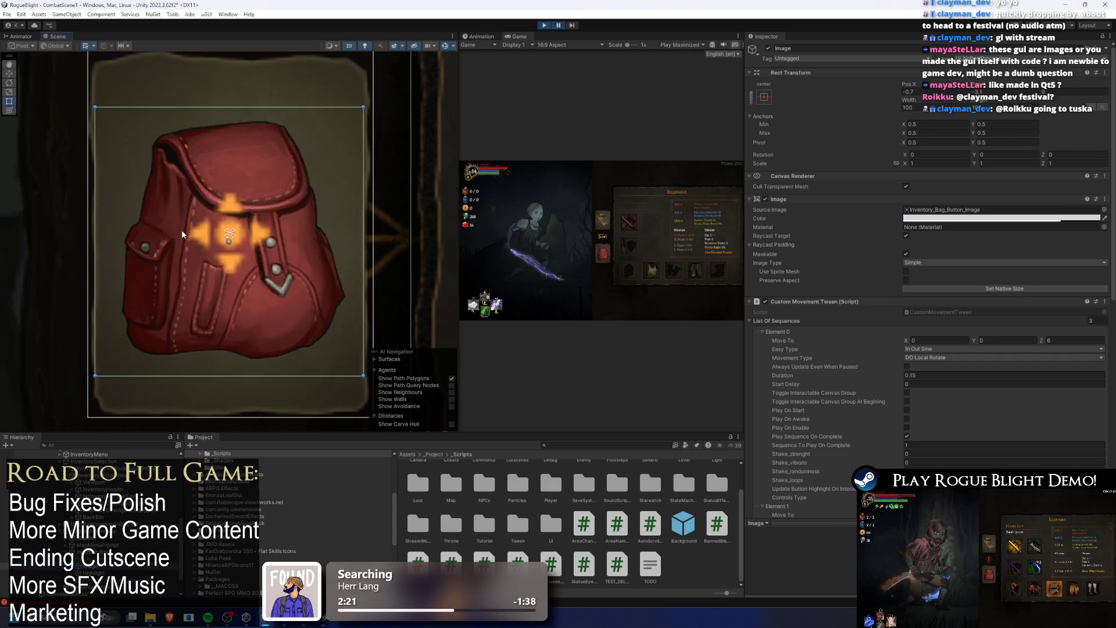
scroll(182, 229, "down", 5)
key("f")
scroll(325, 243, "down", 6)
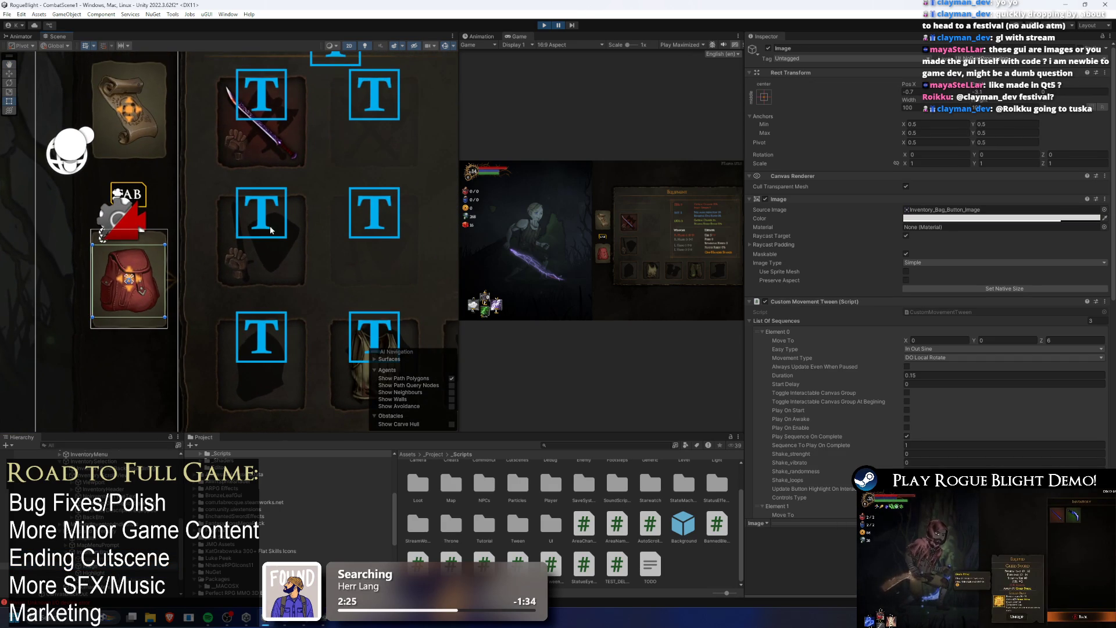
scroll(365, 157, "down", 4)
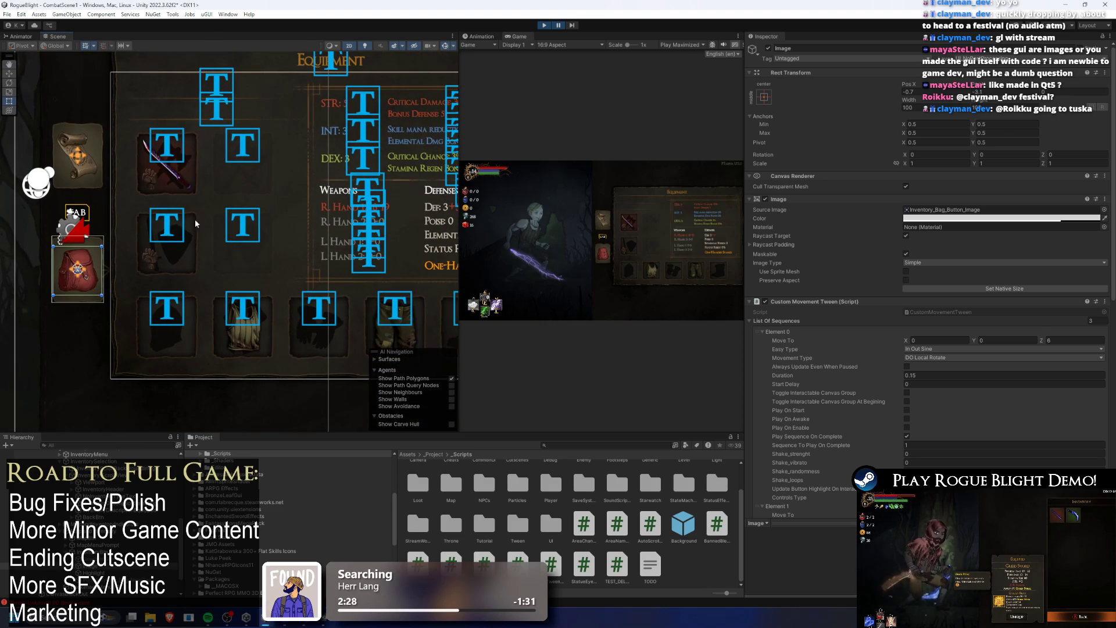
scroll(234, 225, "down", 2)
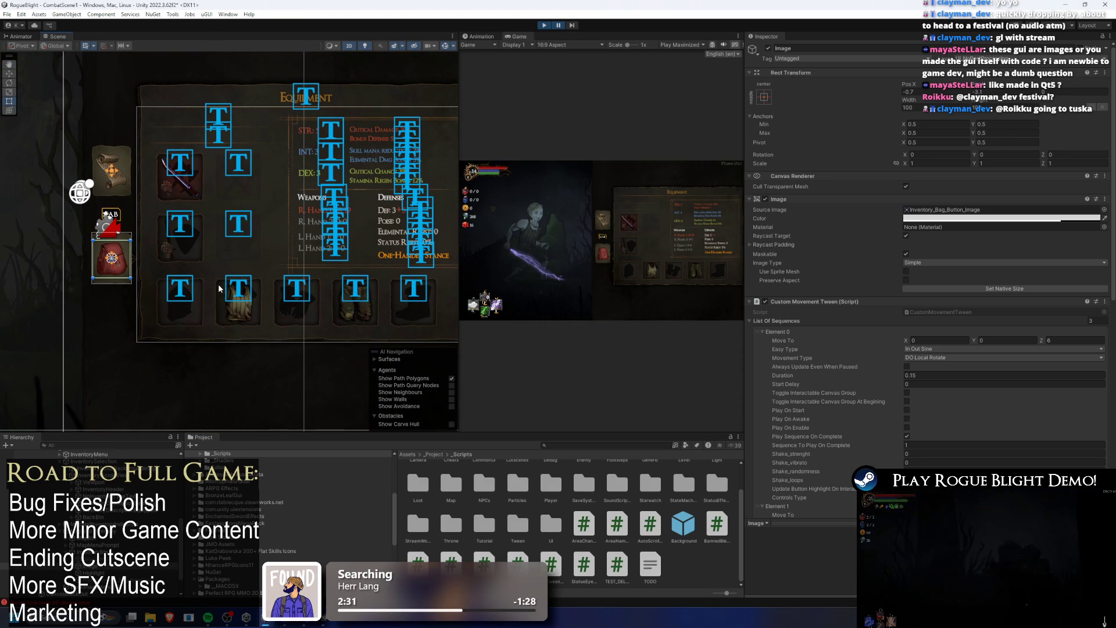
left_click(240, 316)
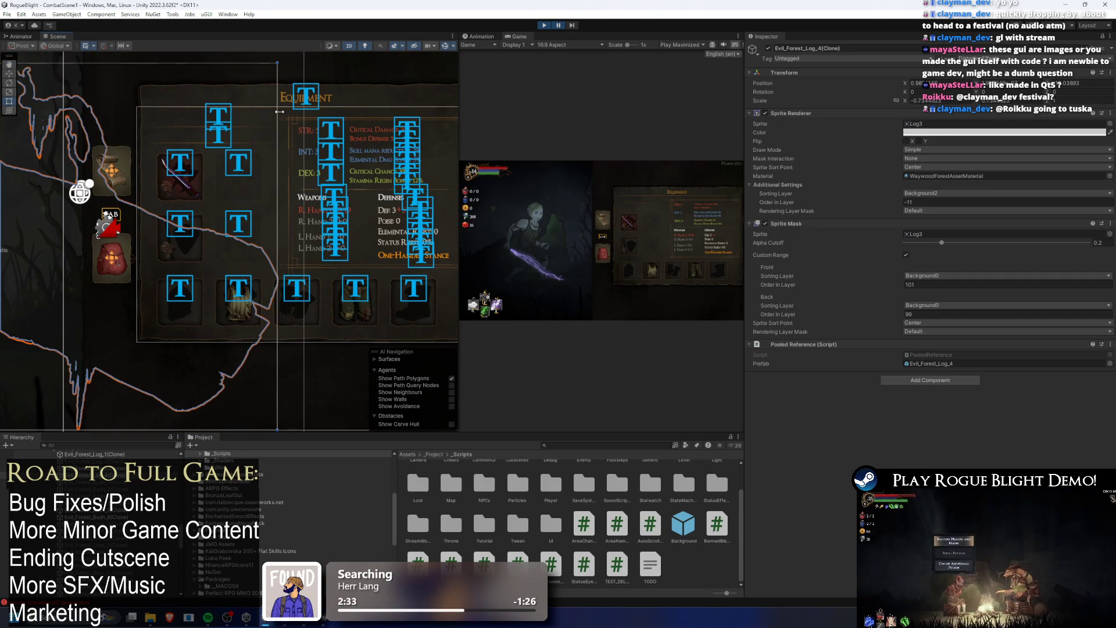
left_click(558, 26)
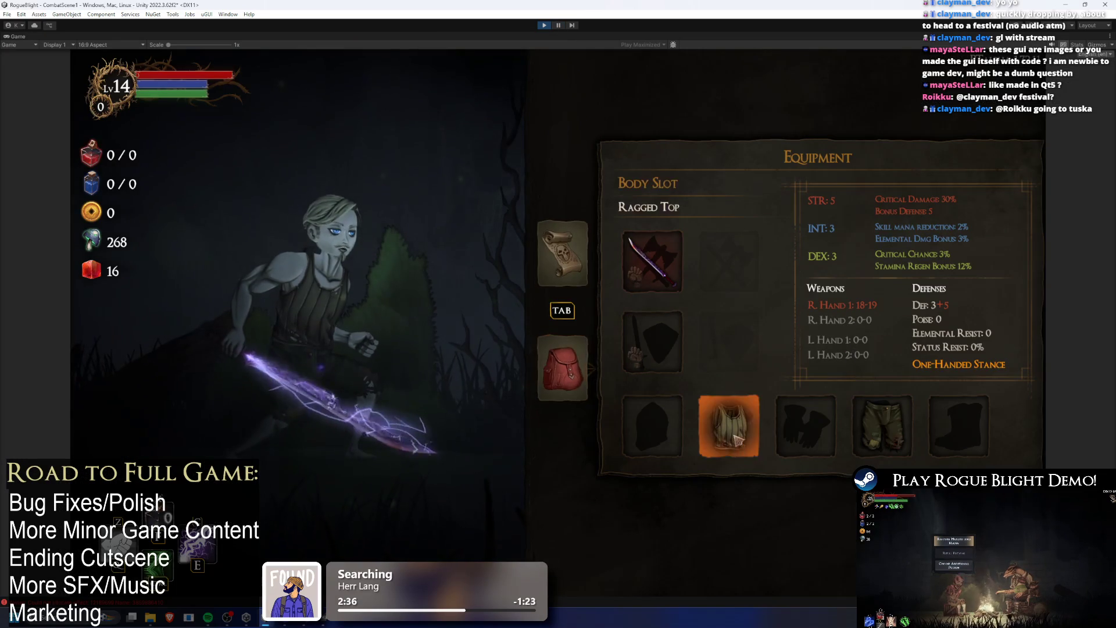
- Equip the knight helmet in the head slot, then switch to the dungeon map
scroll(889, 261, "down", 3)
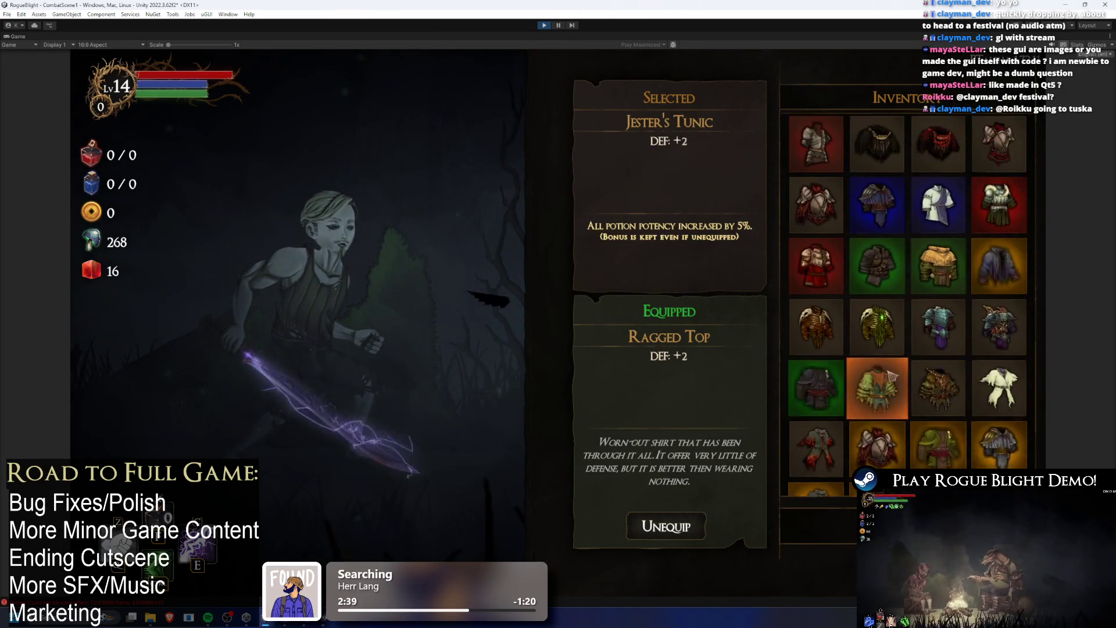
scroll(982, 233, "up", 2)
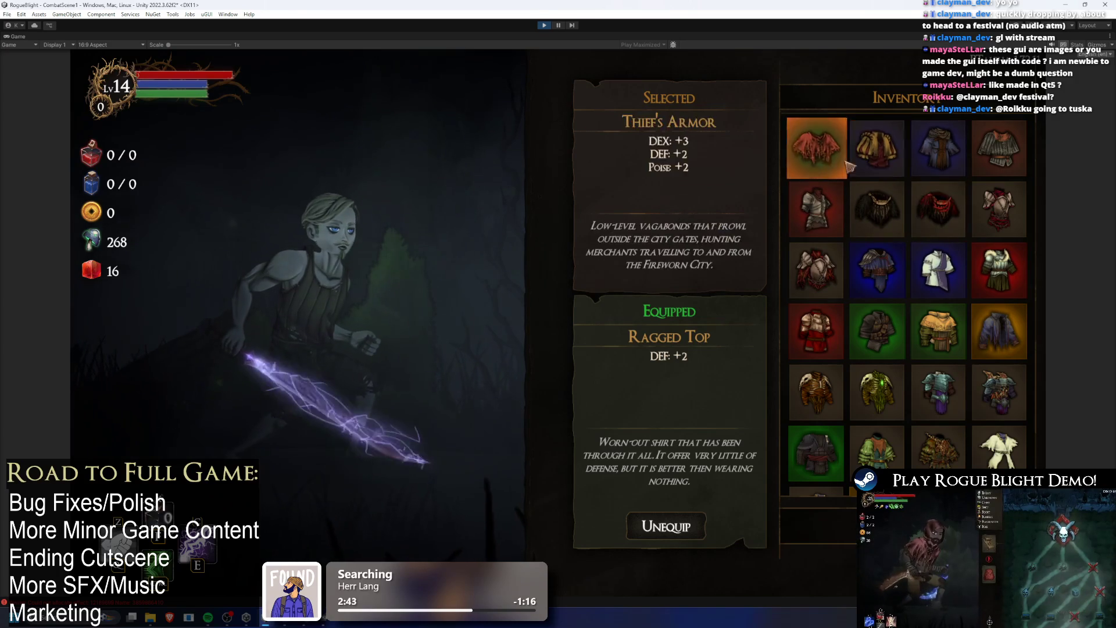
scroll(852, 180, "down", 2)
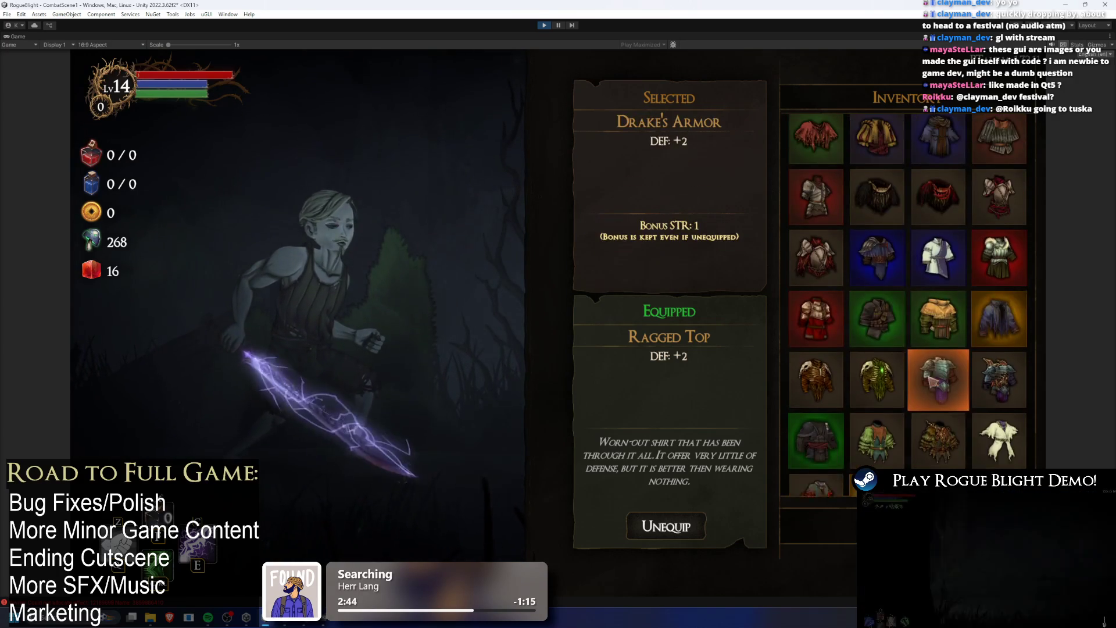
key("Tab")
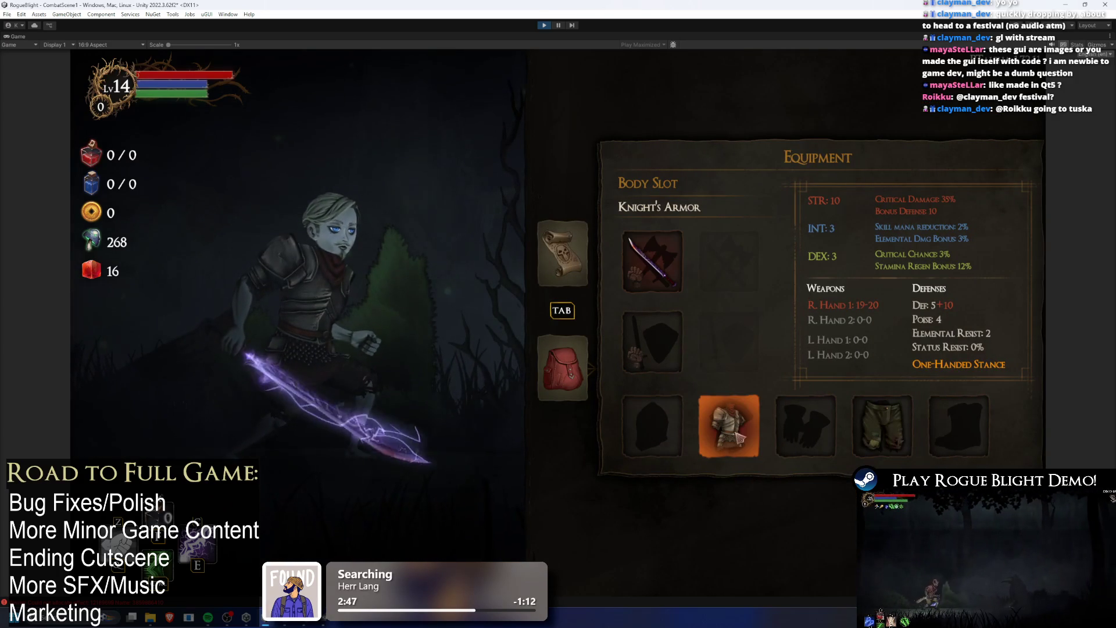
left_click(639, 430)
left_click(816, 217)
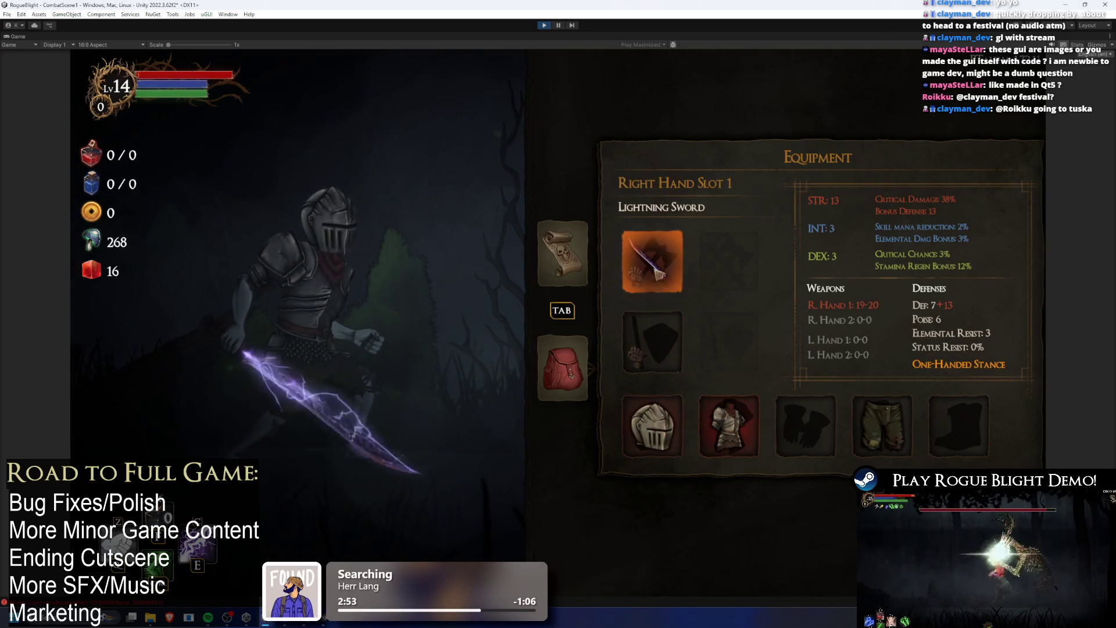
left_click(561, 268)
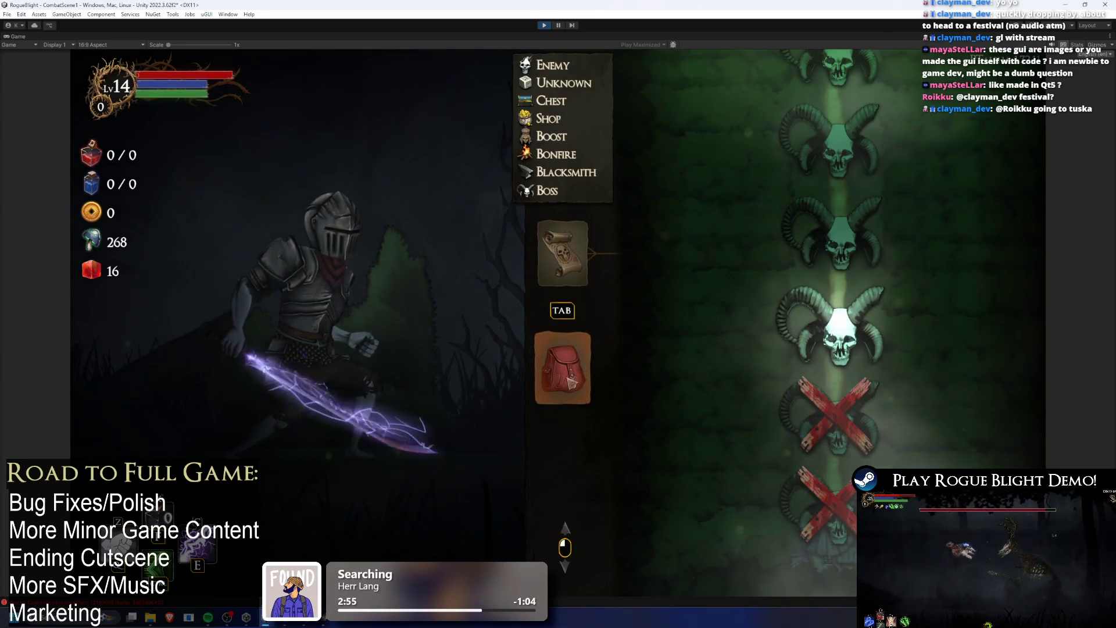
- Equip the Death Sword in the second hand for Dual Wield Stance, then stop play mode
left_click_drag(757, 176, 715, 434)
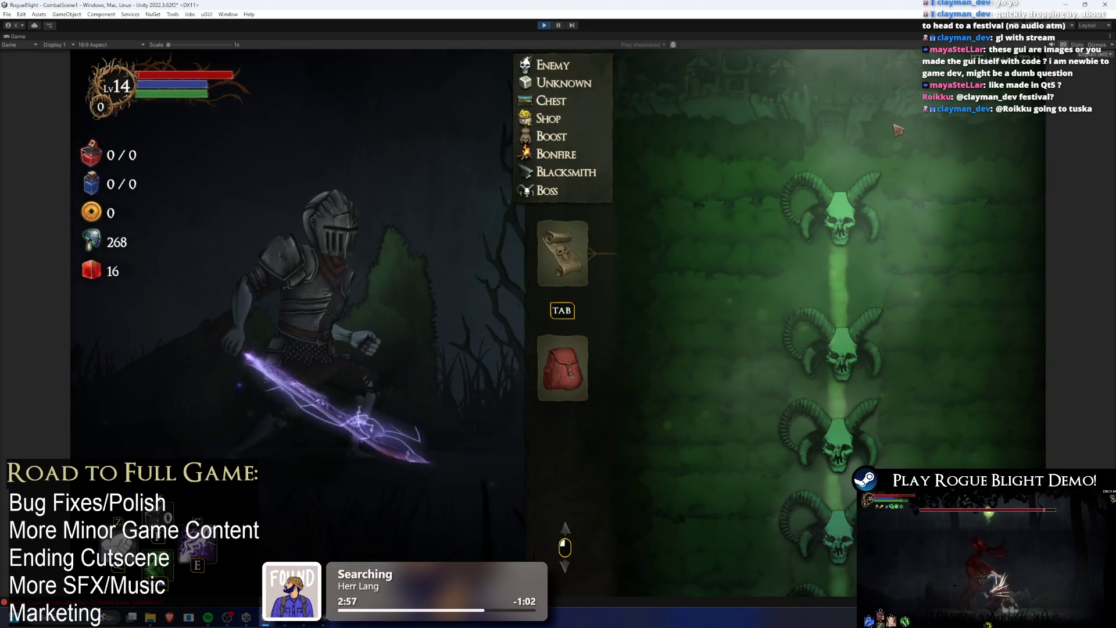
left_click_drag(721, 213, 705, 405)
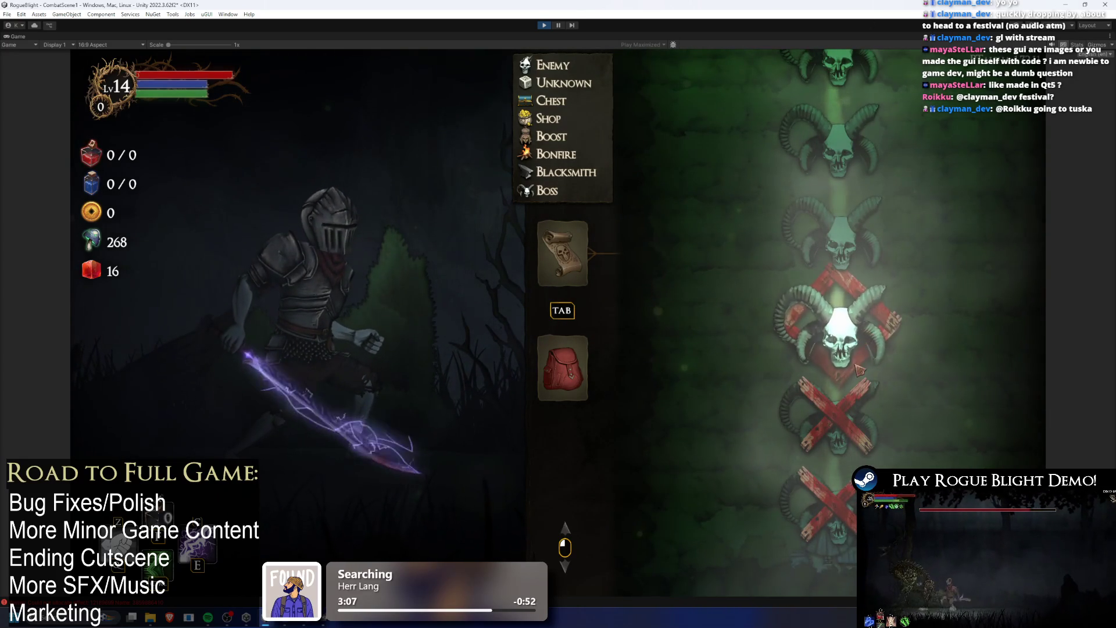
left_click(558, 378)
left_click(654, 343)
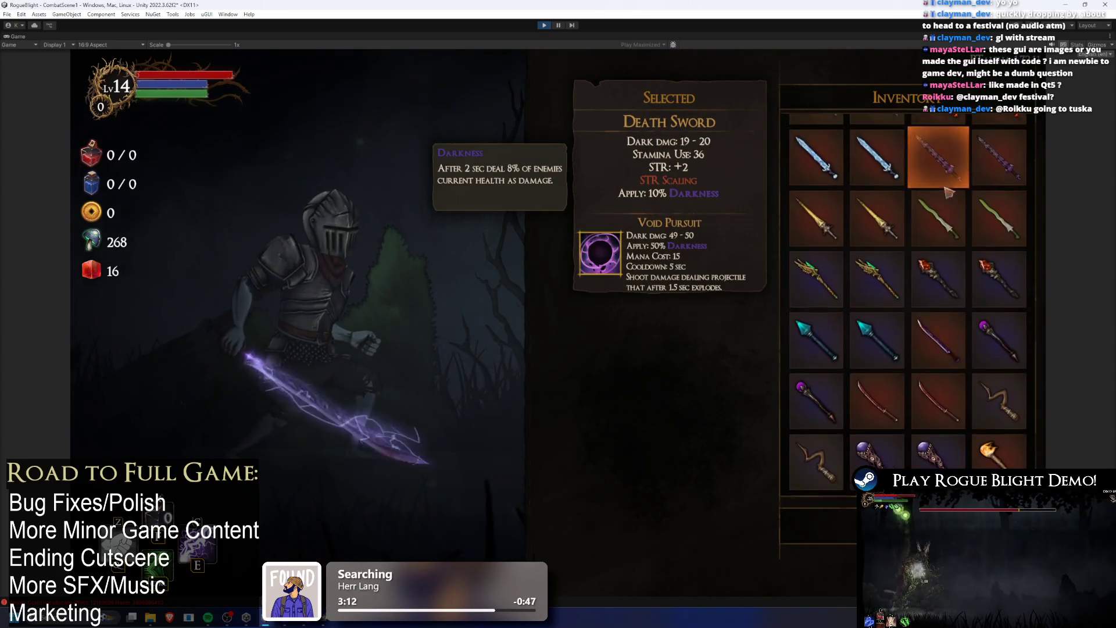
left_click(948, 192)
left_click(549, 253)
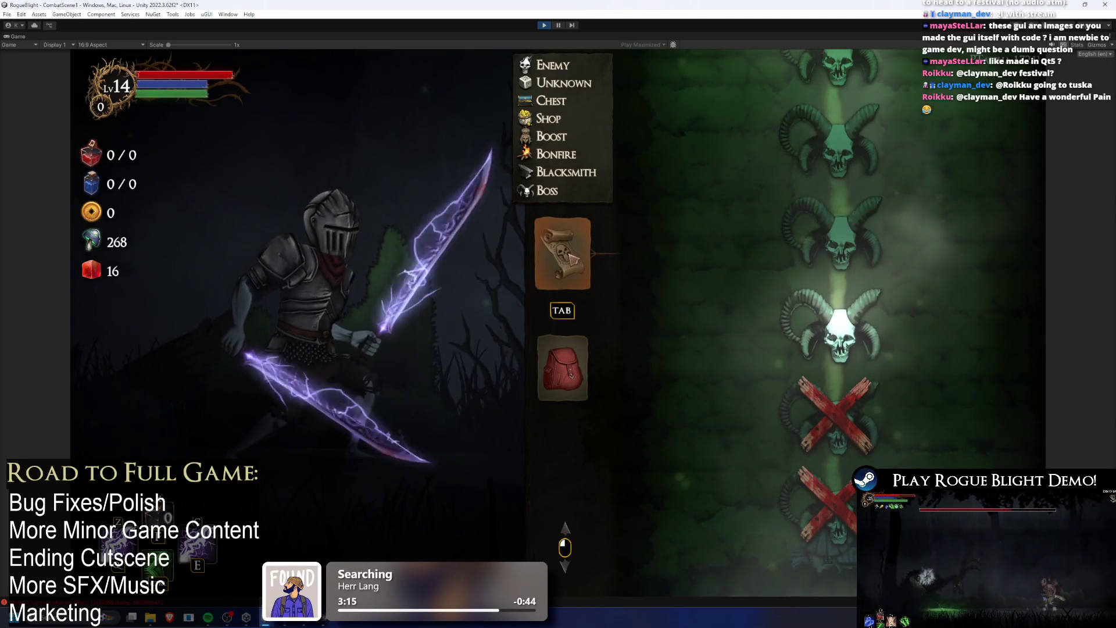
key("Tab")
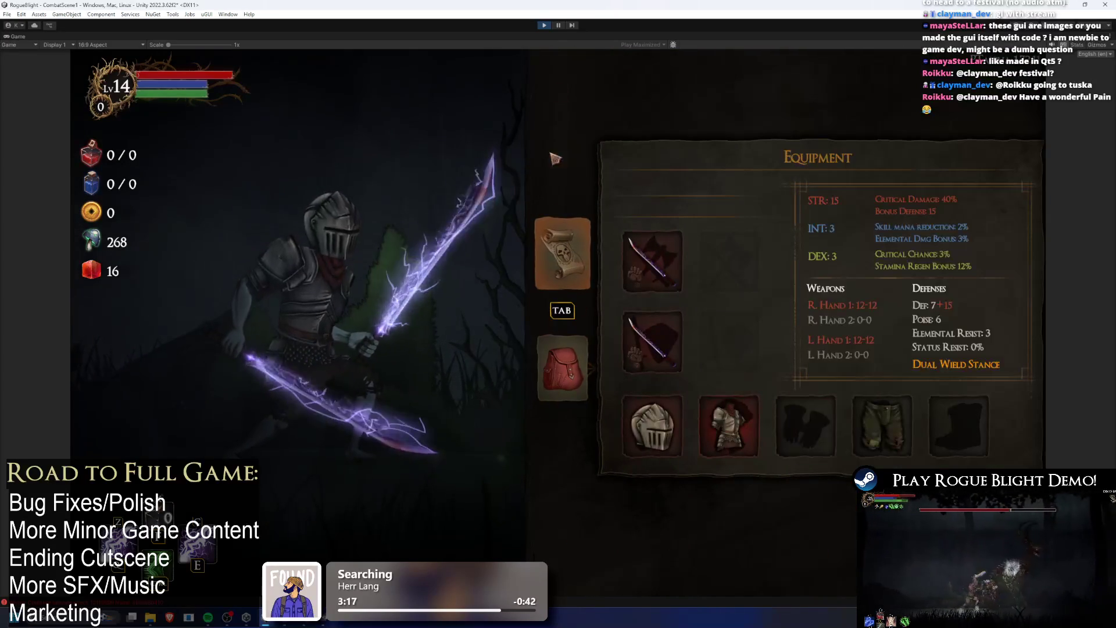
left_click(545, 24)
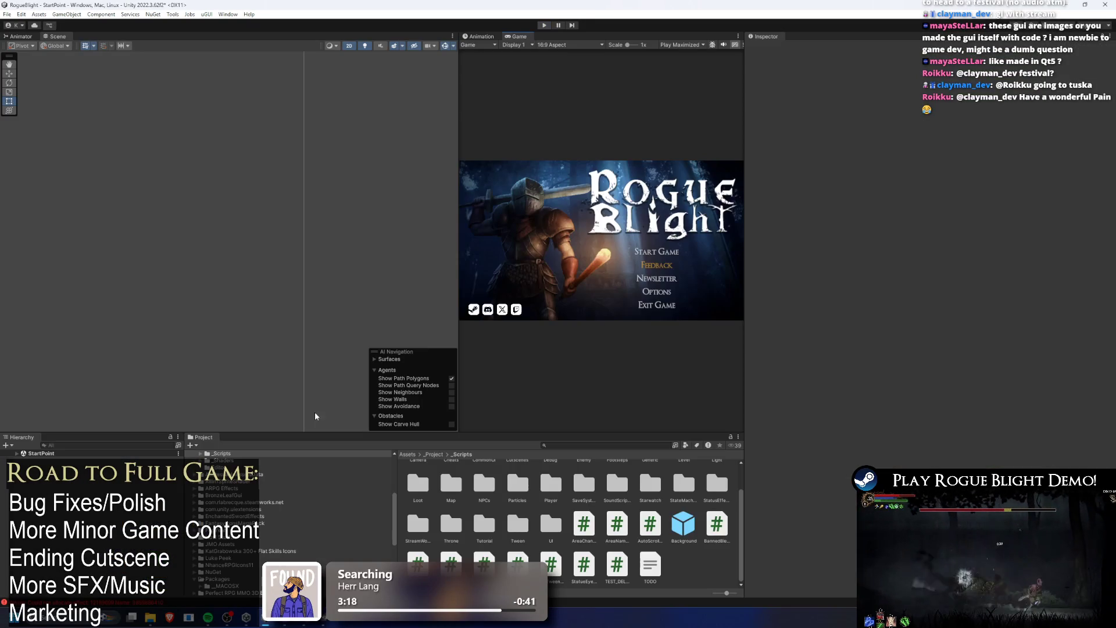
key("alt+Tab")
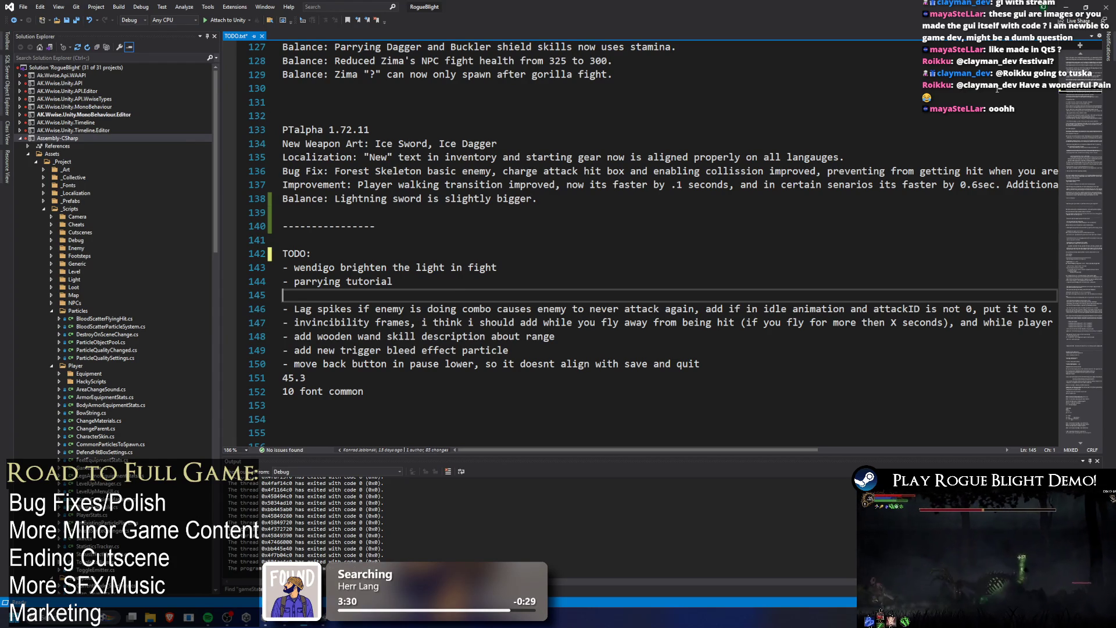
left_click(1066, 7)
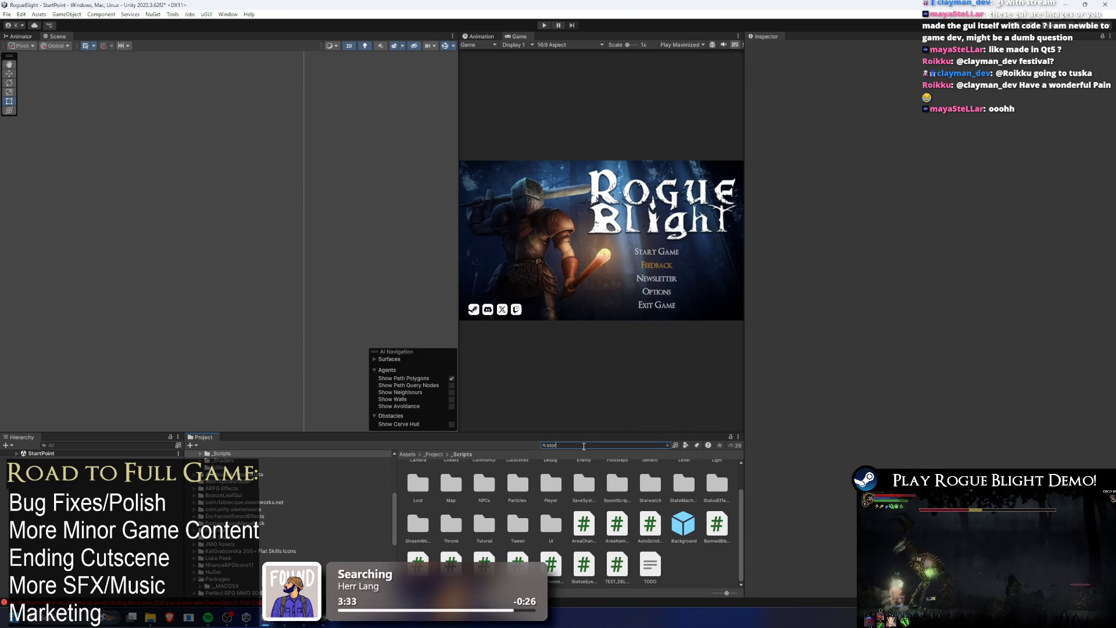
type("ry mode")
- Assign Forest_Map to Element 0 of the StoryMode asset and enter play mode
left_click(635, 483)
left_click(1107, 96)
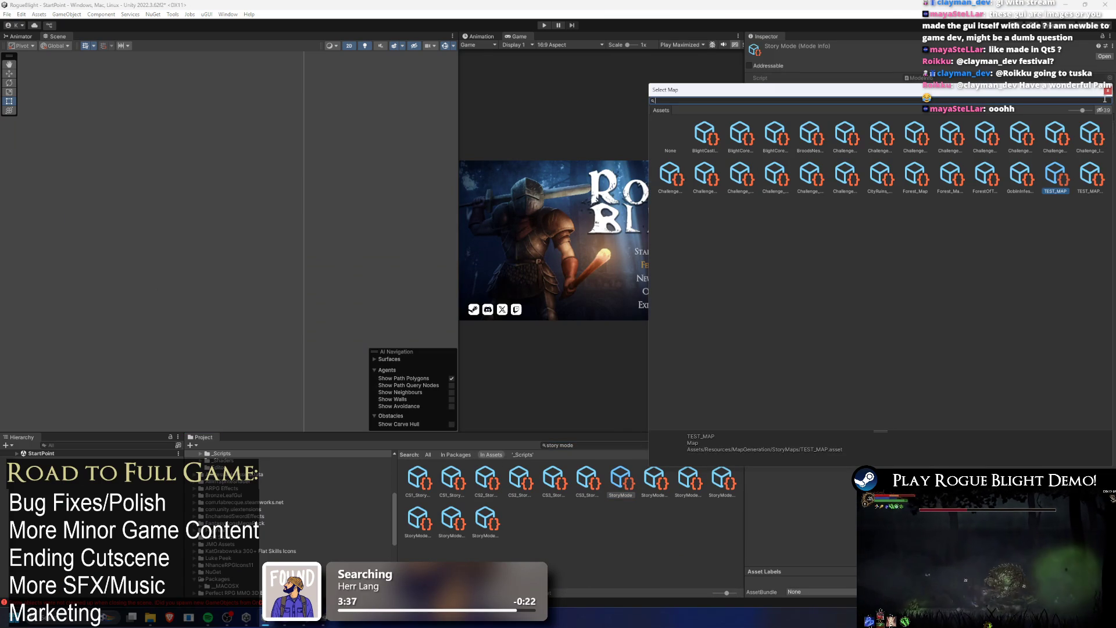
type("forest")
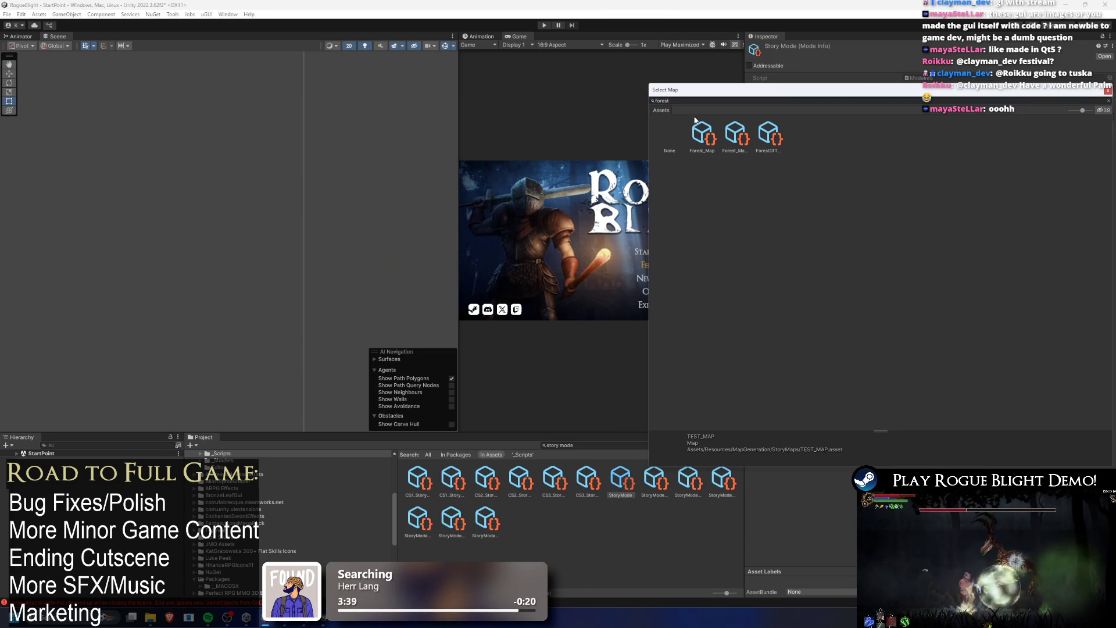
double_click(703, 138)
left_click(544, 26)
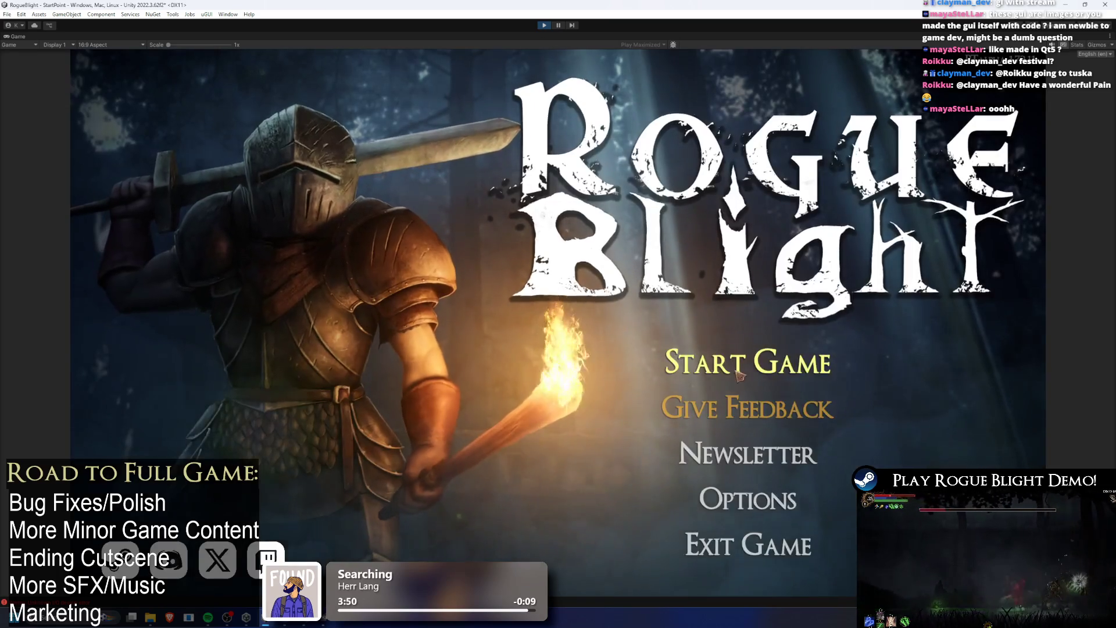
- Load the first save, quit the run to the Sanctuary, and walk to the cart
left_click(736, 373)
left_click(759, 320)
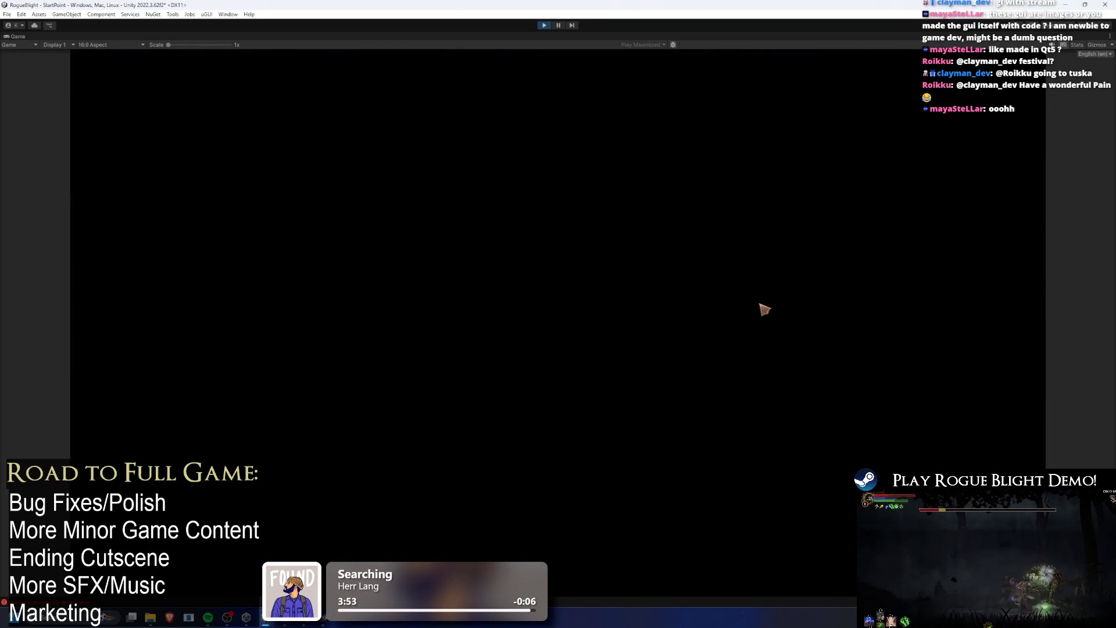
key("Escape")
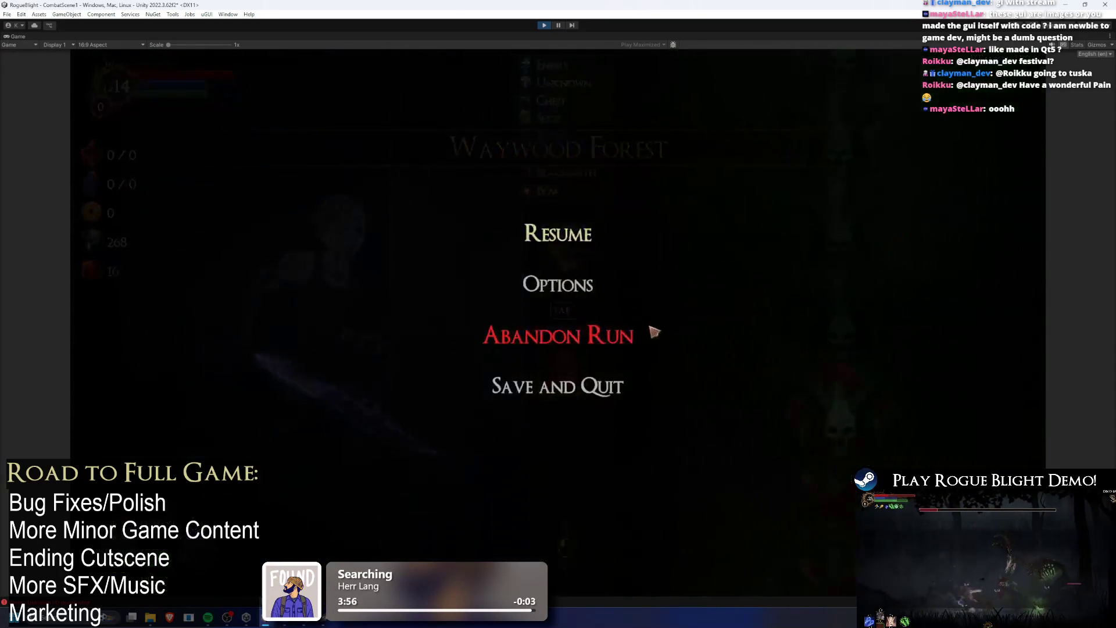
left_click(646, 334)
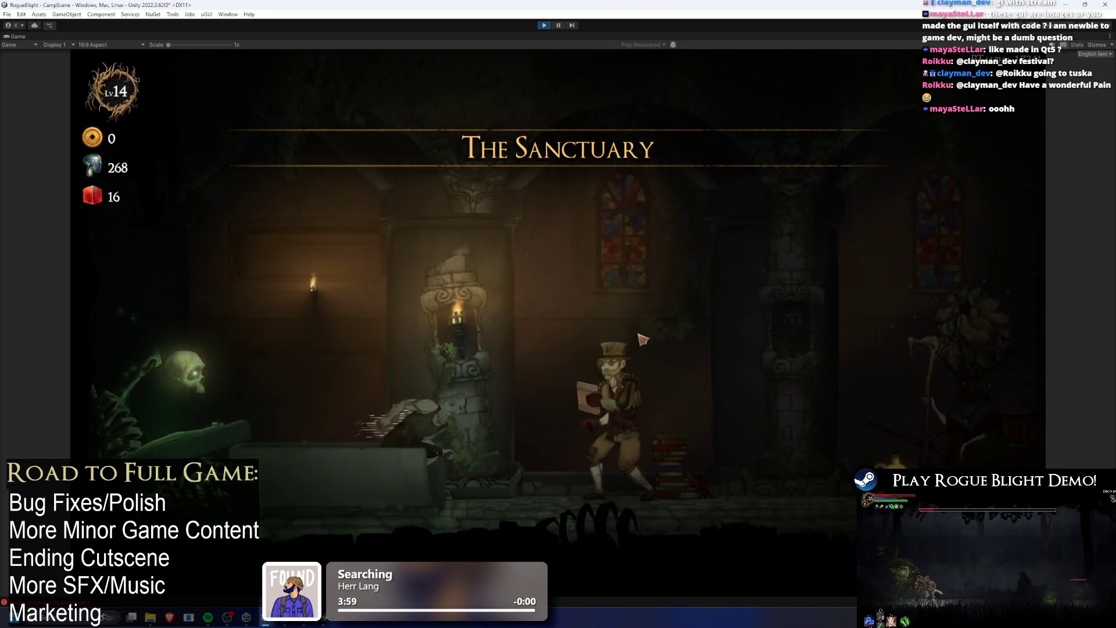
key("a")
key("d")
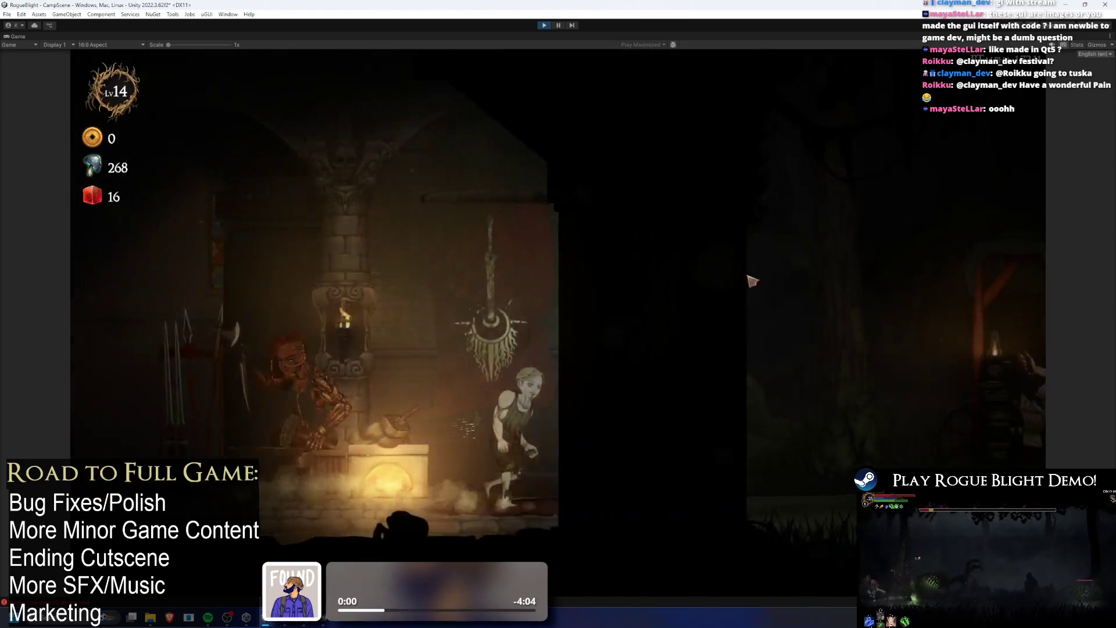
- Start a Story Mode run at difficulty 0 from the cart NPC and scroll over the node map
key("e")
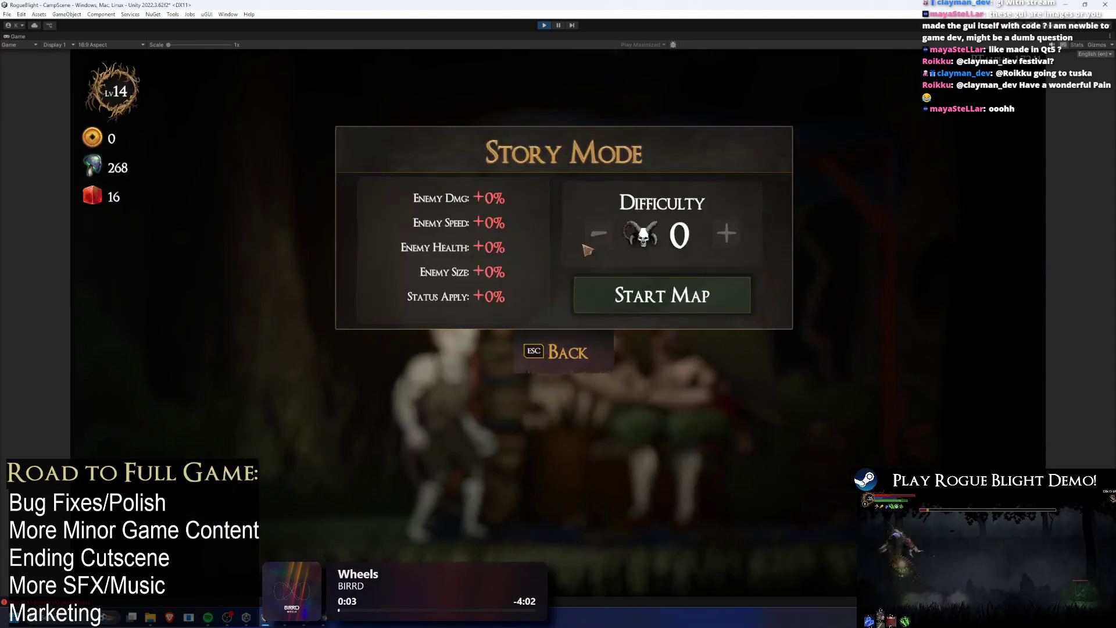
left_click(691, 293)
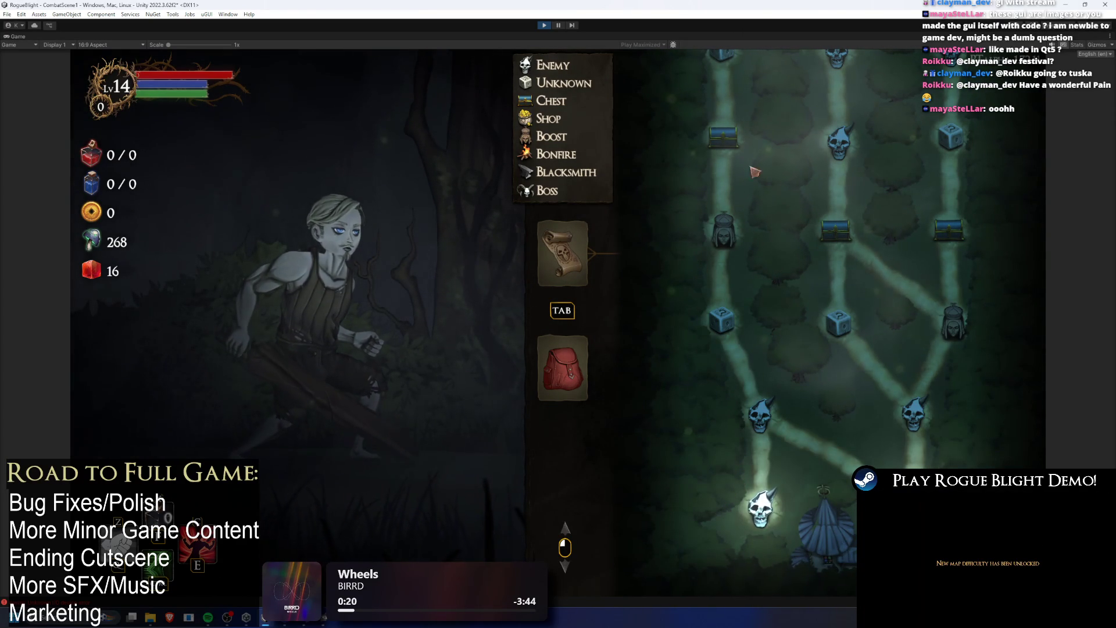
scroll(792, 242, "up", 2)
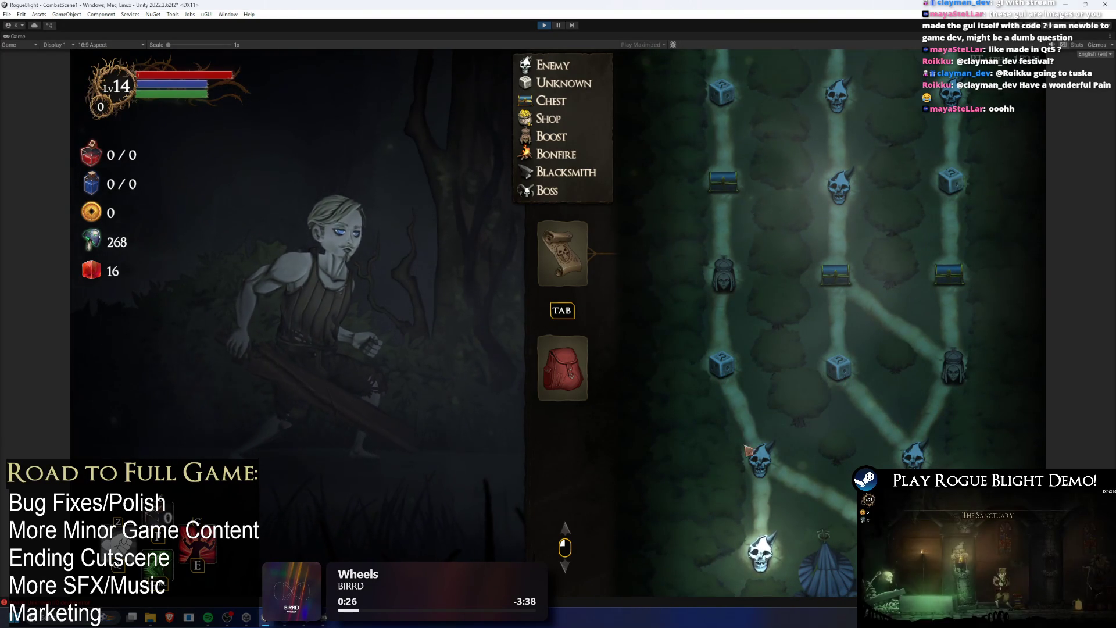
scroll(758, 247, "up", 5)
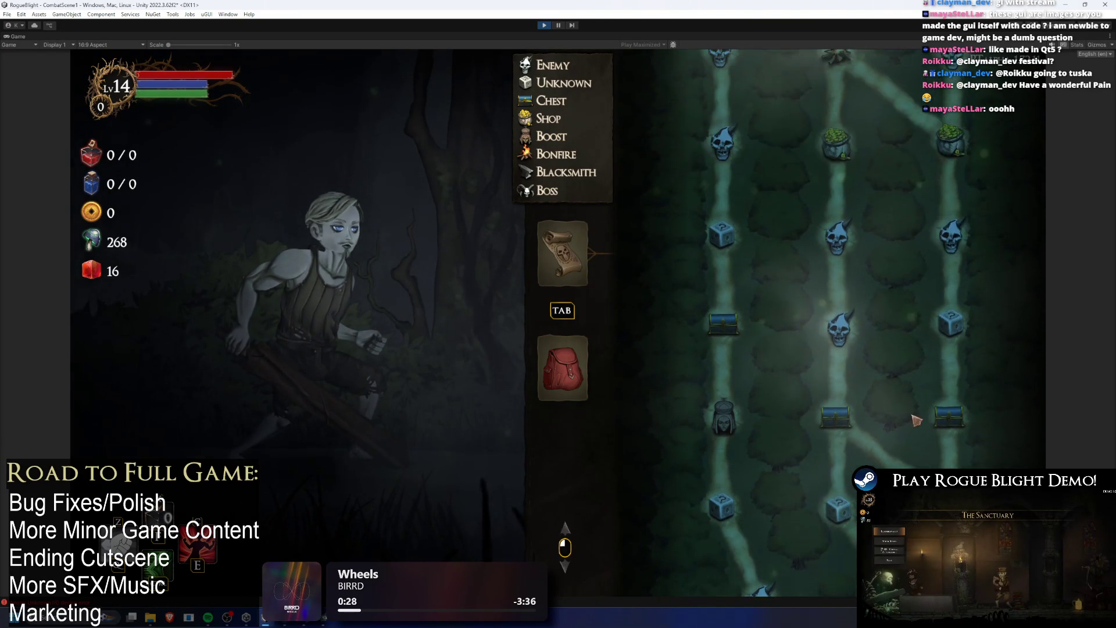
scroll(764, 227, "up", 6)
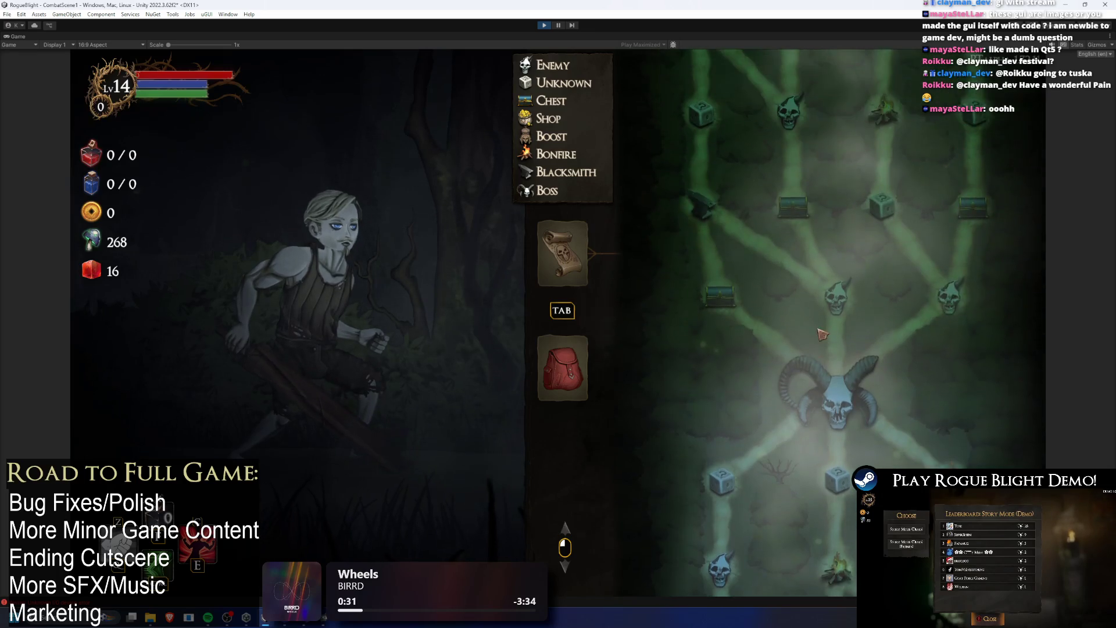
scroll(784, 261, "down", 3)
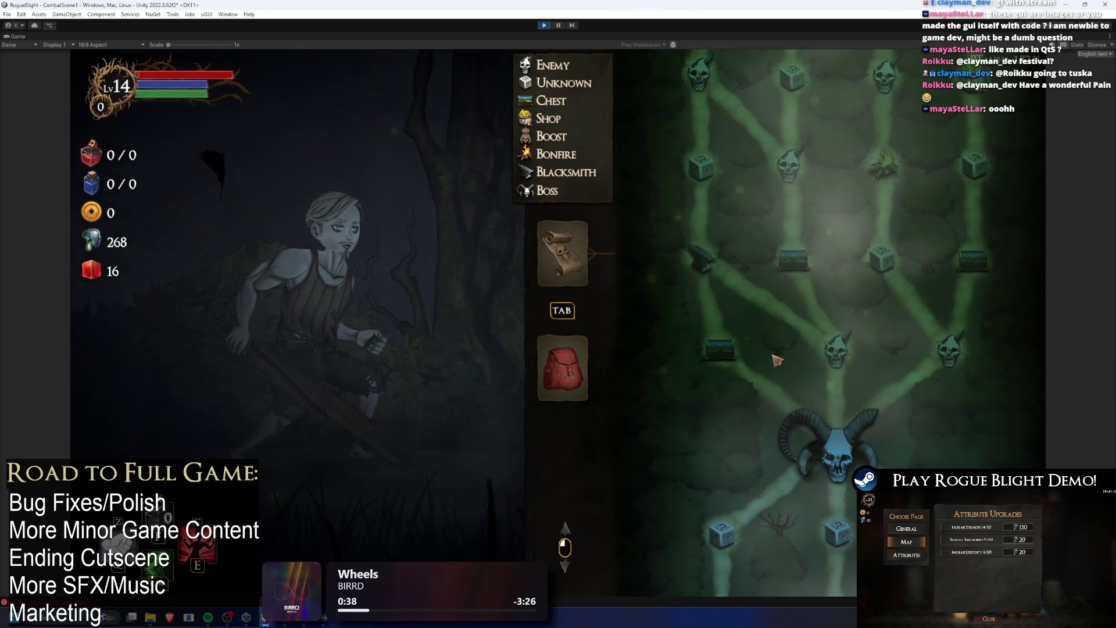
scroll(773, 356, "down", 10)
scroll(797, 285, "up", 10)
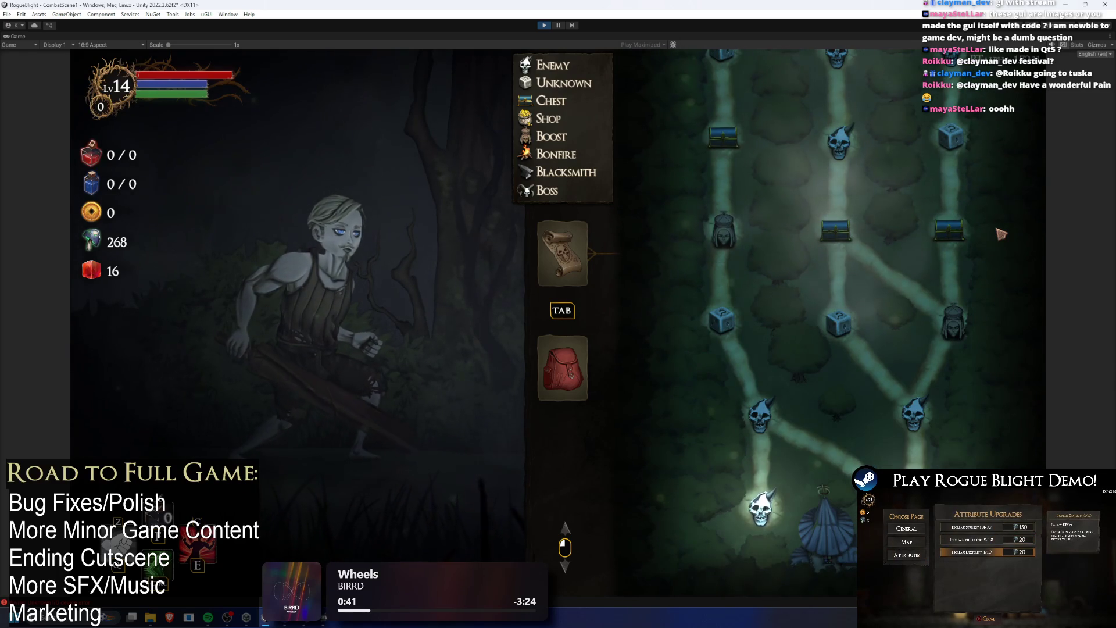
- Regenerate the node map repeatedly with the R key to compare new layouts
key("r")
key("r")
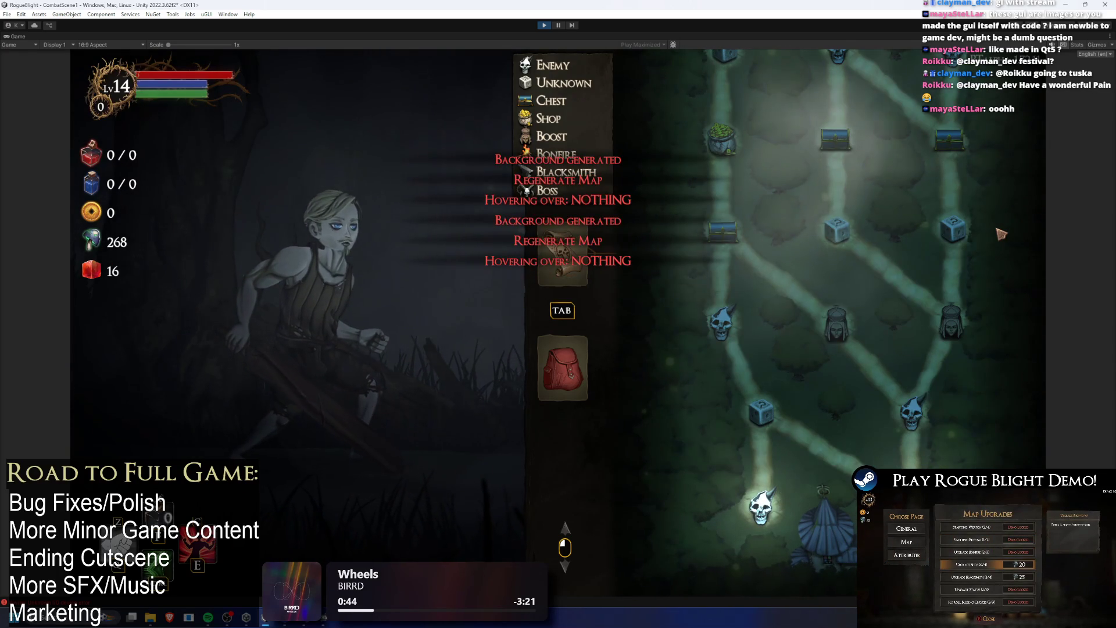
key("r")
key("r")
key("r")
key("r")
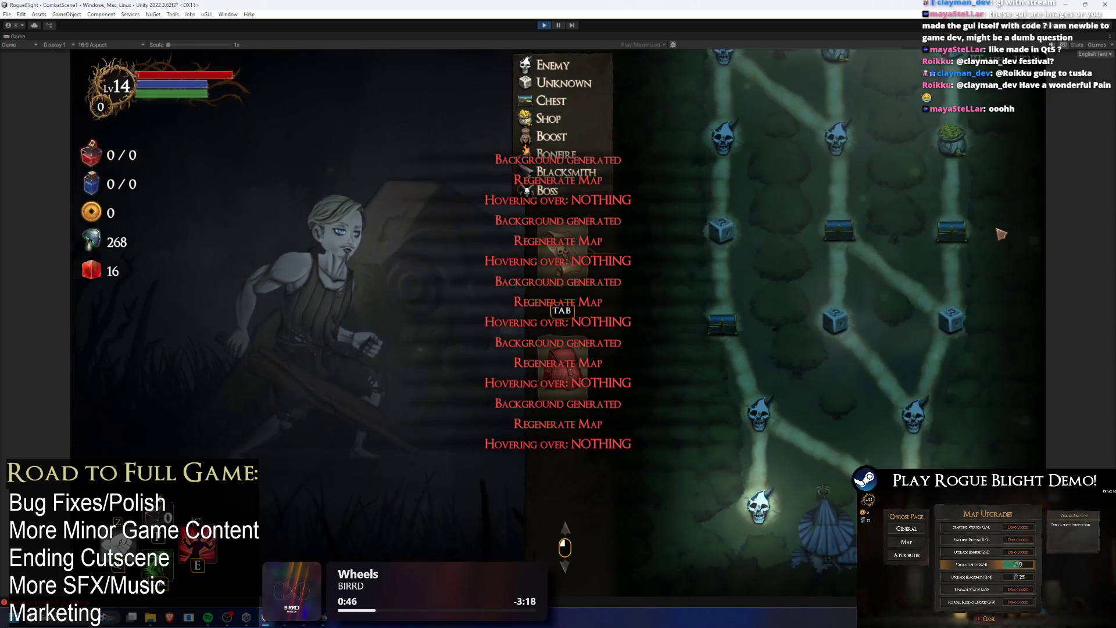
key("r")
key("r")
key("r")
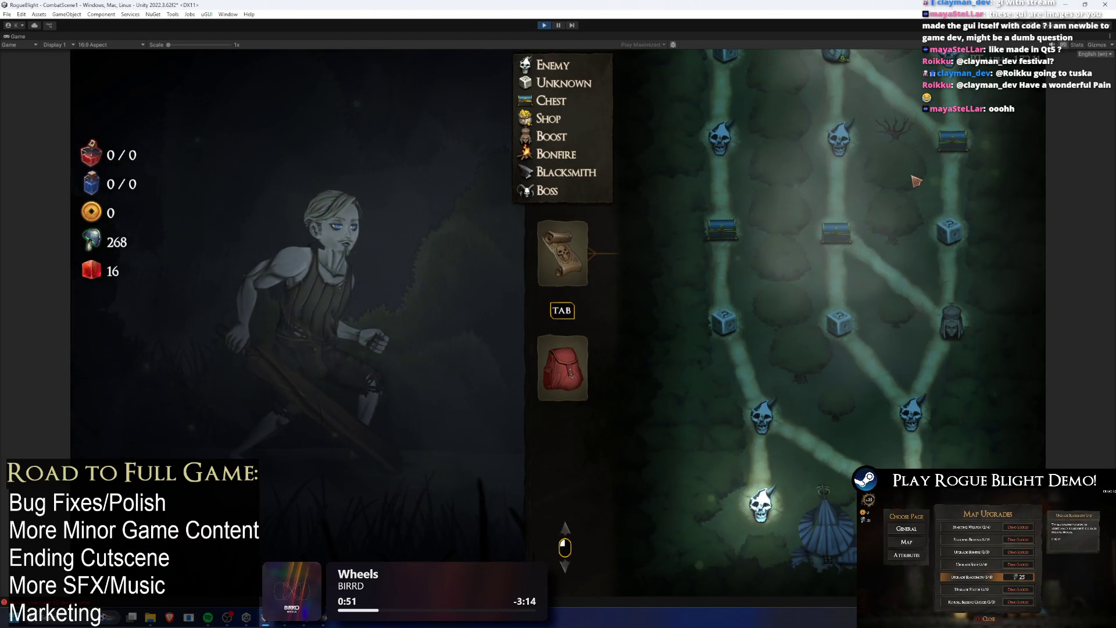
key("r")
key("r")
key("r")
key("r")
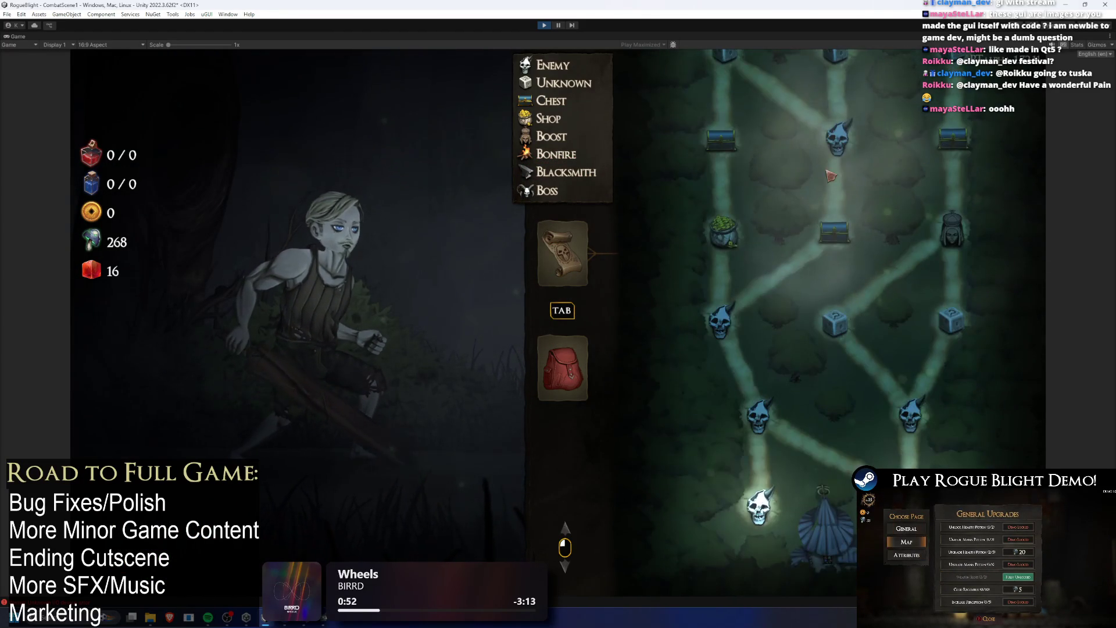
key("r")
key("r")
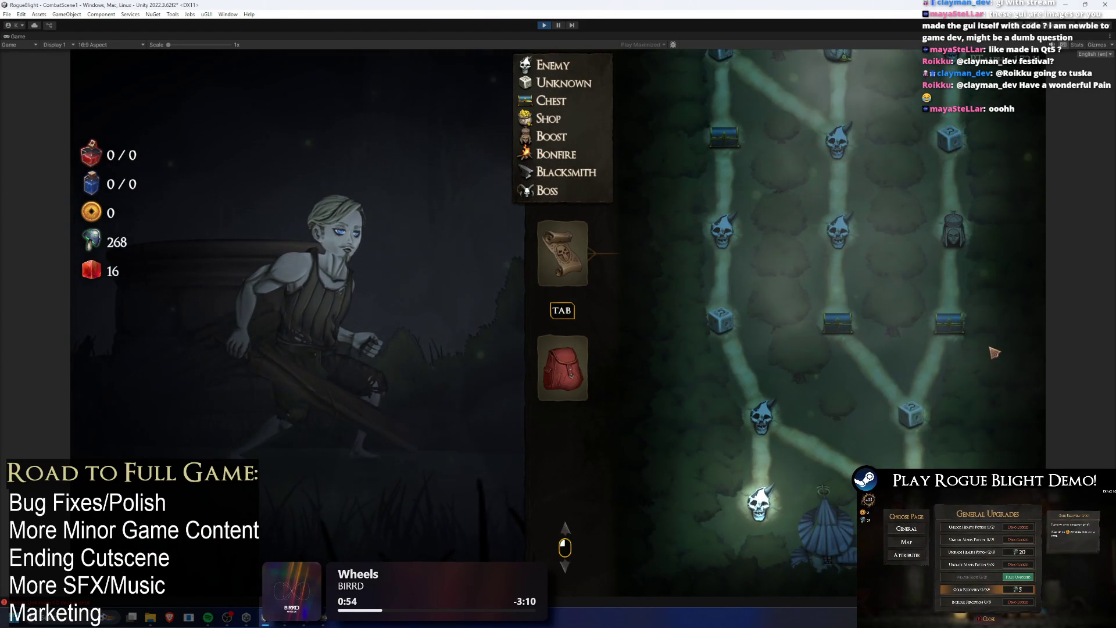
key("r")
key("r")
key("r")
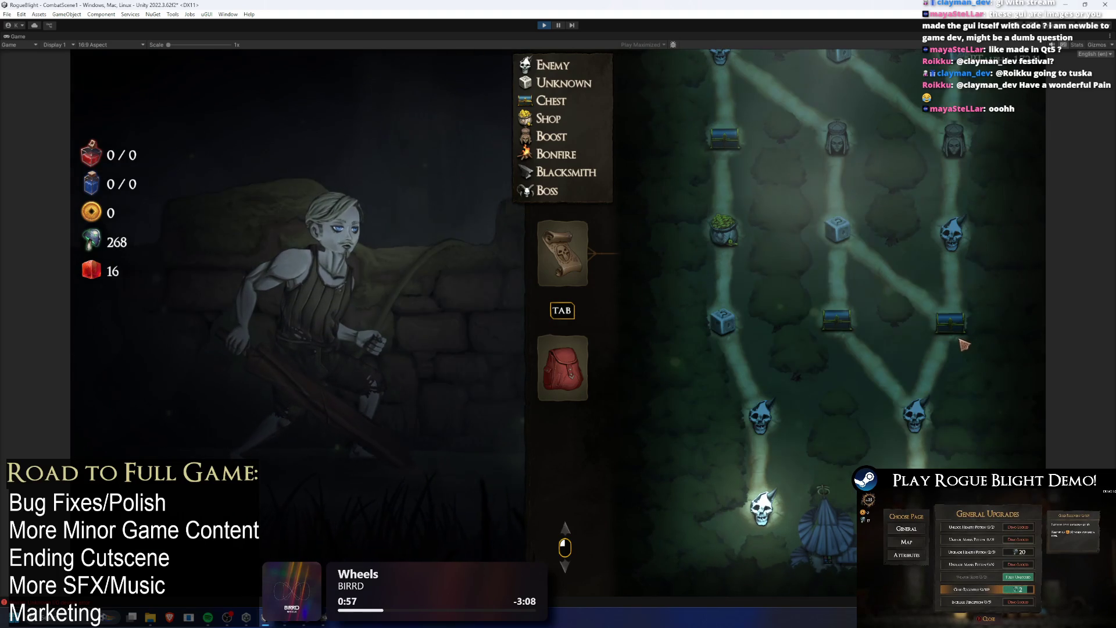
key("r")
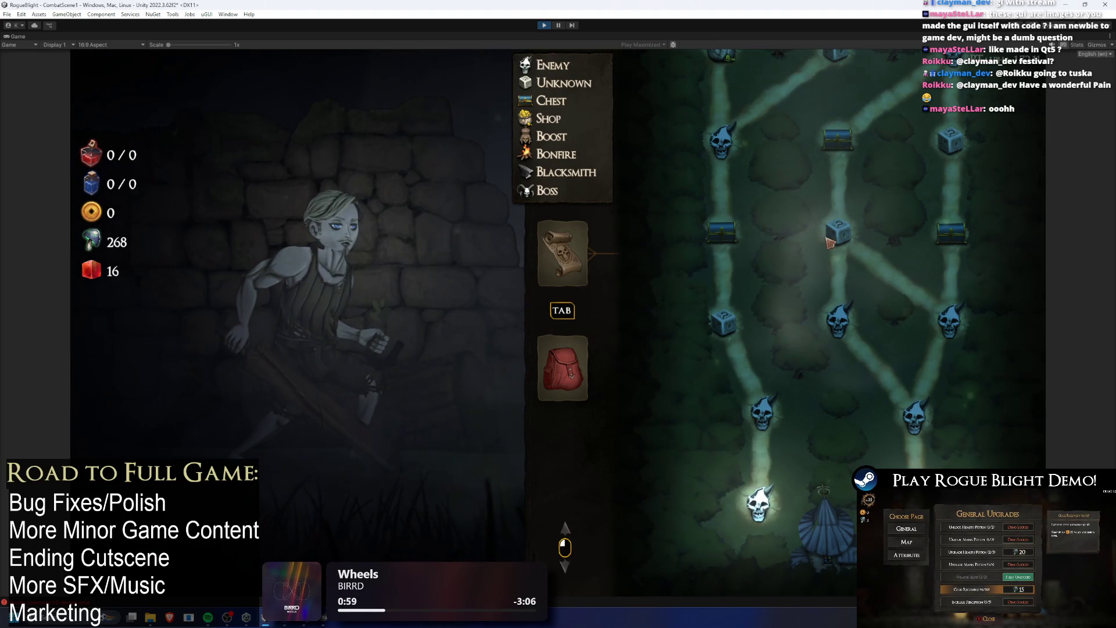
key("r")
key("r")
key("r")
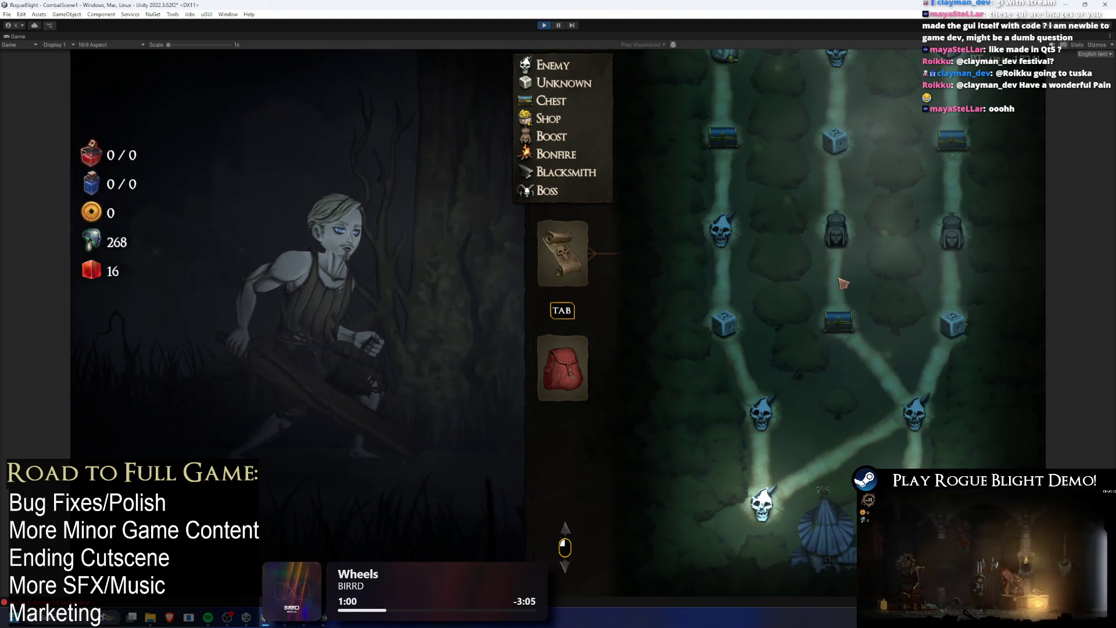
key("r")
key("r")
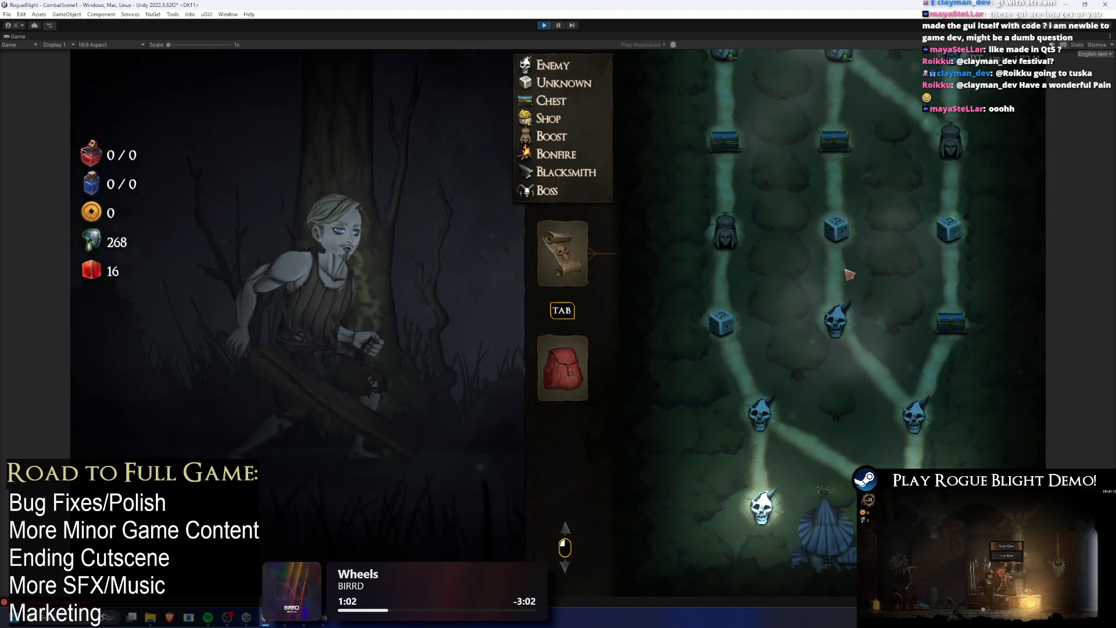
key("r")
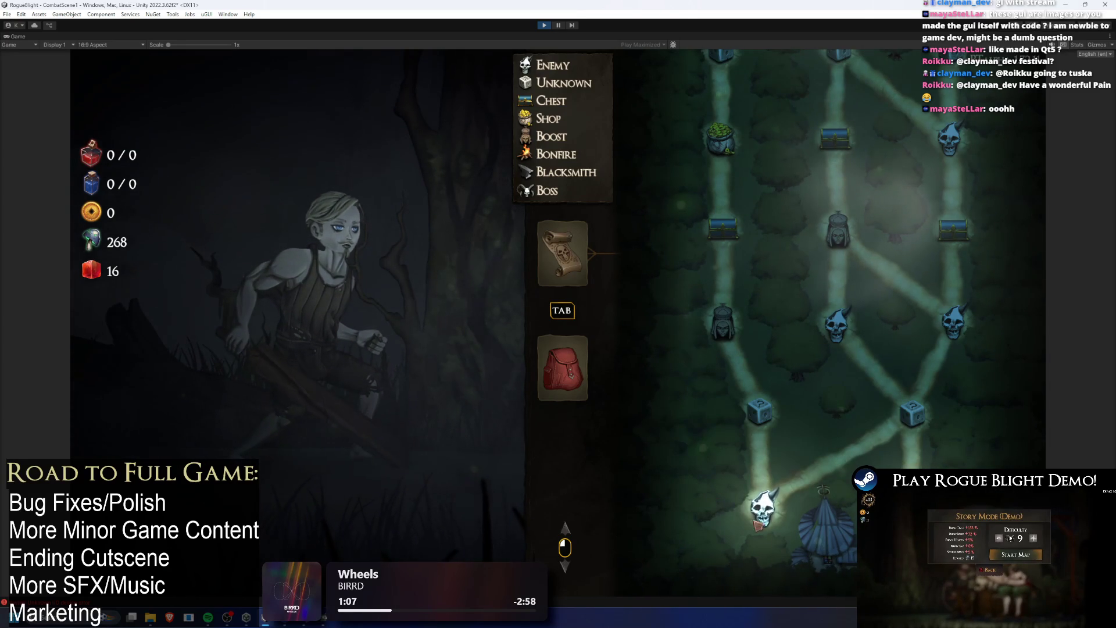
key("r")
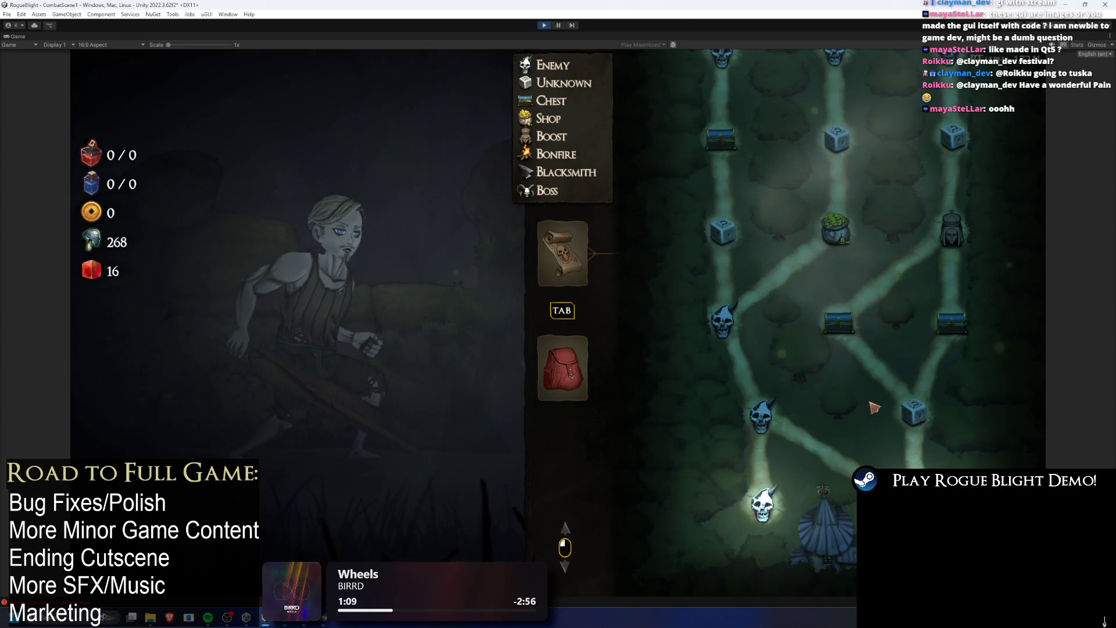
key("r")
scroll(839, 330, "up", 10)
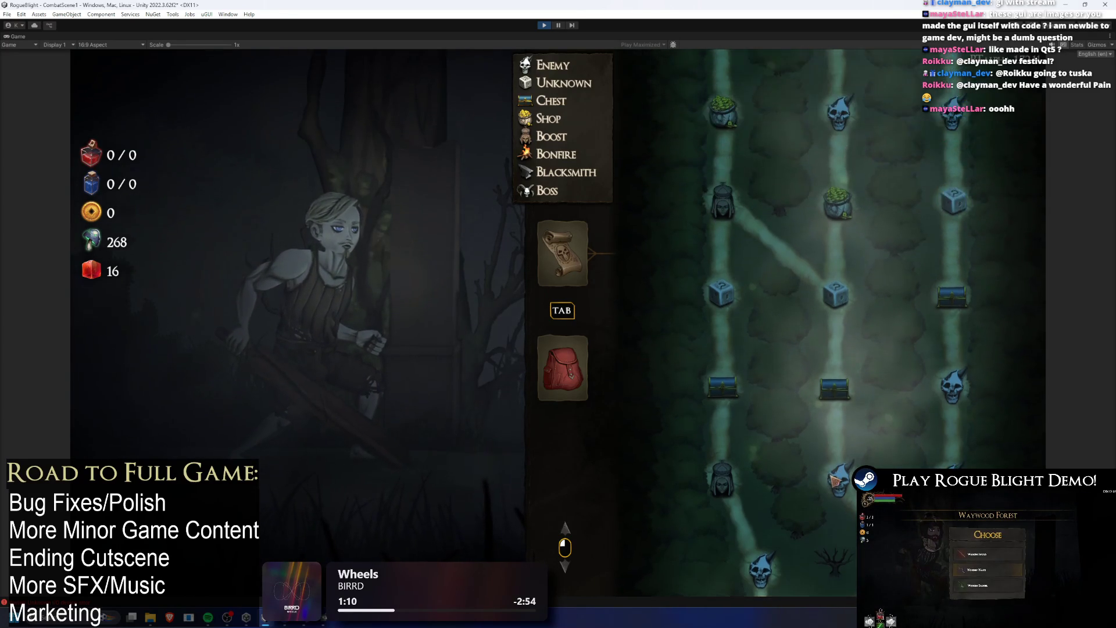
scroll(1010, 419, "down", 10)
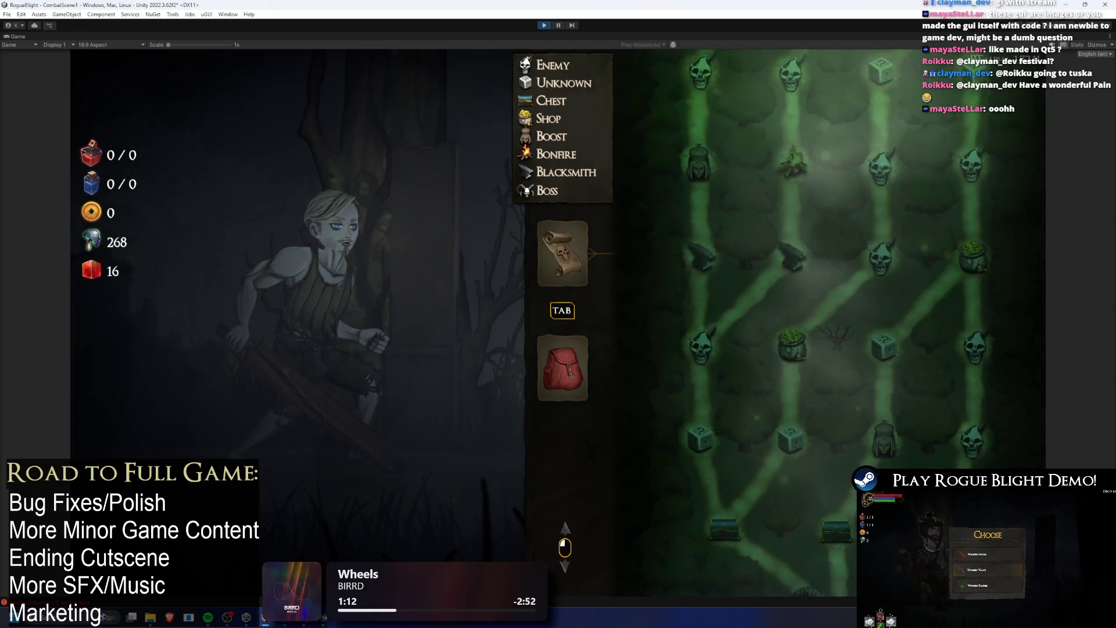
key("r")
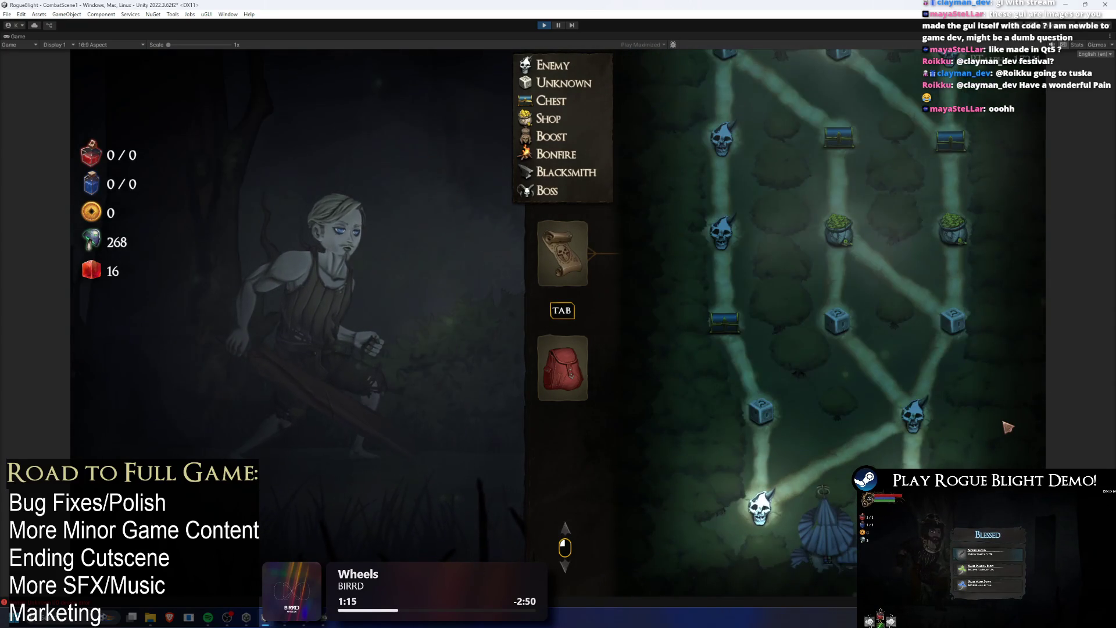
key("r")
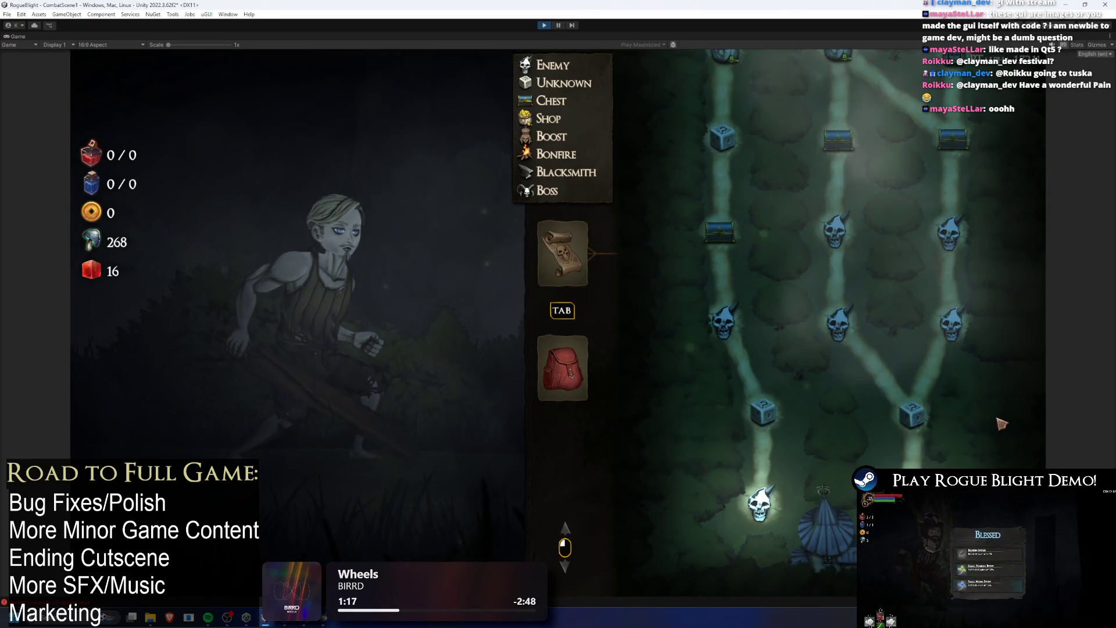
key("r")
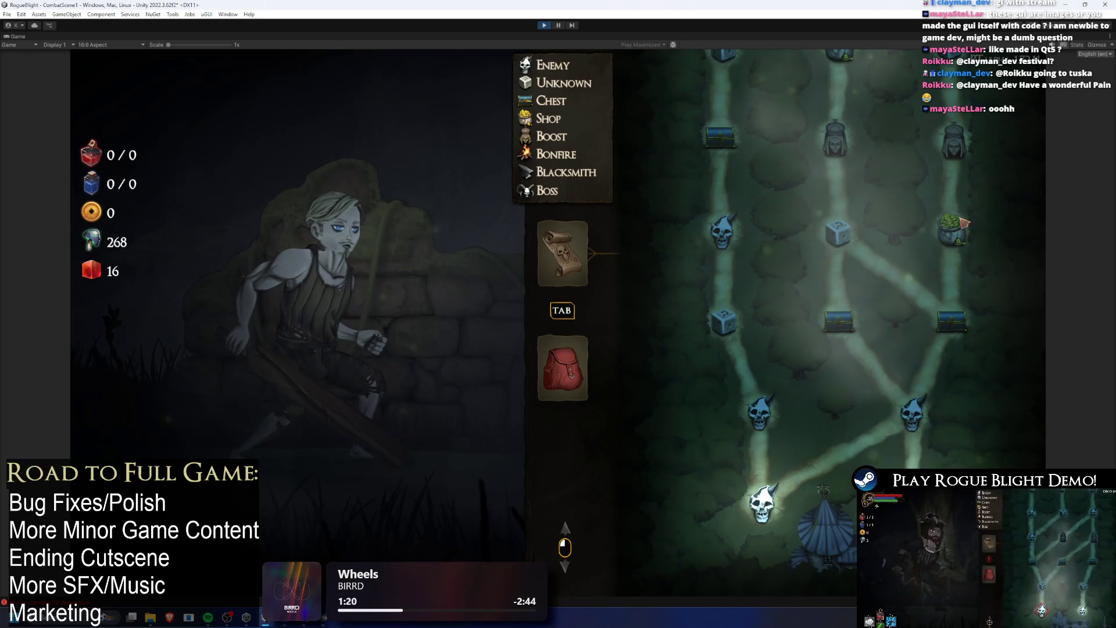
- Regenerate the map once more, scroll through it, then open the character's Equipment panel
scroll(930, 349, "up", 10)
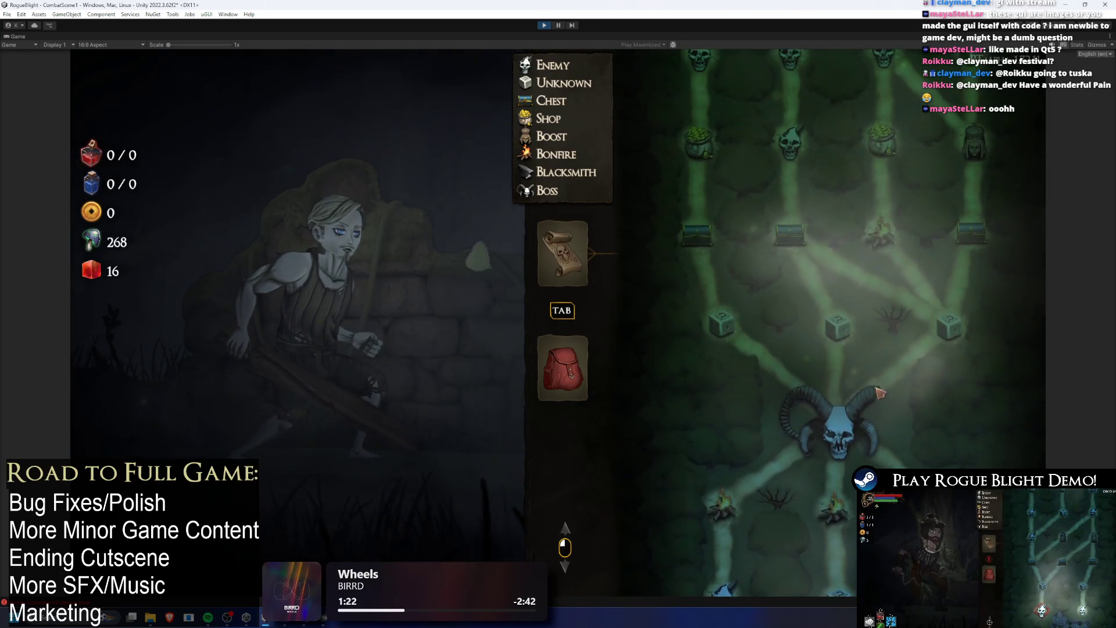
key("r")
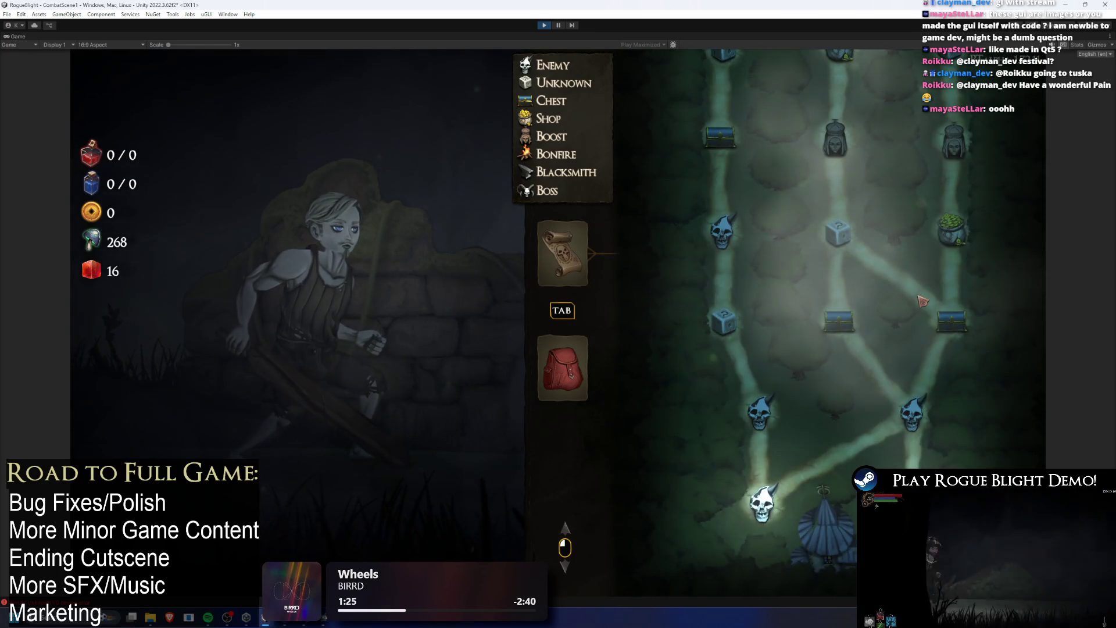
scroll(912, 308, "up", 10)
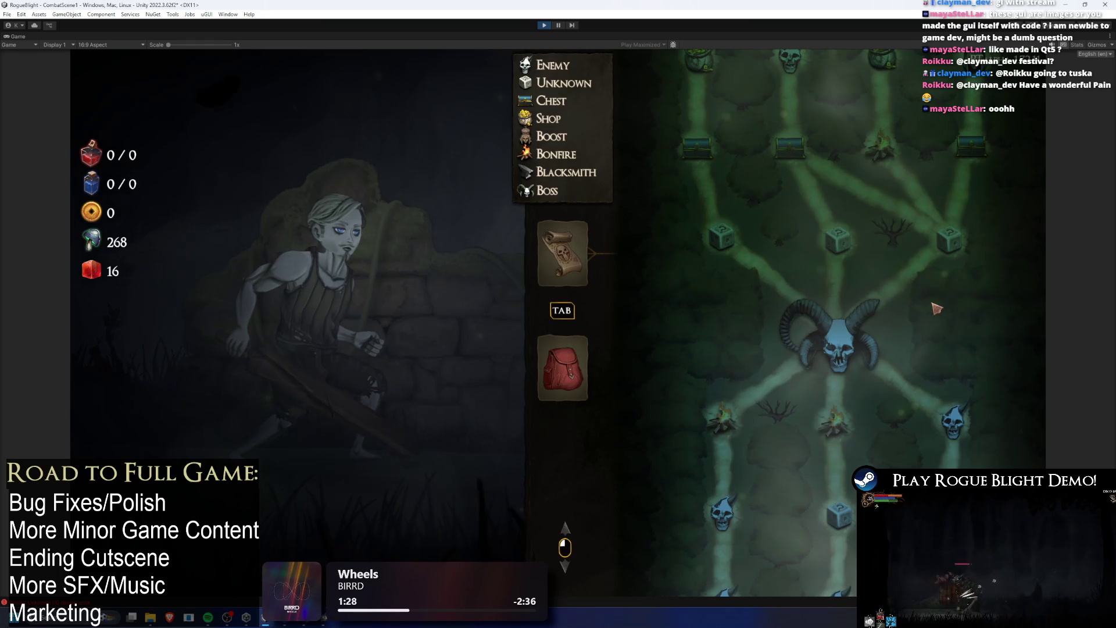
scroll(941, 291, "down", 10)
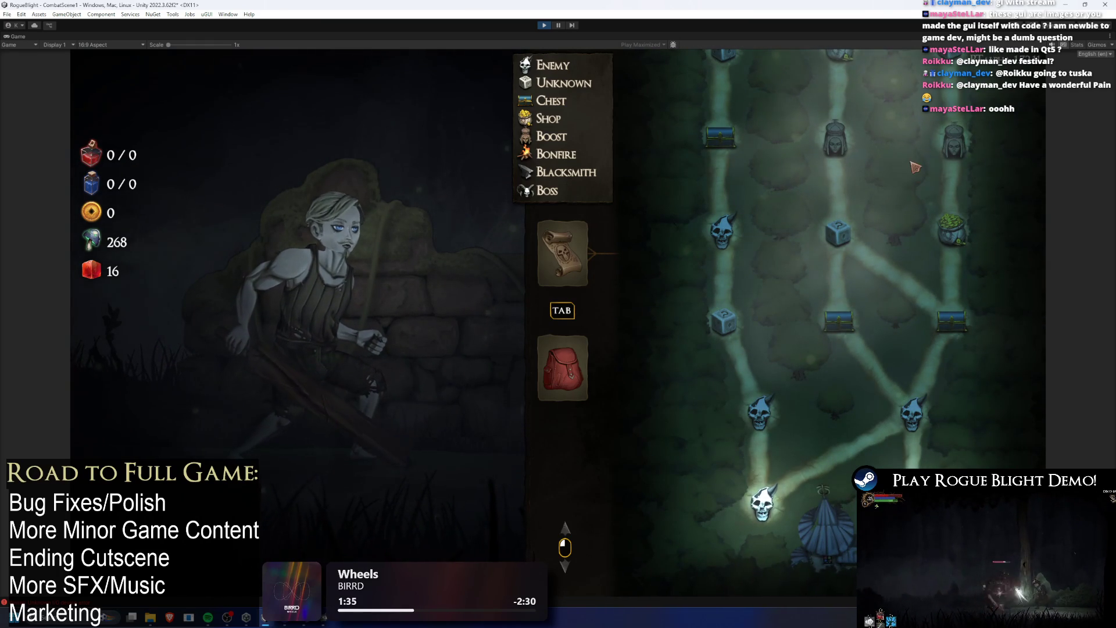
scroll(916, 168, "up", 10)
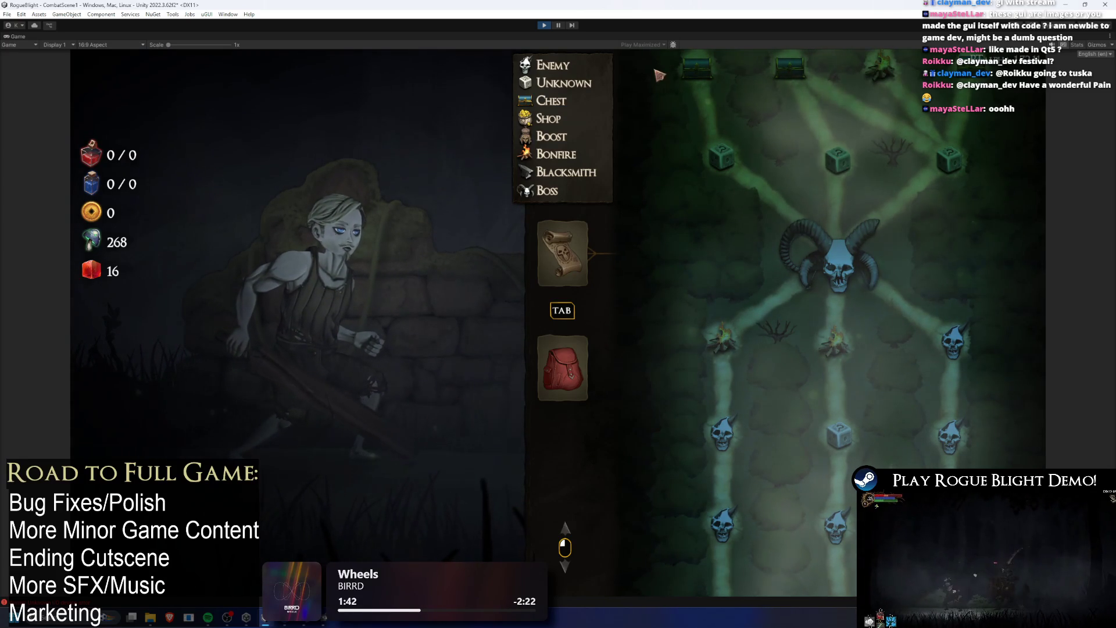
scroll(781, 150, "down", 1)
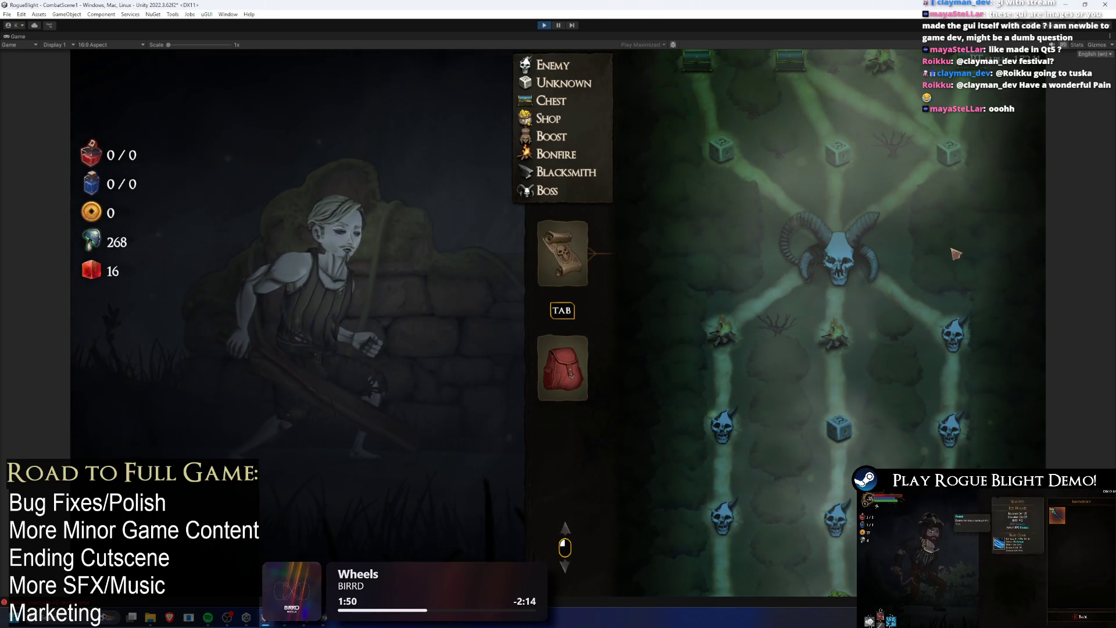
scroll(845, 372, "up", 3)
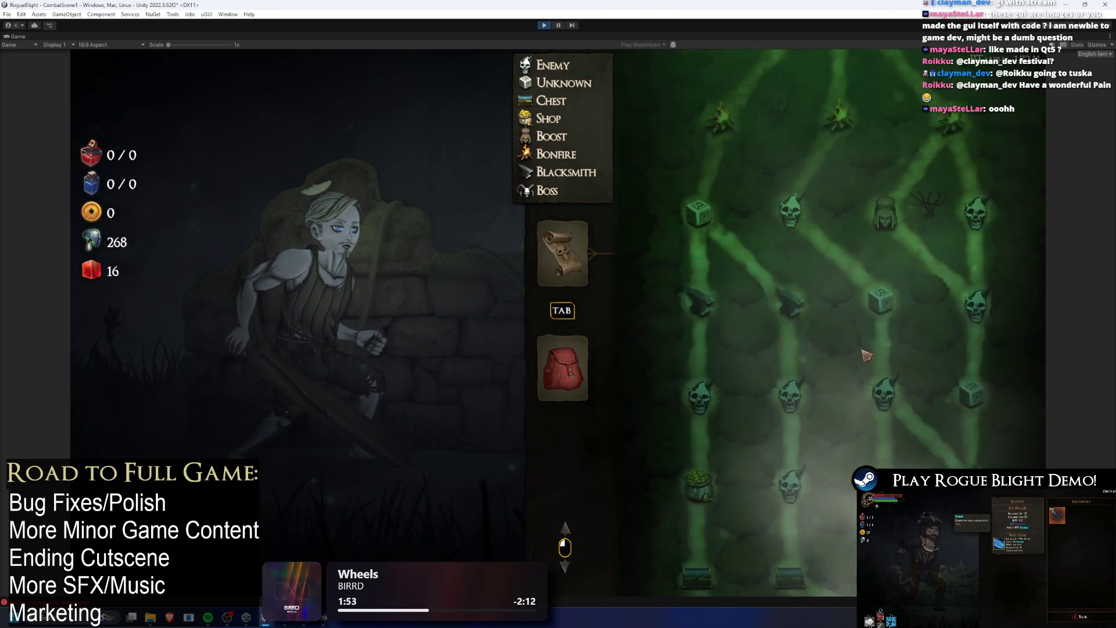
scroll(846, 372, "down", 3)
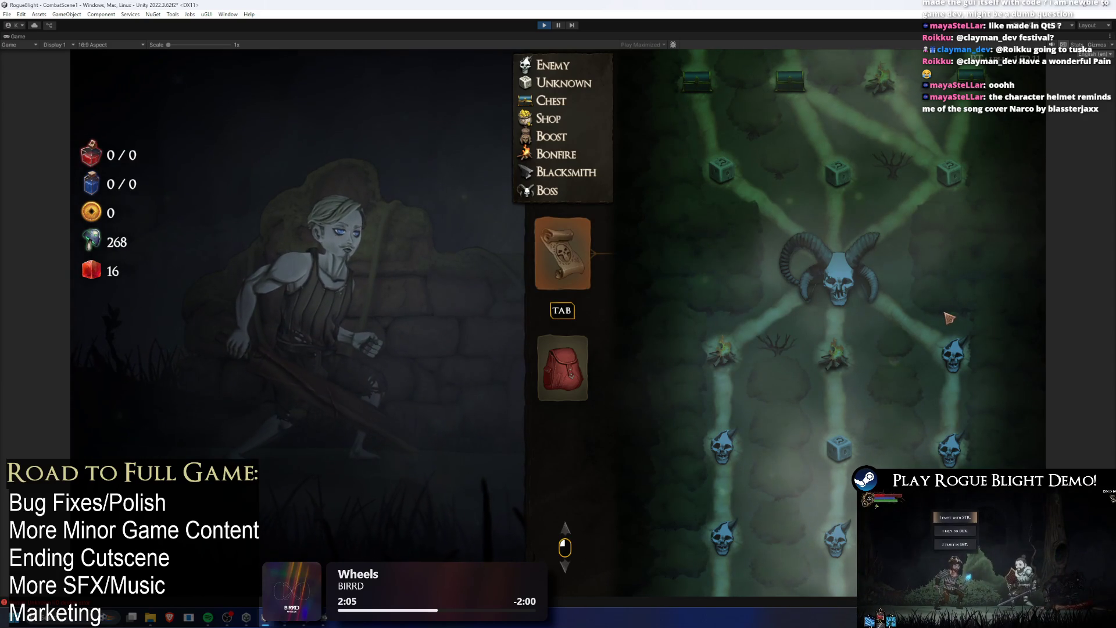
left_click(546, 380)
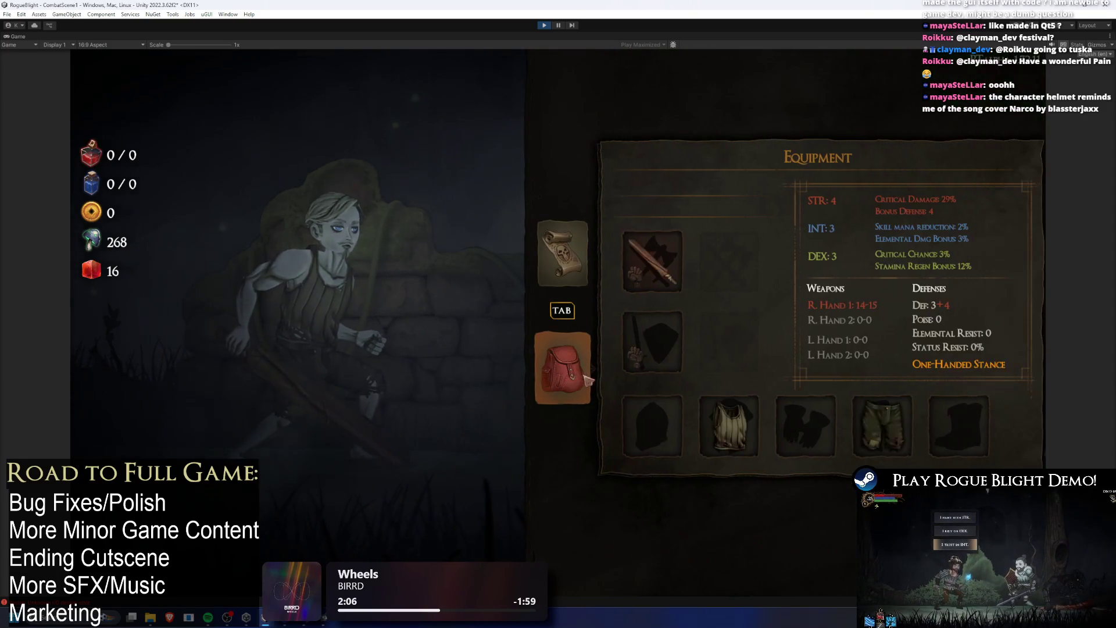
- Exit Play mode and filter the Project panel search to 'TODO'
left_click(550, 23)
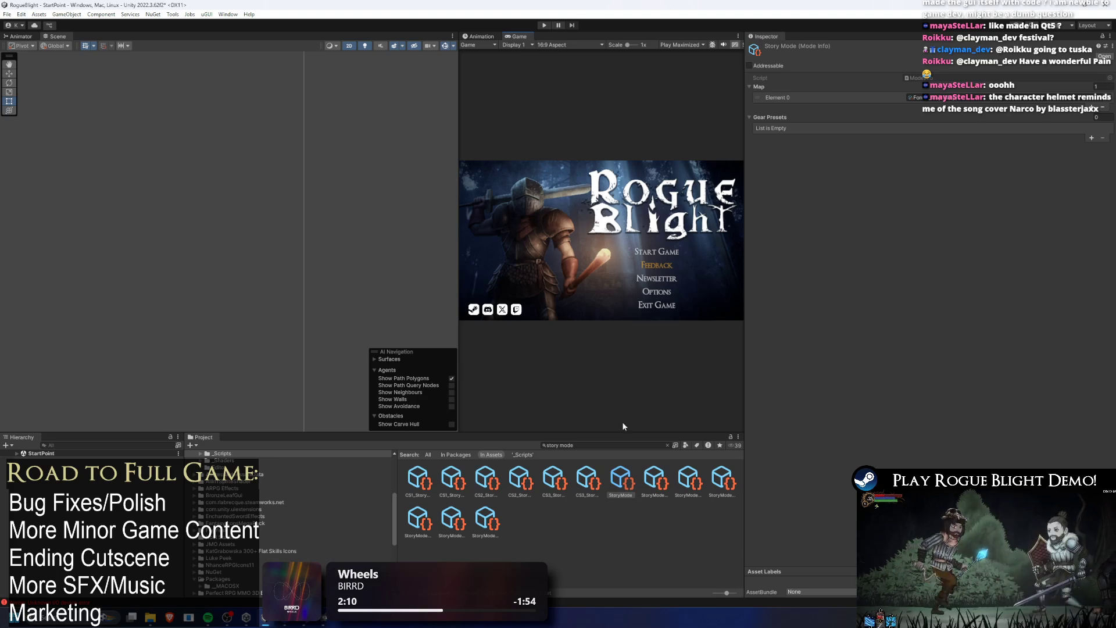
left_click(606, 445)
type("TODO")
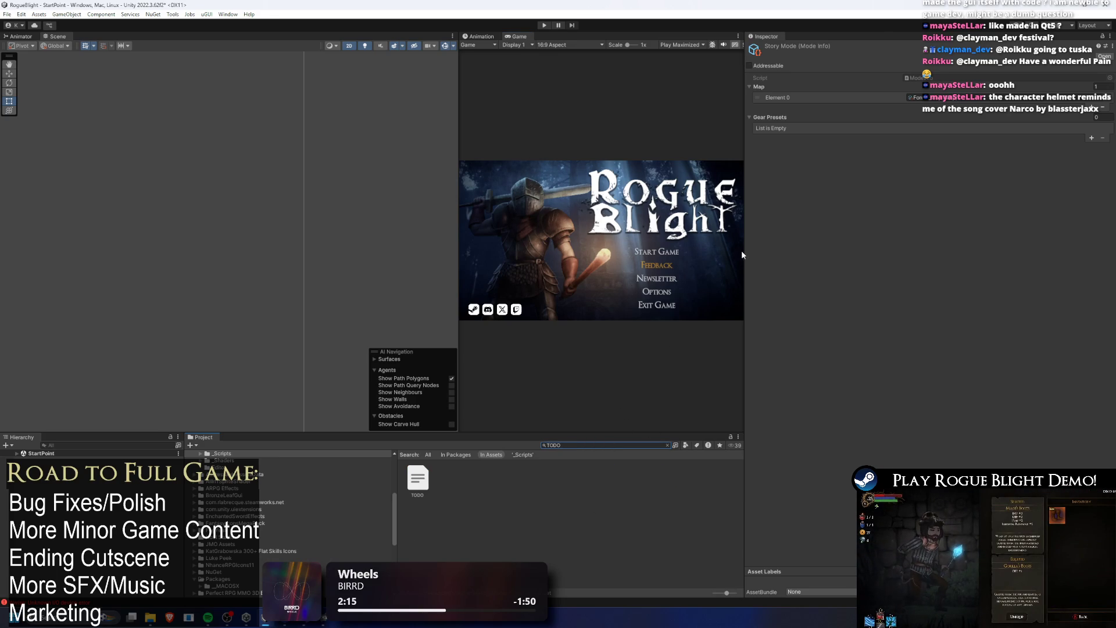
key("super")
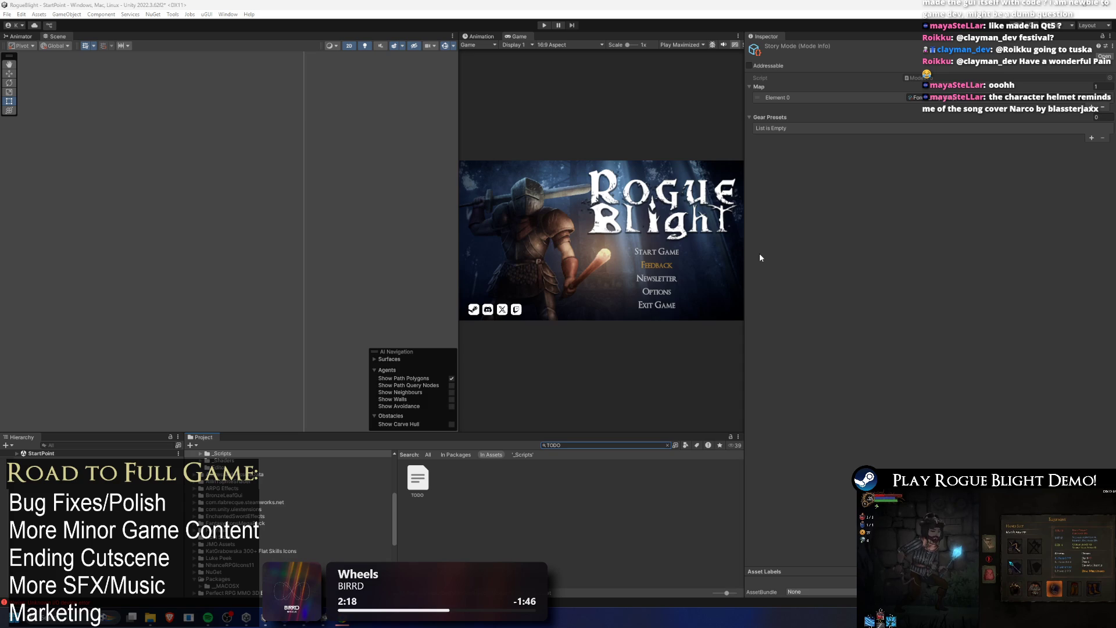
- Open the TODO text asset in the code editor
mouse_move(343, 621)
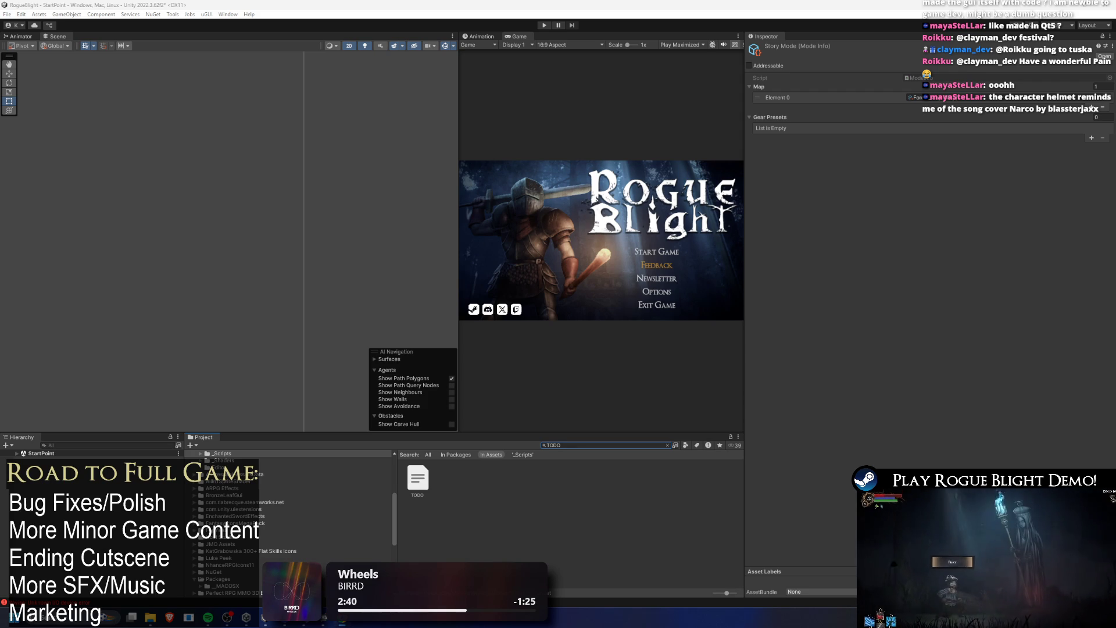
left_click(445, 466)
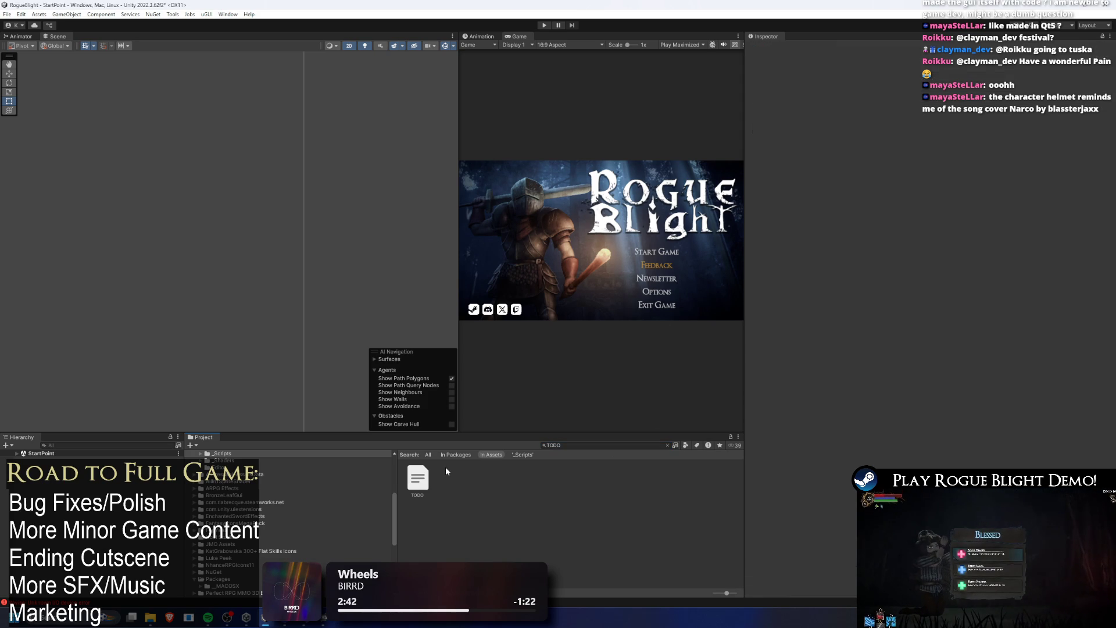
left_click(425, 481)
double_click(425, 481)
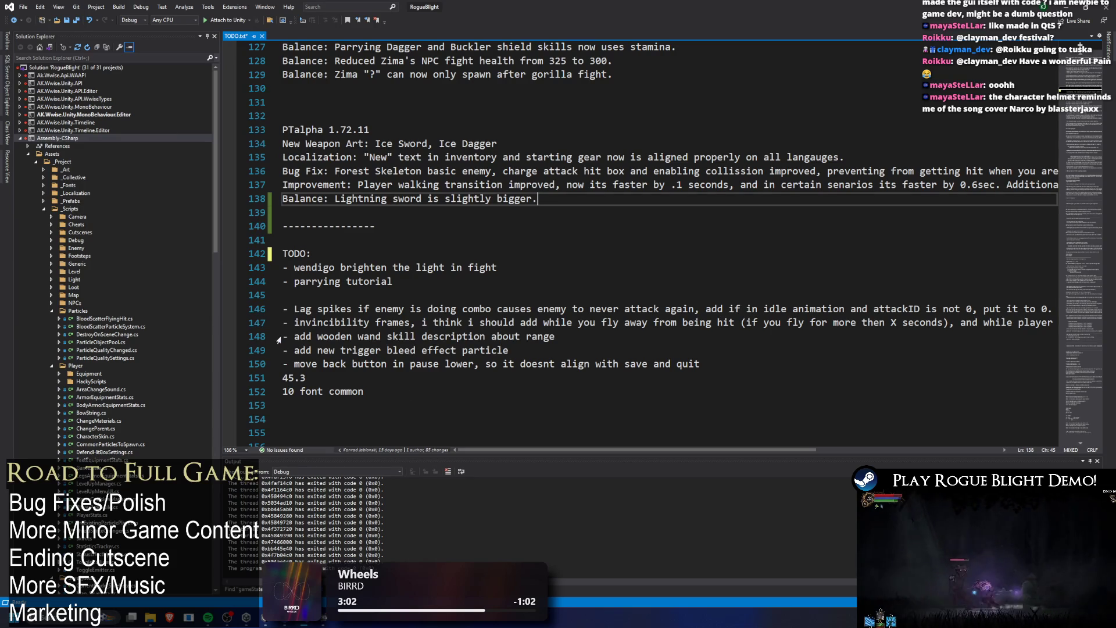
- Move the invincibility-frames note to the top under the TODO heading and save the file
left_click_drag(278, 337, 278, 330)
key("Left")
key("Left")
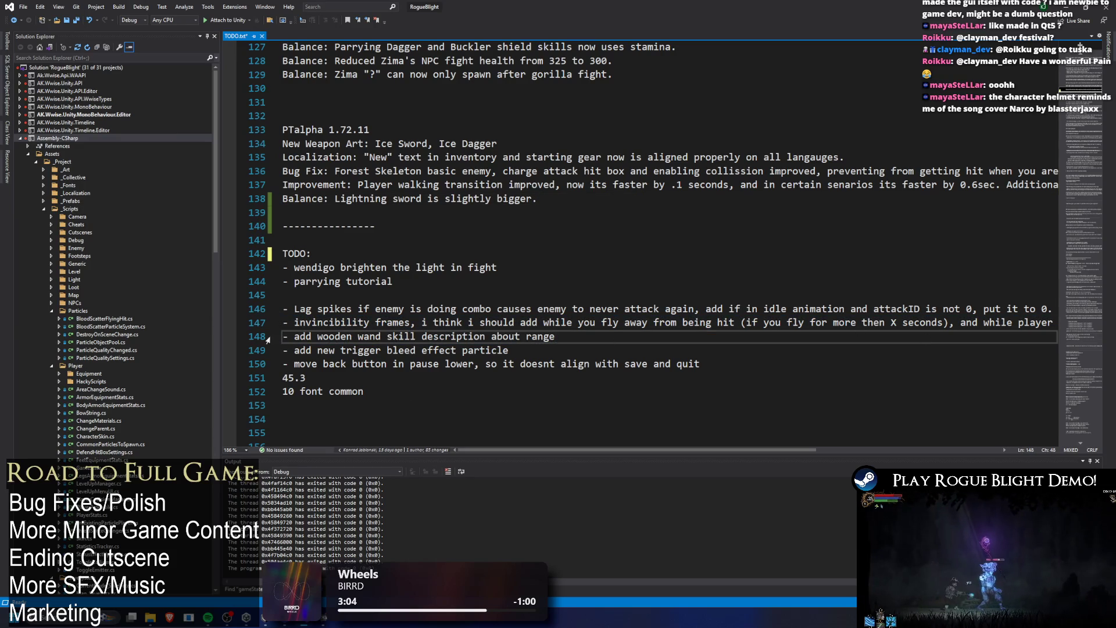
key("Down")
key("End")
key("shift+Home")
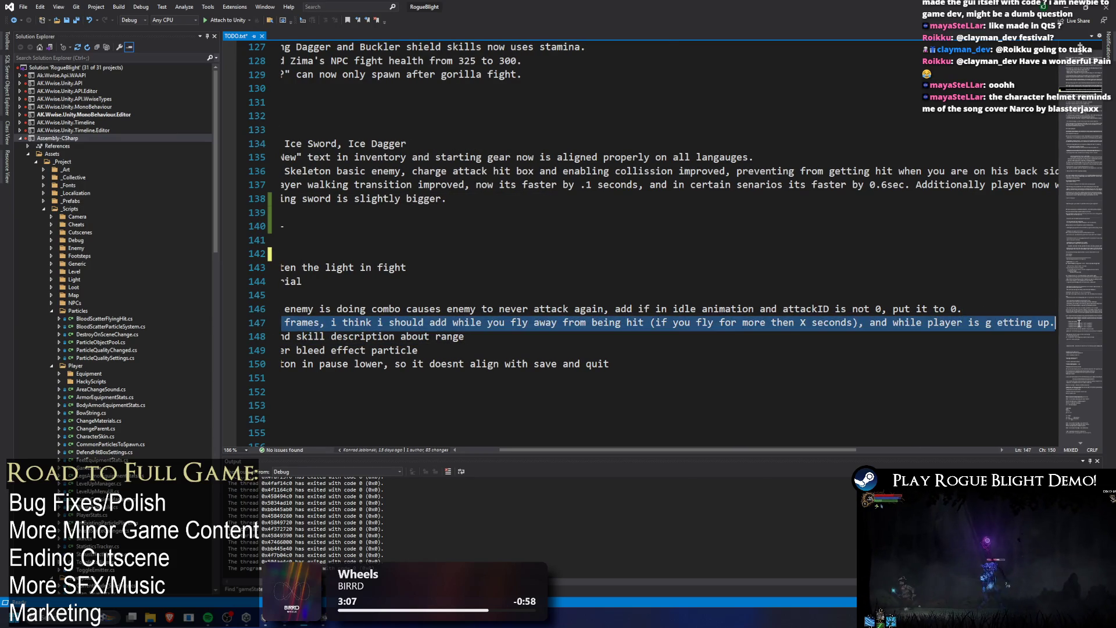
key("Delete")
left_click(440, 254)
key("Return")
type("- invincibility frames, i think i should add while you fly away from being hit (if you fly for more then X seconds), and while player is g etting up.")
key("Down")
key("Down")
key("Delete")
key("ctrl+s")
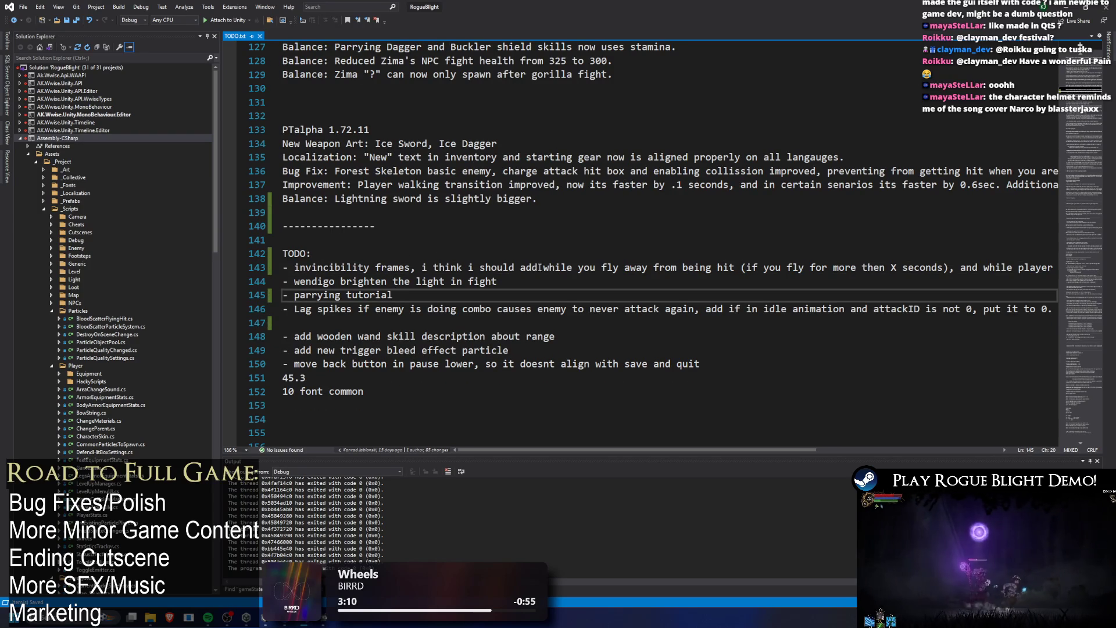
- Tidy the blank lines around the wendigo and lag spikes notes, then return to Unity
left_click(283, 283)
key("Return")
key("Down")
key("Down")
key("Down")
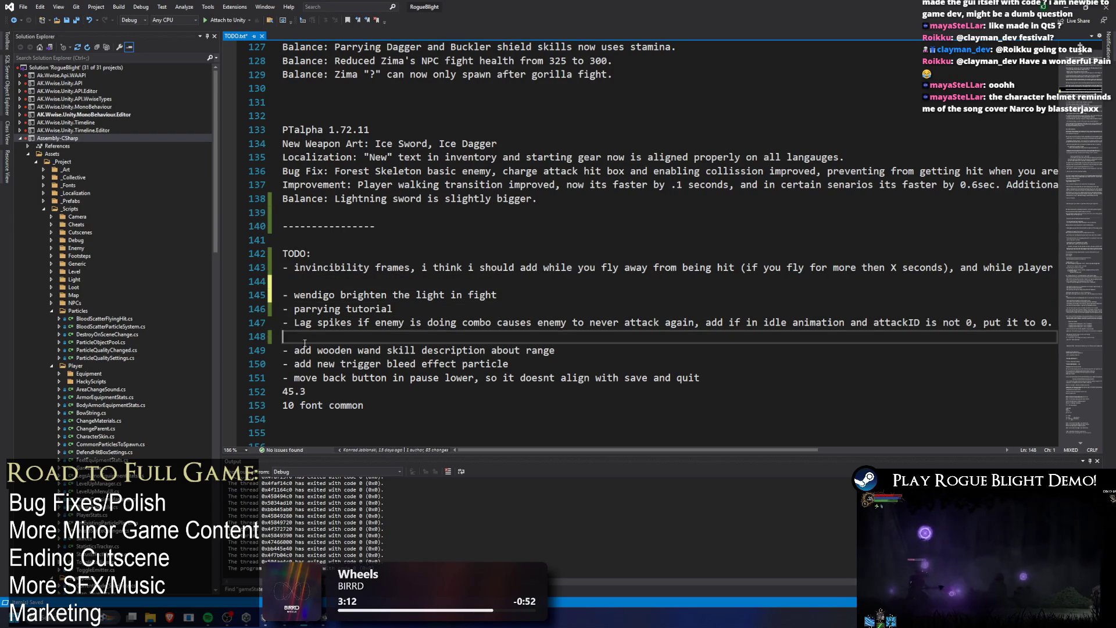
key("BackSpace")
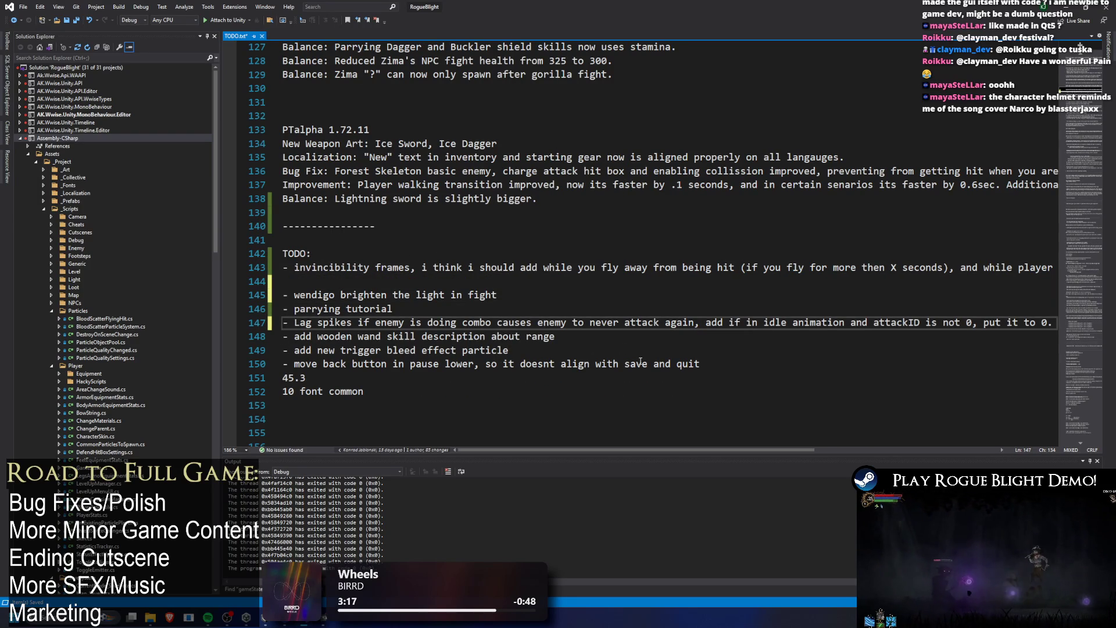
key("alt+Tab")
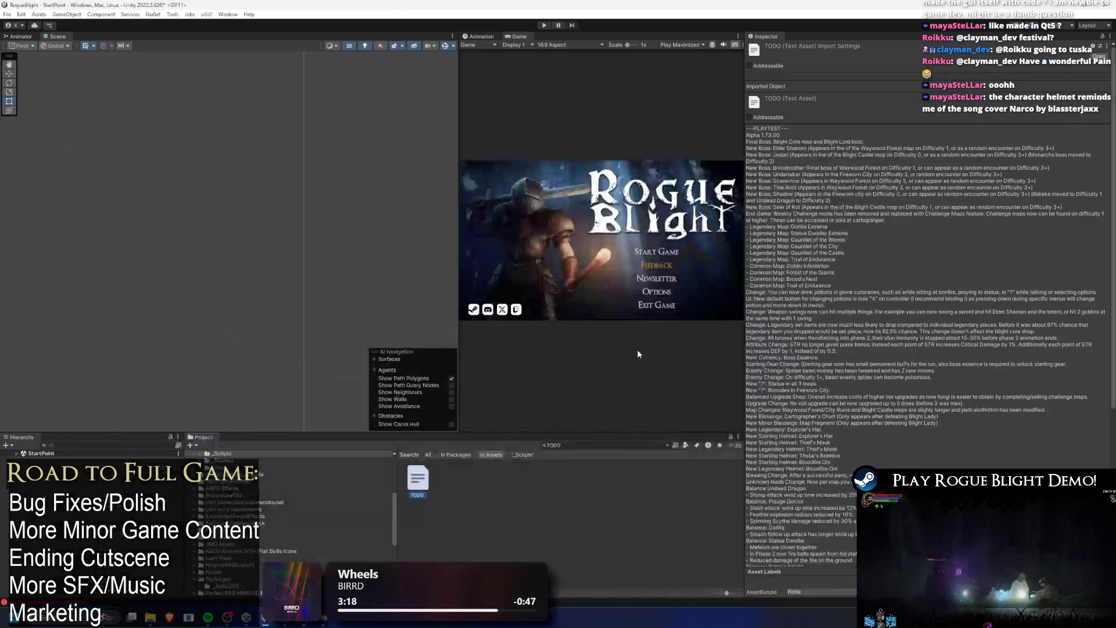
- Search the Project for 'player', open the Player prefab, and widen its Animator state graph
left_click(570, 446)
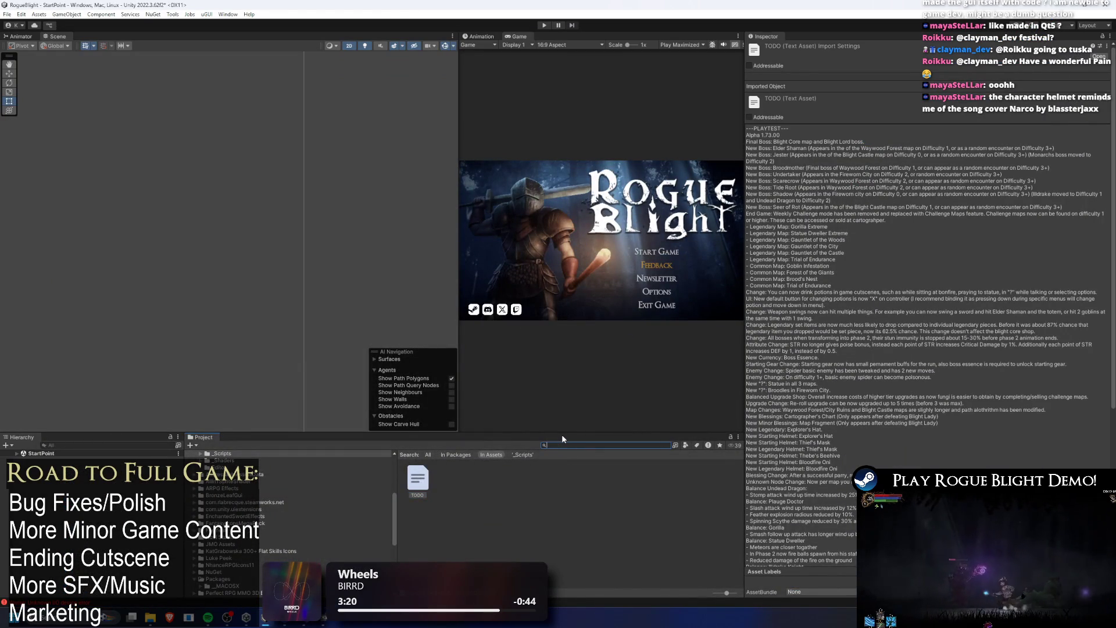
key("BackSpace")
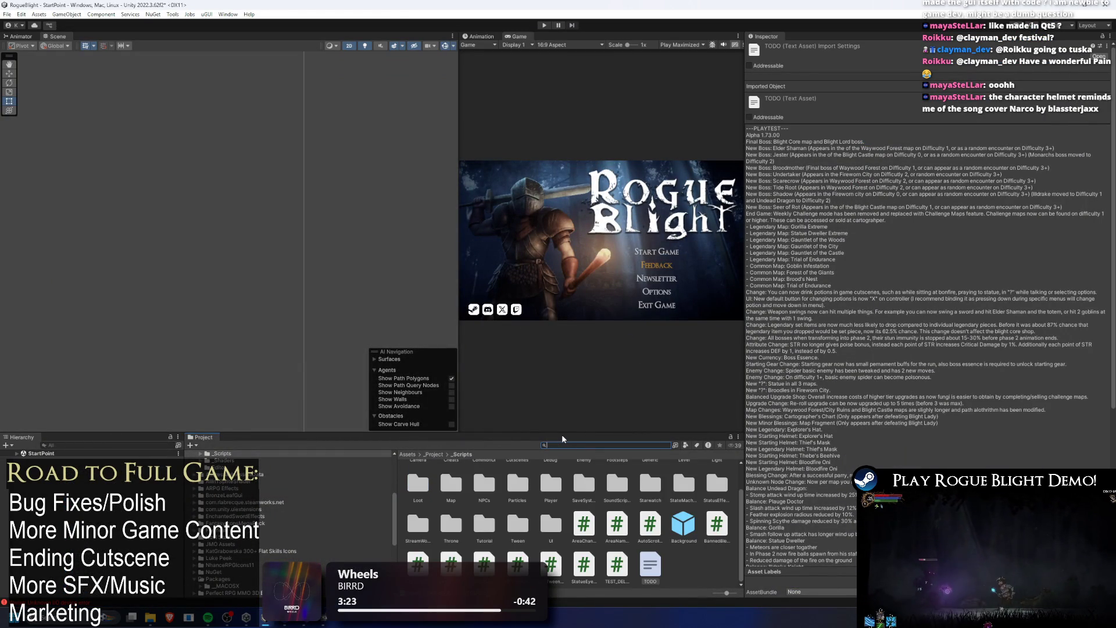
type("player")
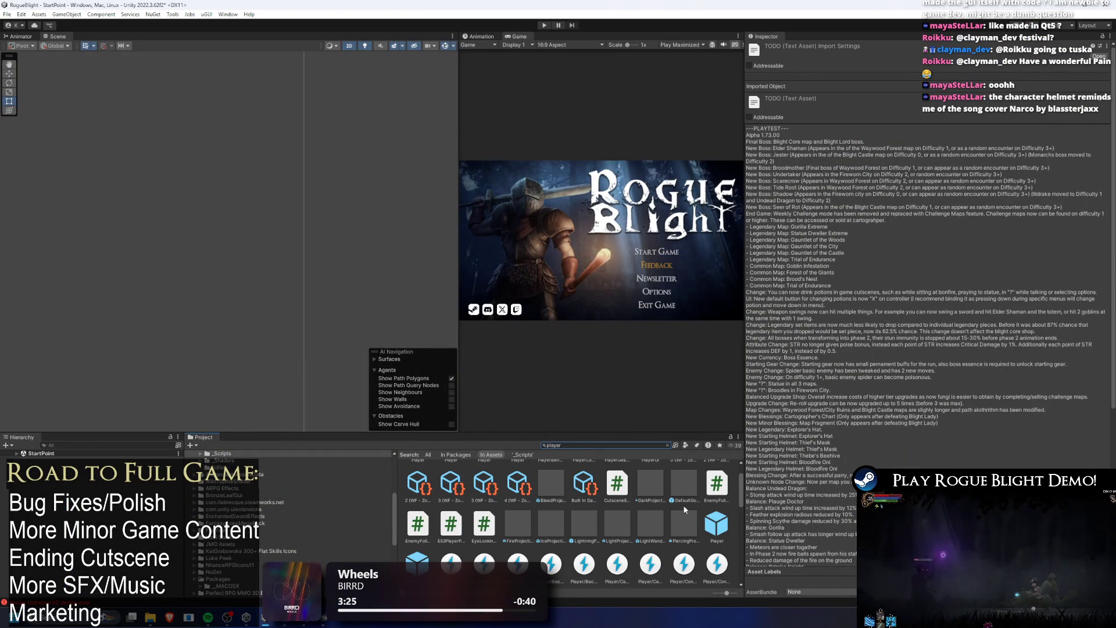
double_click(716, 523)
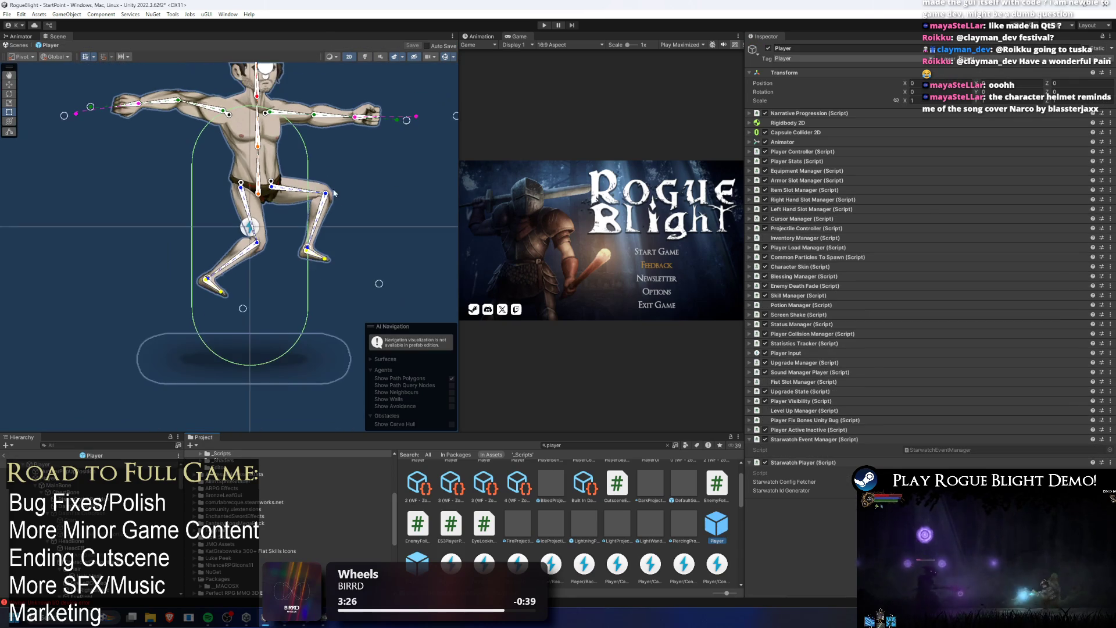
left_click(22, 37)
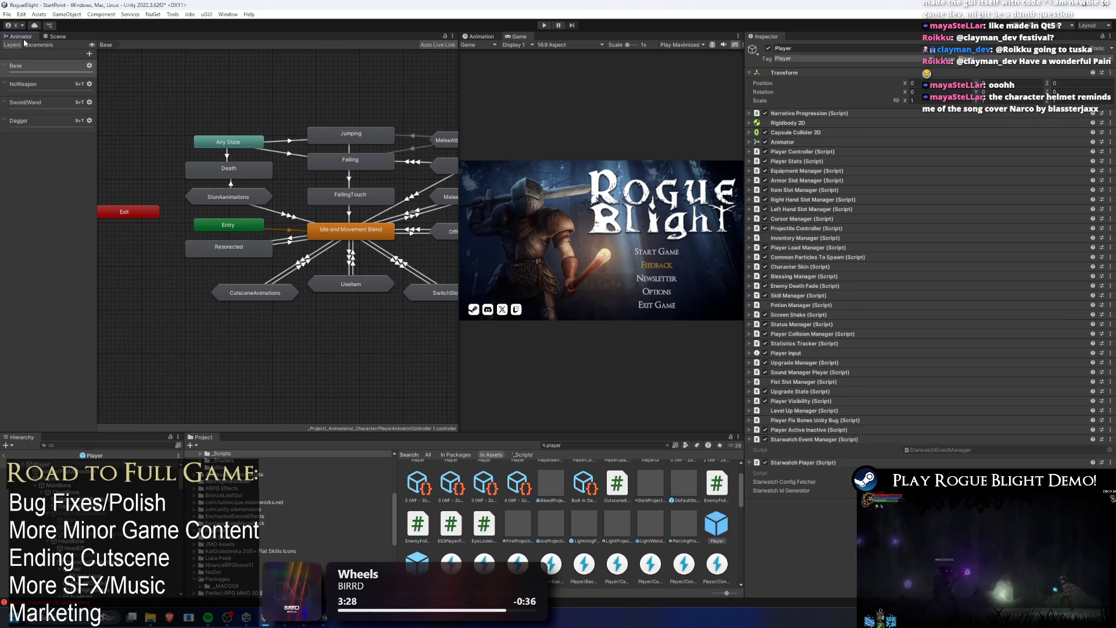
left_click_drag(346, 104, 305, 103)
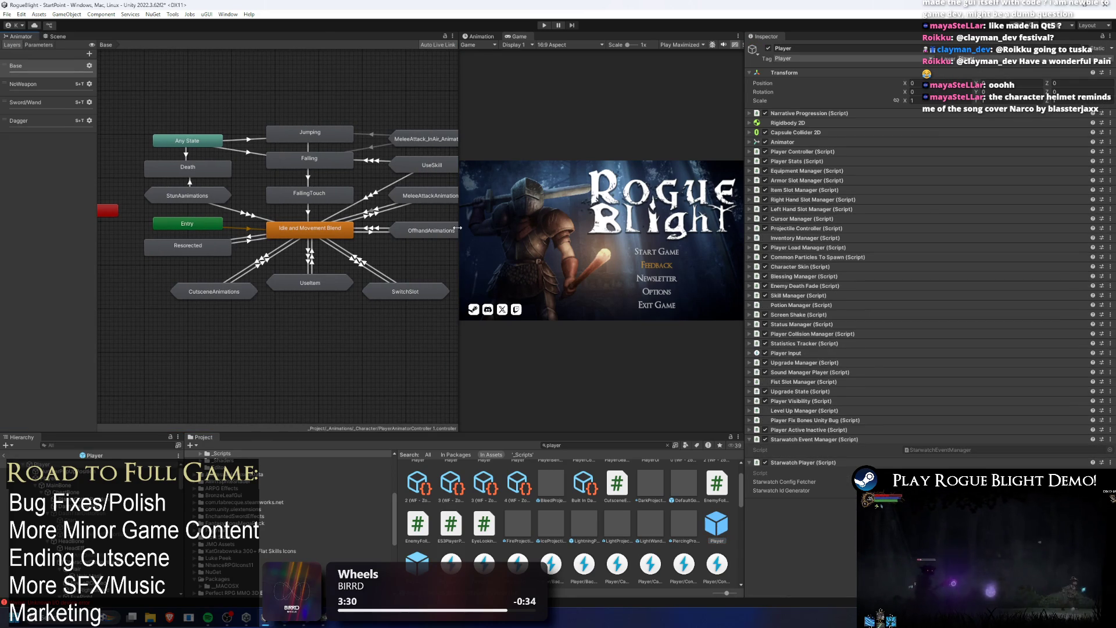
left_click_drag(457, 228, 564, 226)
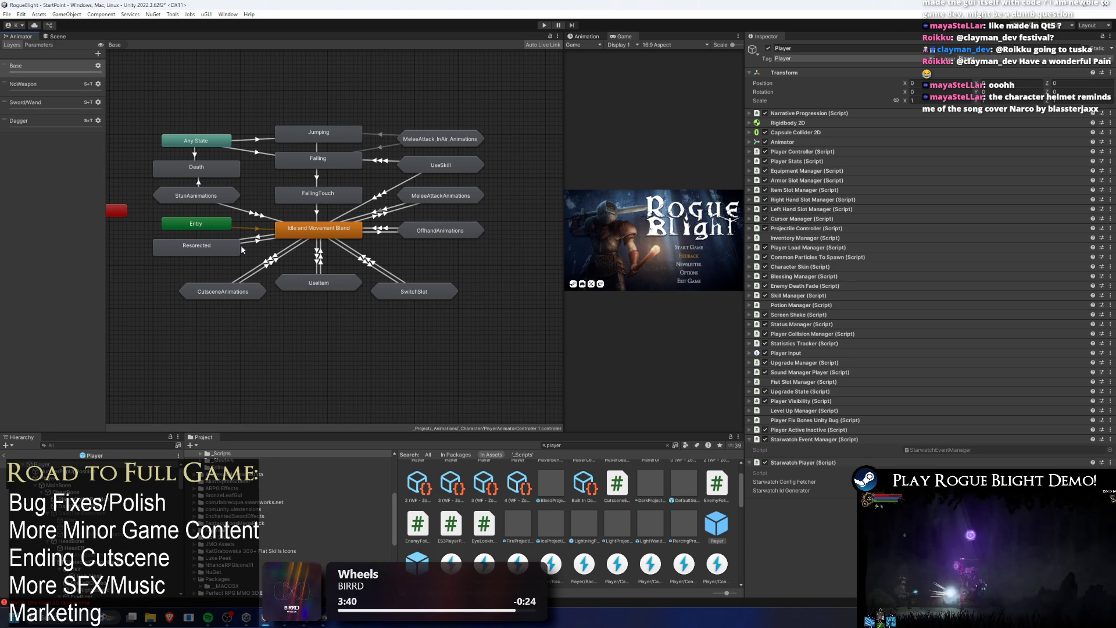
- Enter StunAnimations and inspect Stun_UsingShield, Stun_Falling and the Any State to Stun_Falling transition
double_click(198, 196)
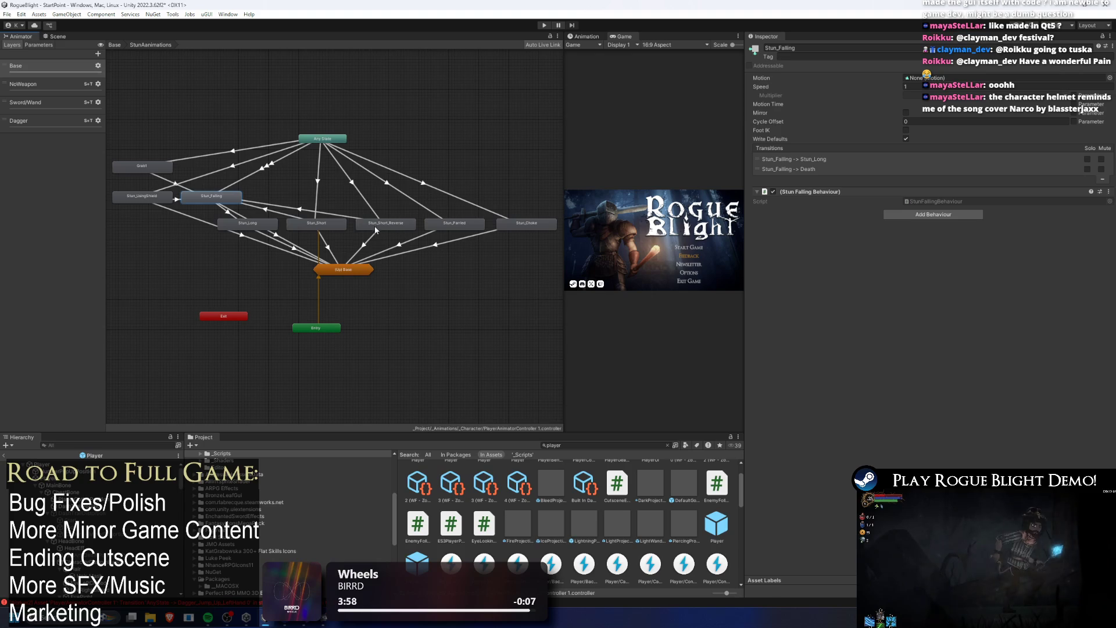
left_click_drag(242, 169, 343, 184)
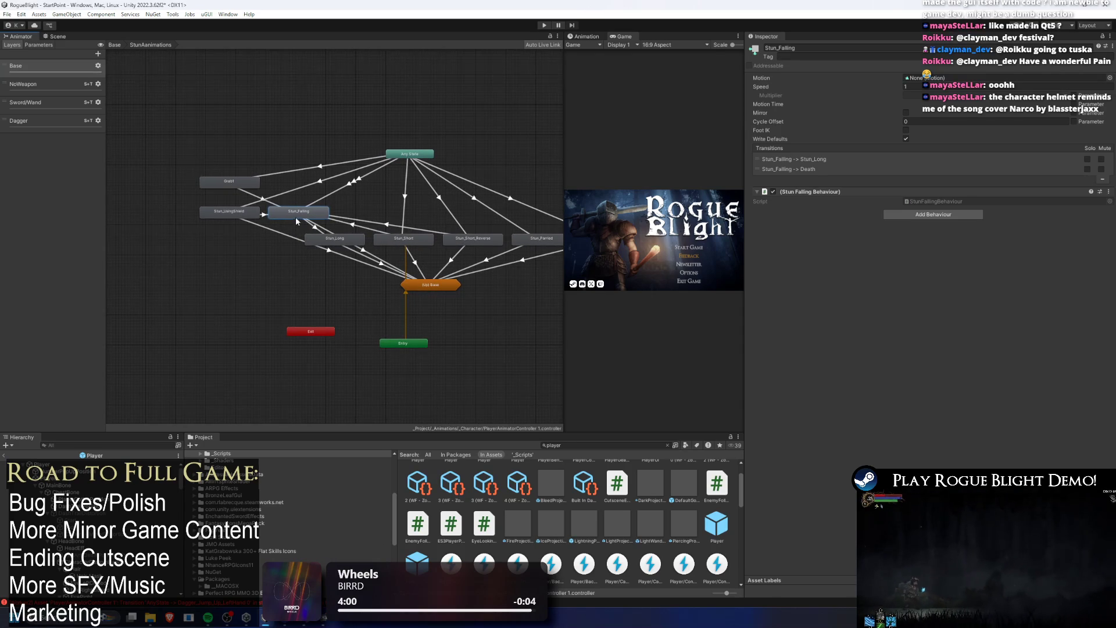
left_click(231, 213)
scroll(279, 219, "up", 2)
left_click(318, 209)
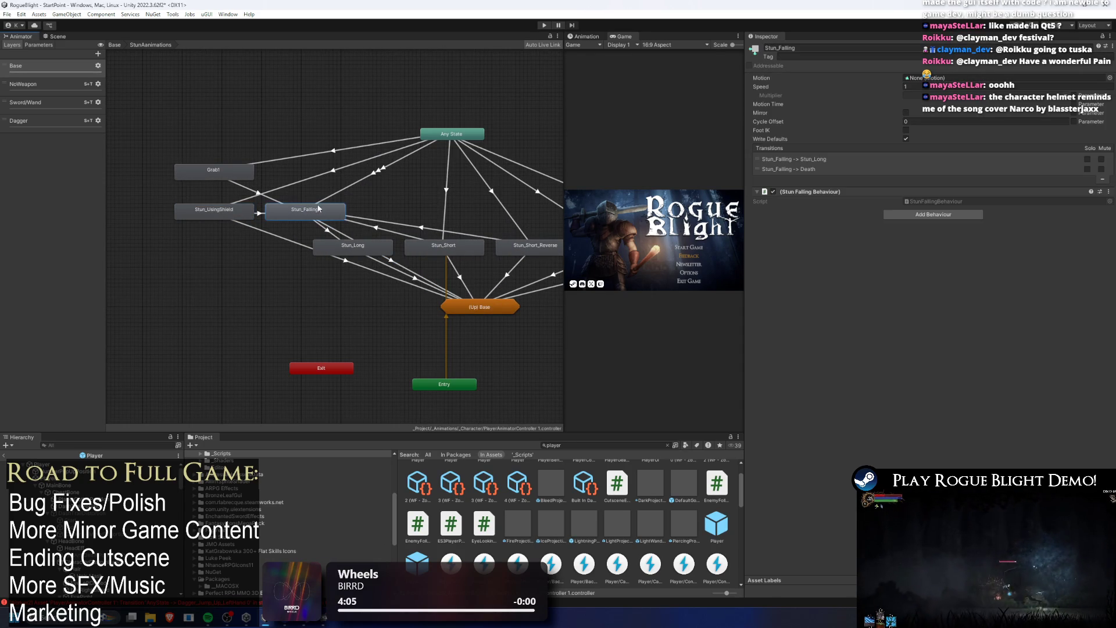
left_click_drag(462, 190, 425, 191)
scroll(443, 215, "down", 2)
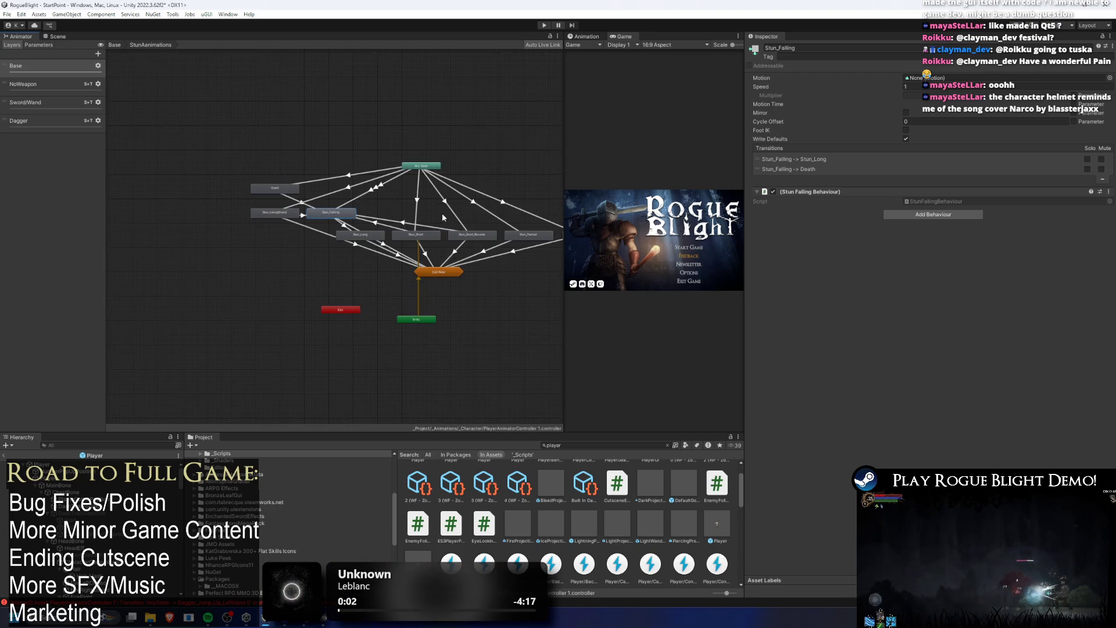
scroll(434, 204, "up", 4)
scroll(343, 190, "down", 1)
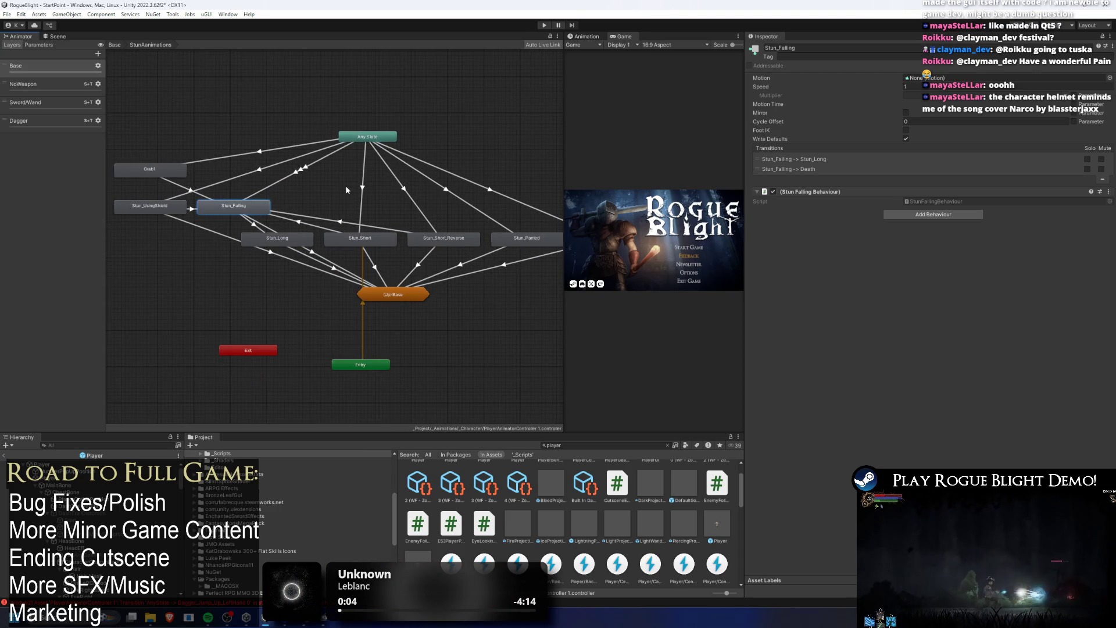
mouse_move(360, 156)
left_mouse_down()
mouse_move(235, 164)
mouse_move(369, 165)
left_mouse_up()
left_click_drag(281, 215, 276, 217)
left_click(311, 186)
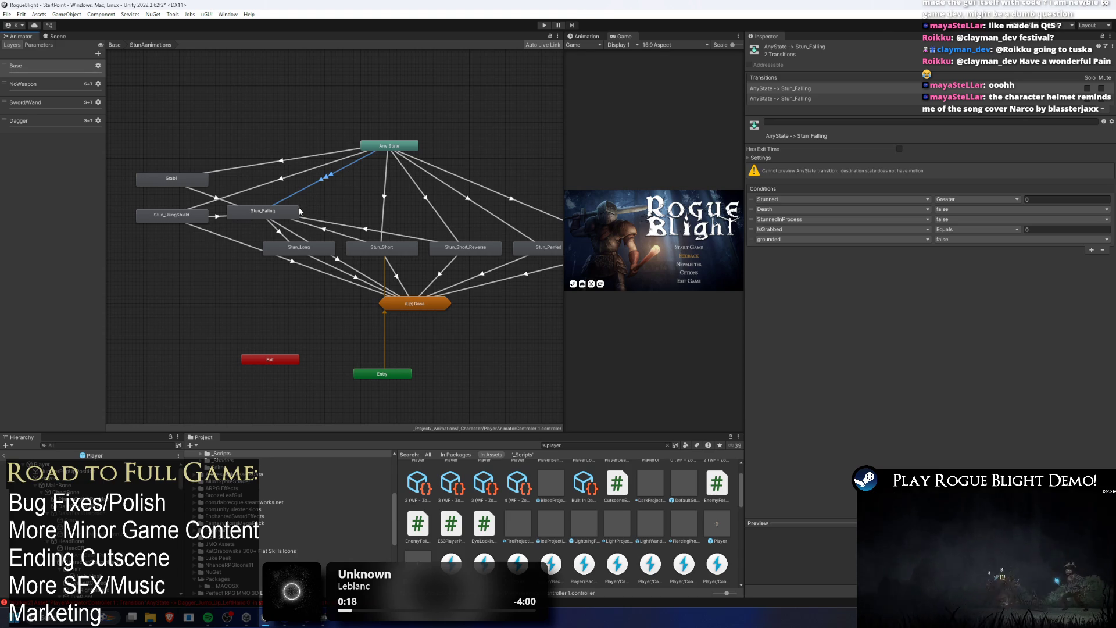
left_click(242, 209)
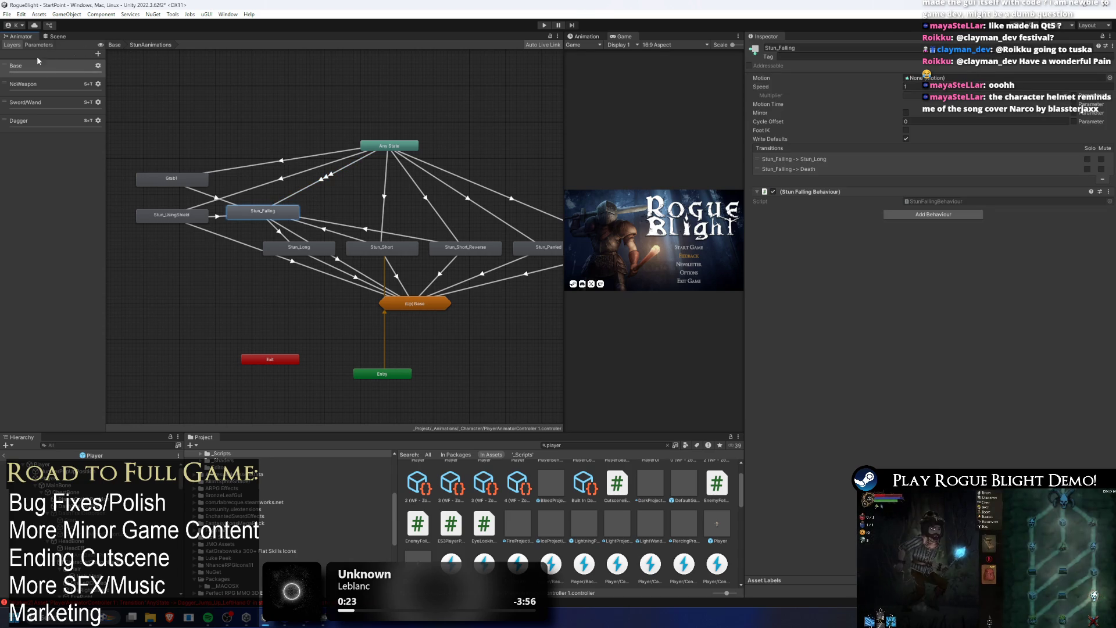
- On the NoWeapon layer, ping Stun_Falling's clip in the Stun folder and open a widened Animation window
left_click(34, 83)
double_click(307, 205)
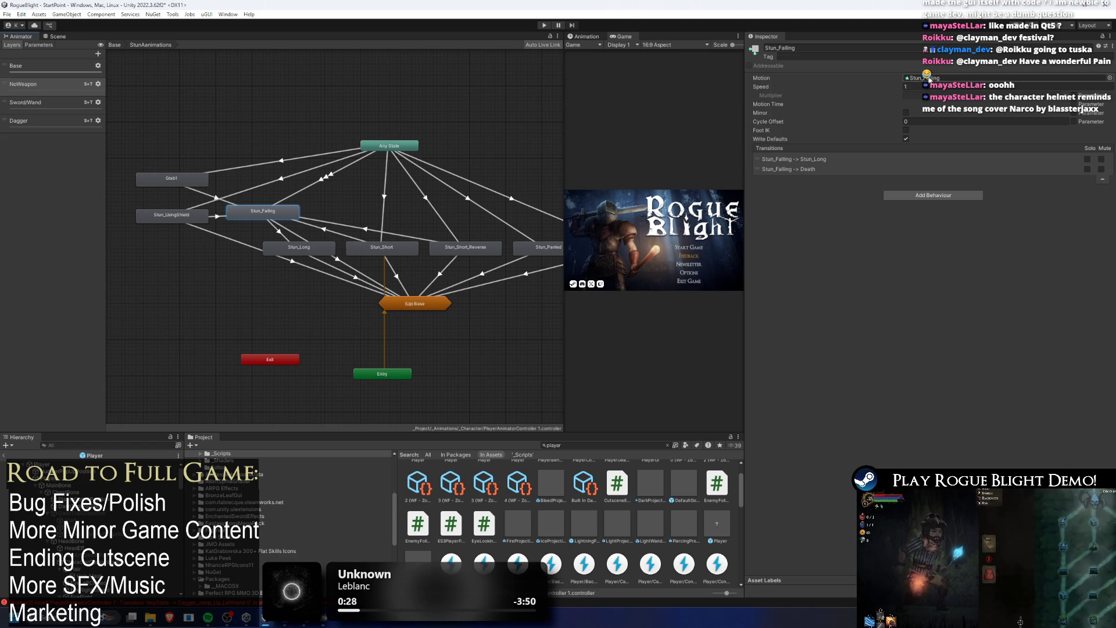
left_click(930, 78)
left_click(583, 36)
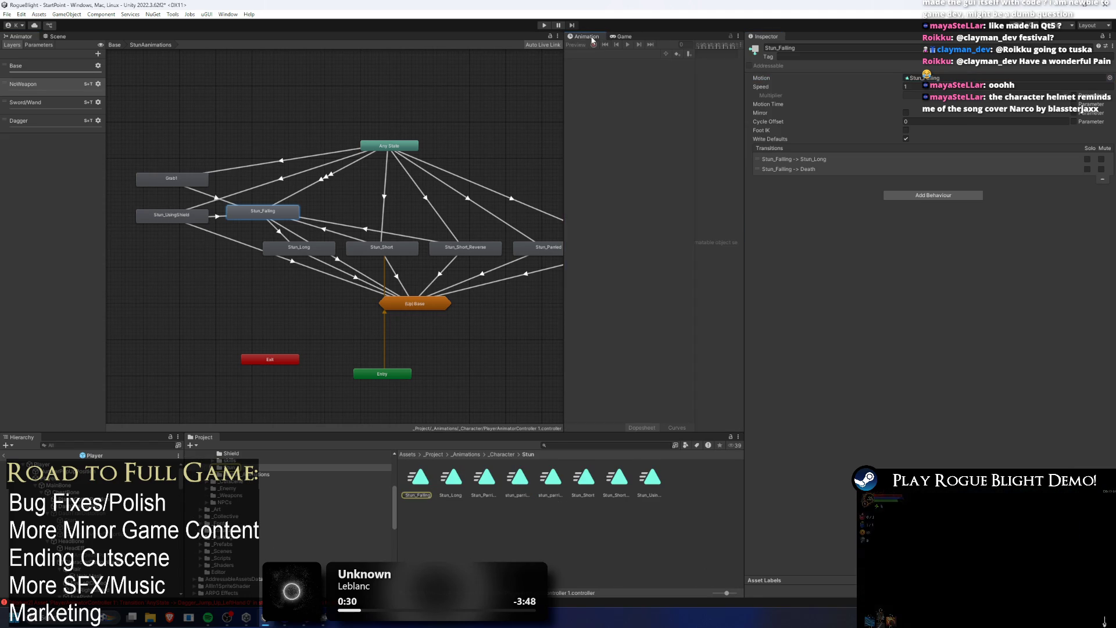
left_click_drag(563, 233, 316, 232)
- Select the Player and scrub the Stun_Falling clip in the Animation window to preview its poses
left_click(594, 445)
type("player")
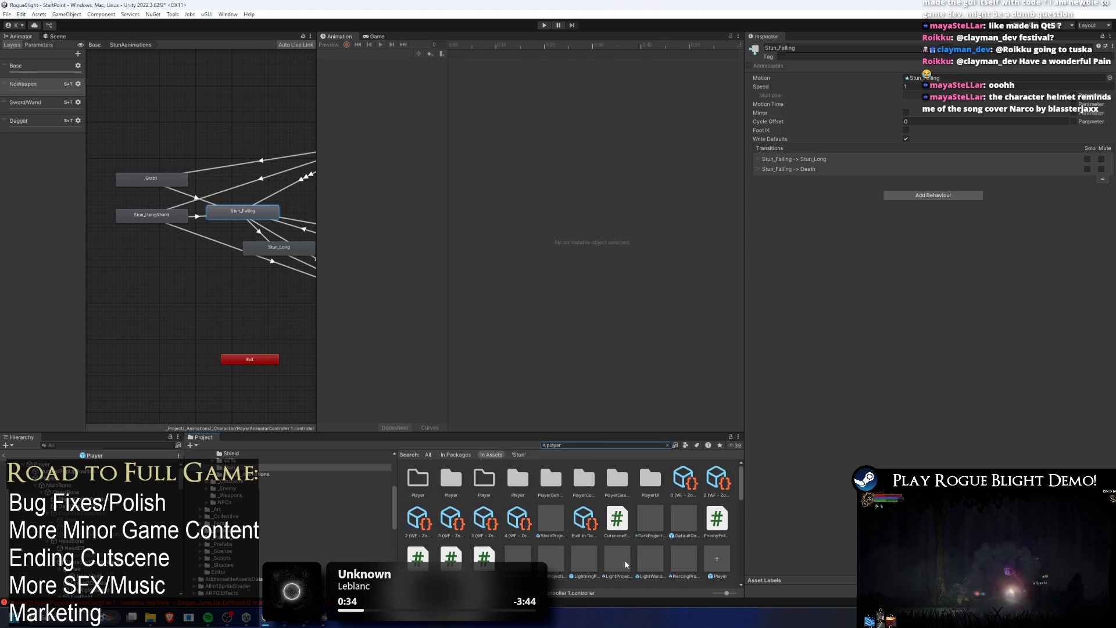
left_click(723, 557)
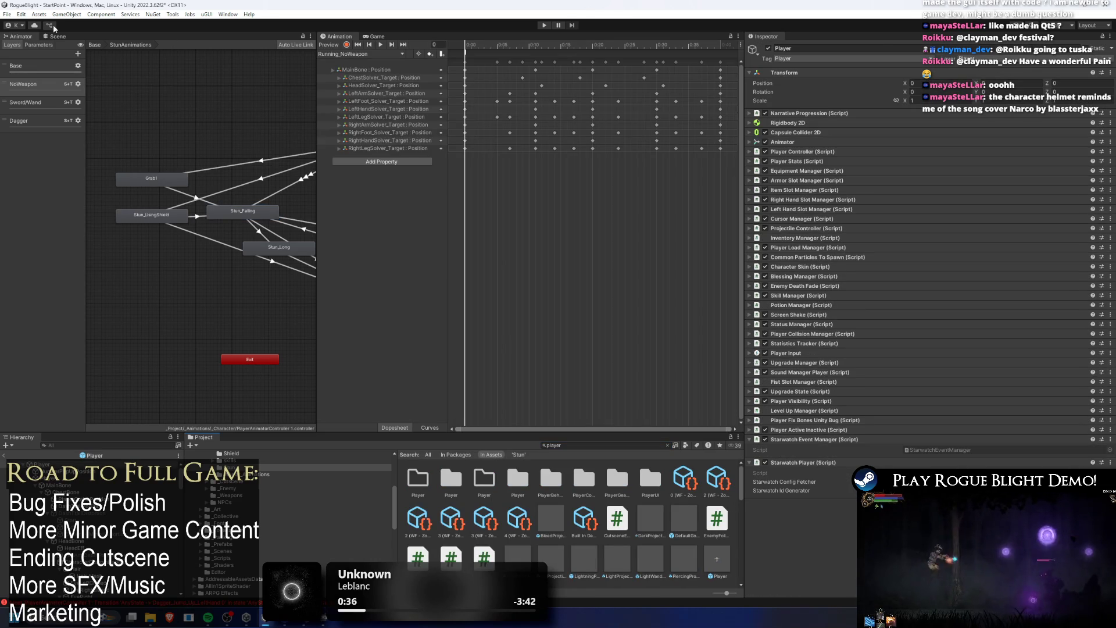
left_click(60, 37)
left_click(368, 54)
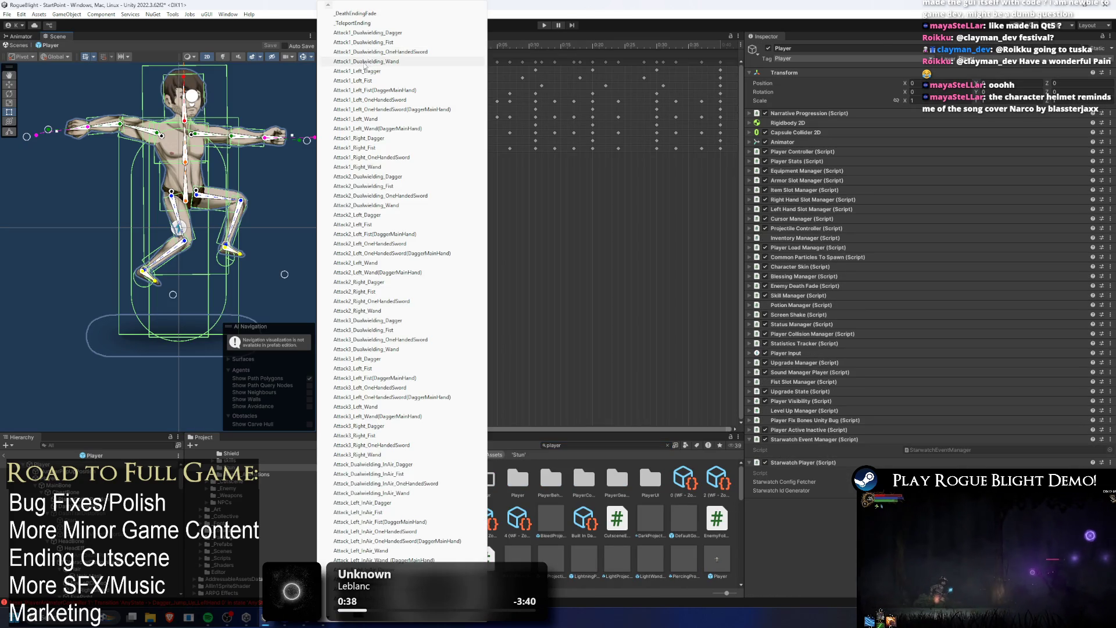
scroll(367, 66, "down", 15)
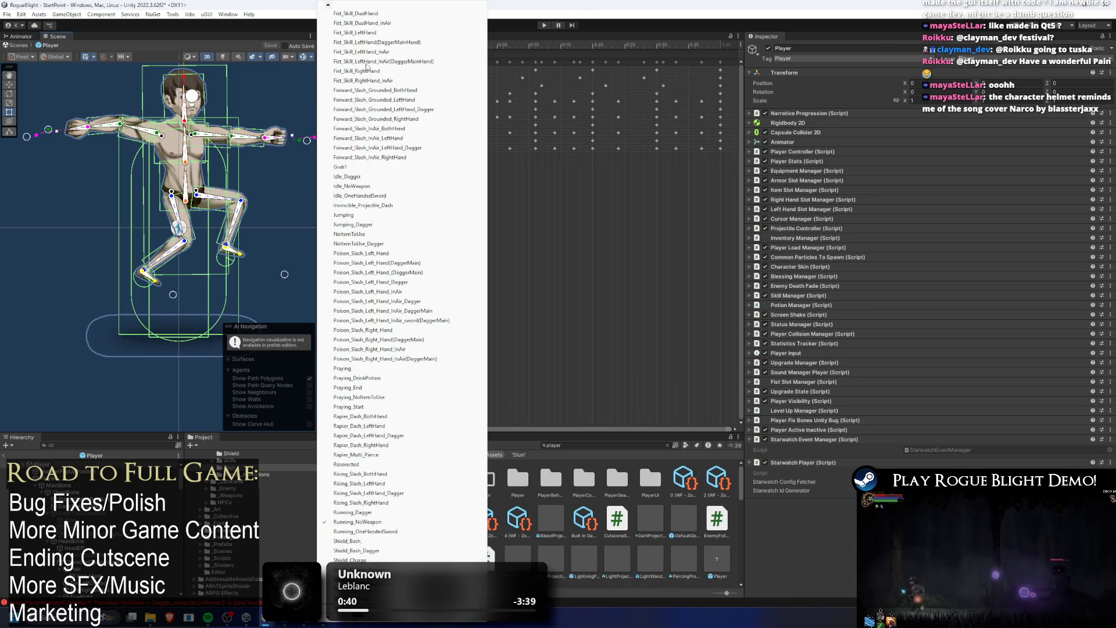
scroll(367, 65, "down", 1)
left_click(361, 605)
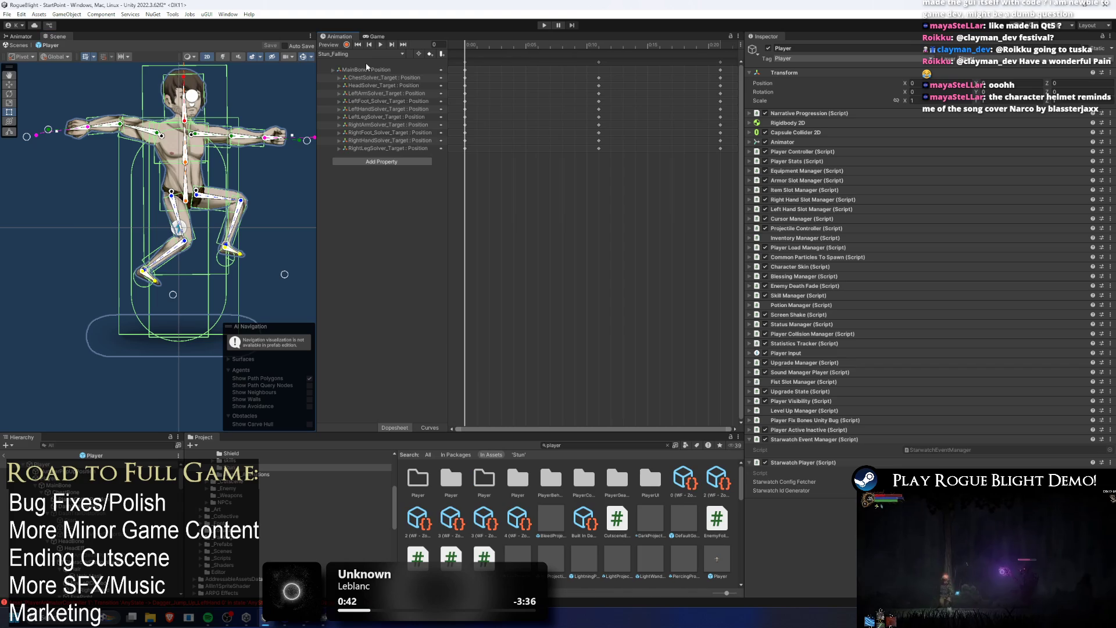
mouse_move(488, 45)
left_mouse_down()
mouse_move(706, 45)
mouse_move(501, 45)
left_mouse_up()
left_click(389, 54)
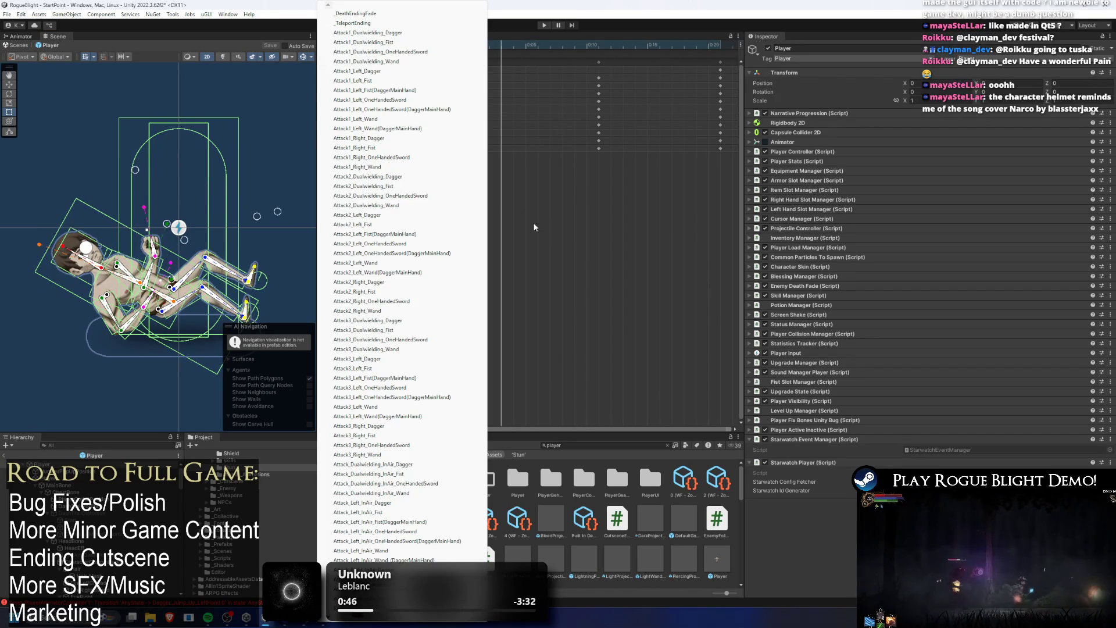
key("Escape")
- Drag the Stun_Long state up and left in the stun graph, then reselect the Player in the Scene
left_click(23, 38)
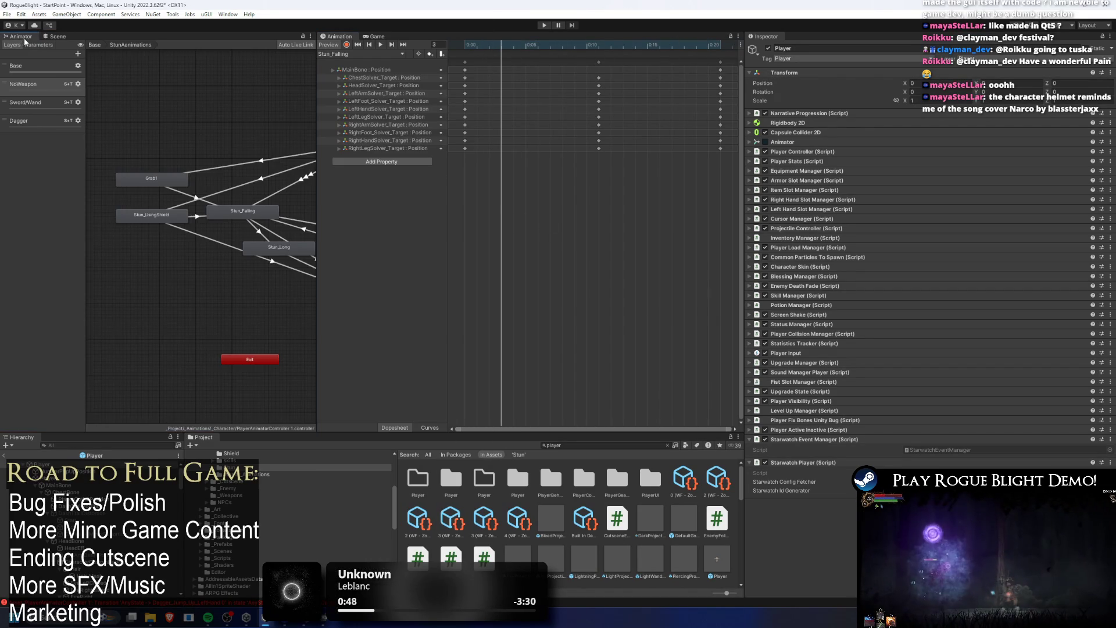
left_click_drag(277, 148, 223, 120)
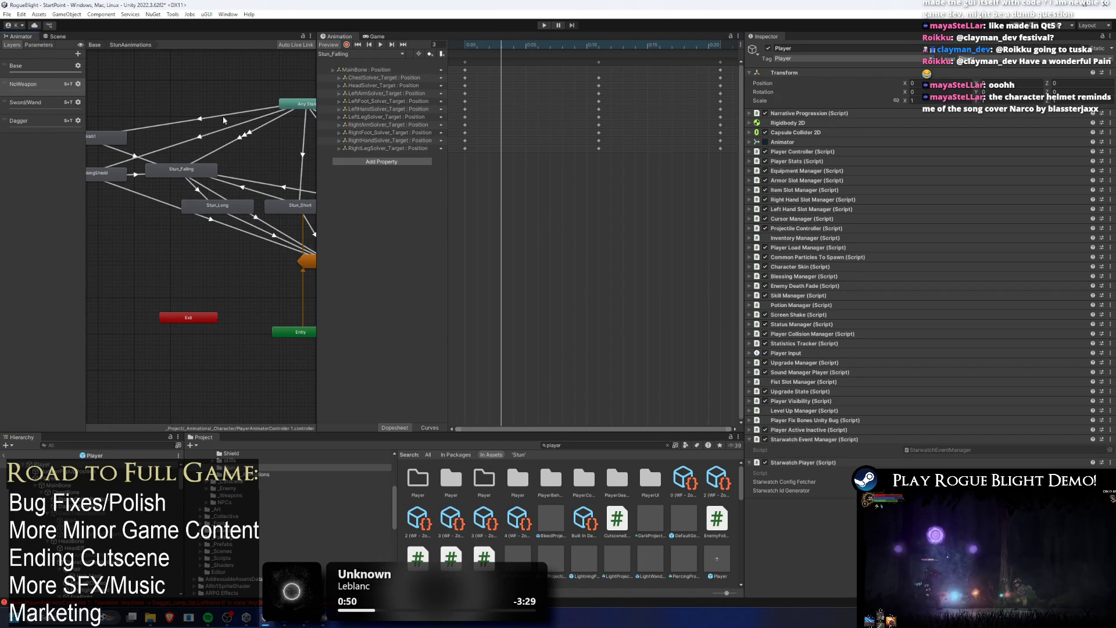
left_click(209, 211)
scroll(214, 205, "down", 1)
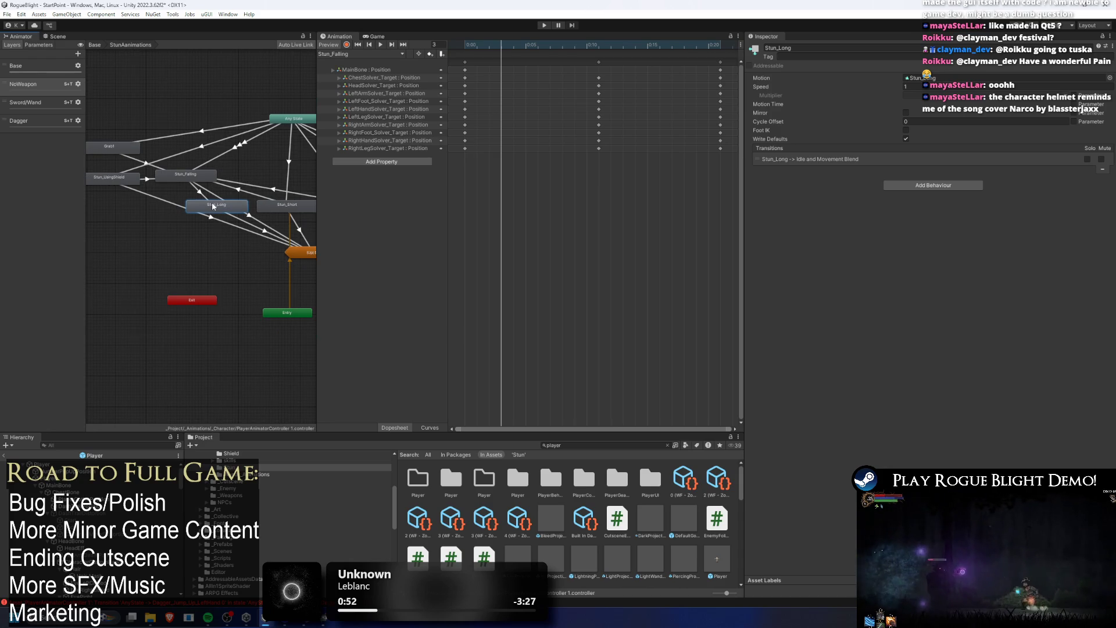
mouse_move(201, 208)
left_mouse_down()
mouse_move(127, 224)
mouse_move(165, 231)
mouse_move(102, 207)
mouse_move(182, 204)
left_mouse_up()
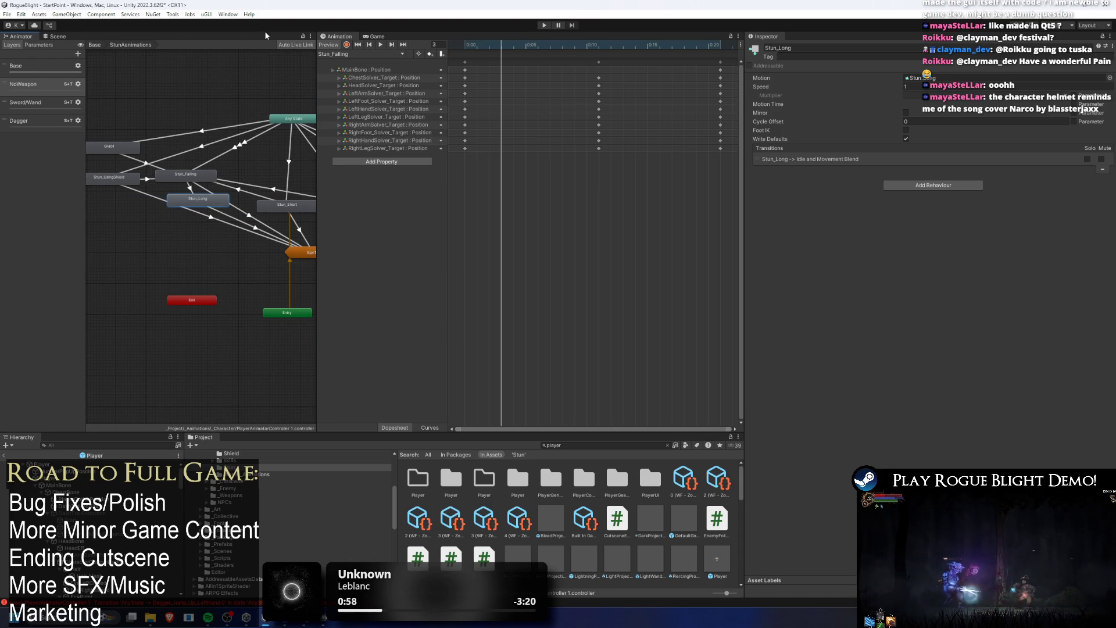
left_click(57, 36)
left_click(157, 273)
- Load the Stun_Long clip and scrub it to the frame 9 fallen pose
left_click(364, 56)
scroll(395, 117, "down", 10)
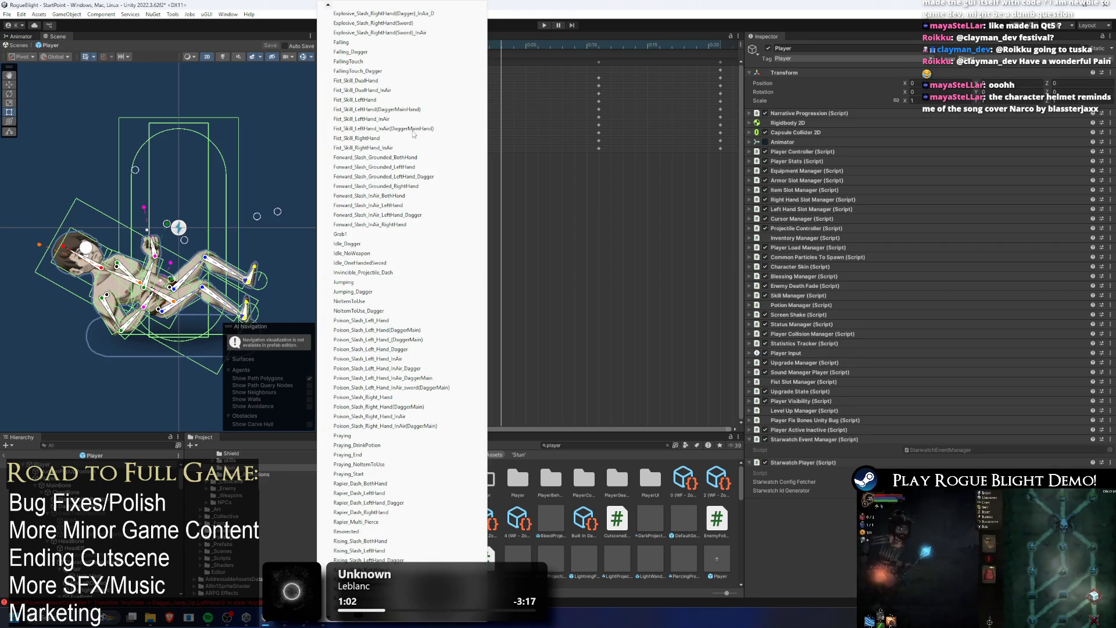
scroll(413, 134, "down", 2)
scroll(414, 134, "down", 4)
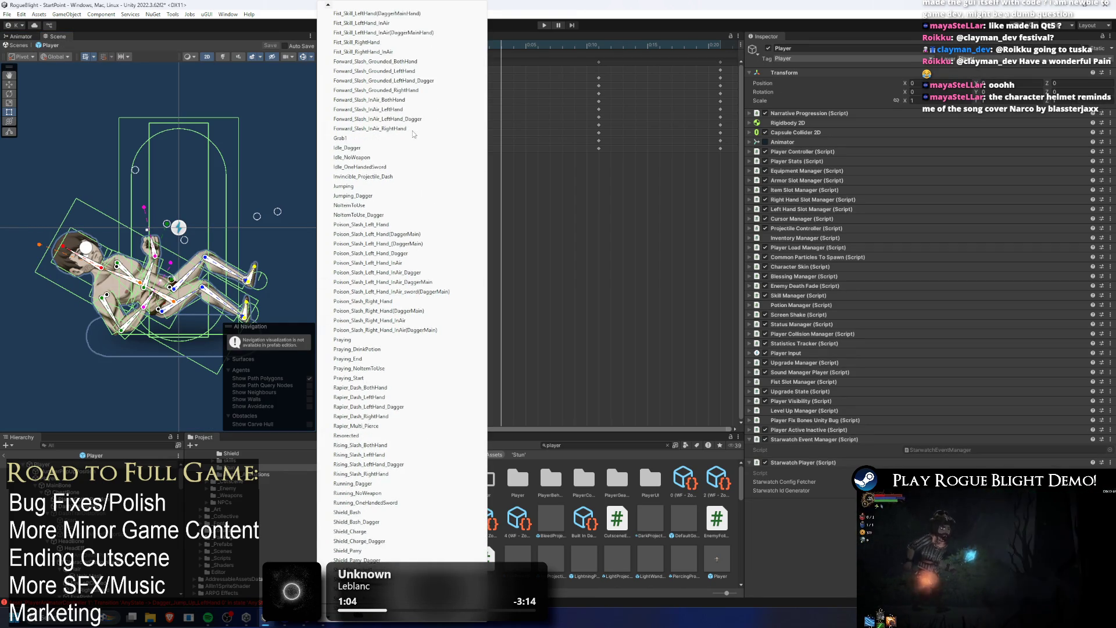
key("Escape")
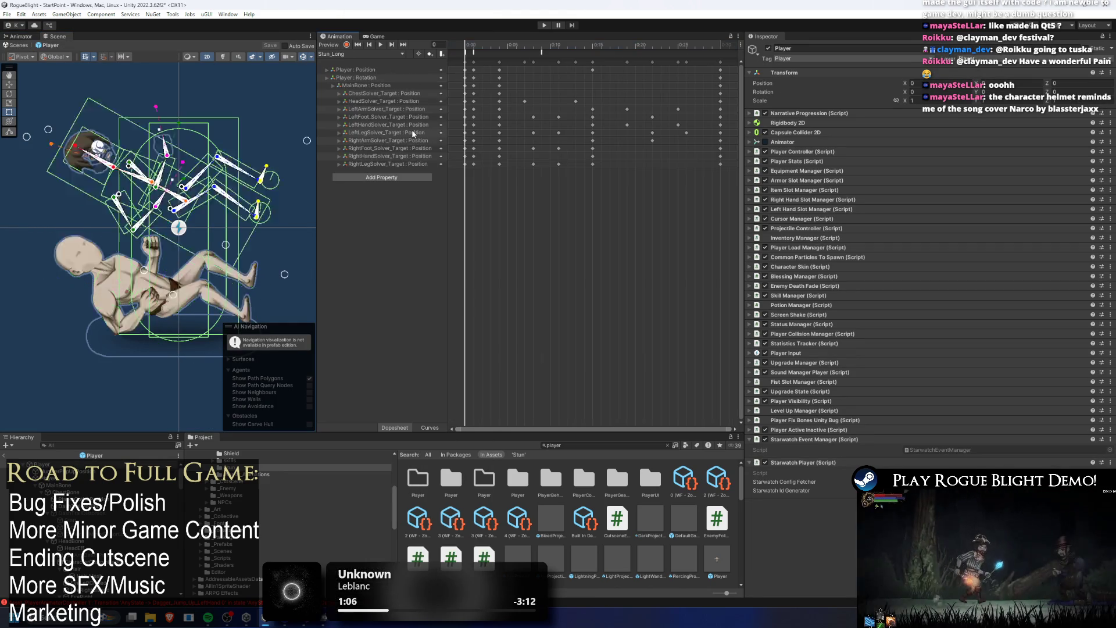
mouse_move(471, 51)
left_mouse_down()
mouse_move(639, 52)
mouse_move(390, 62)
left_mouse_up()
- Check Stun_Long's CloseEyes events, then select its transition to Idle and Movement Blend
left_click(380, 44)
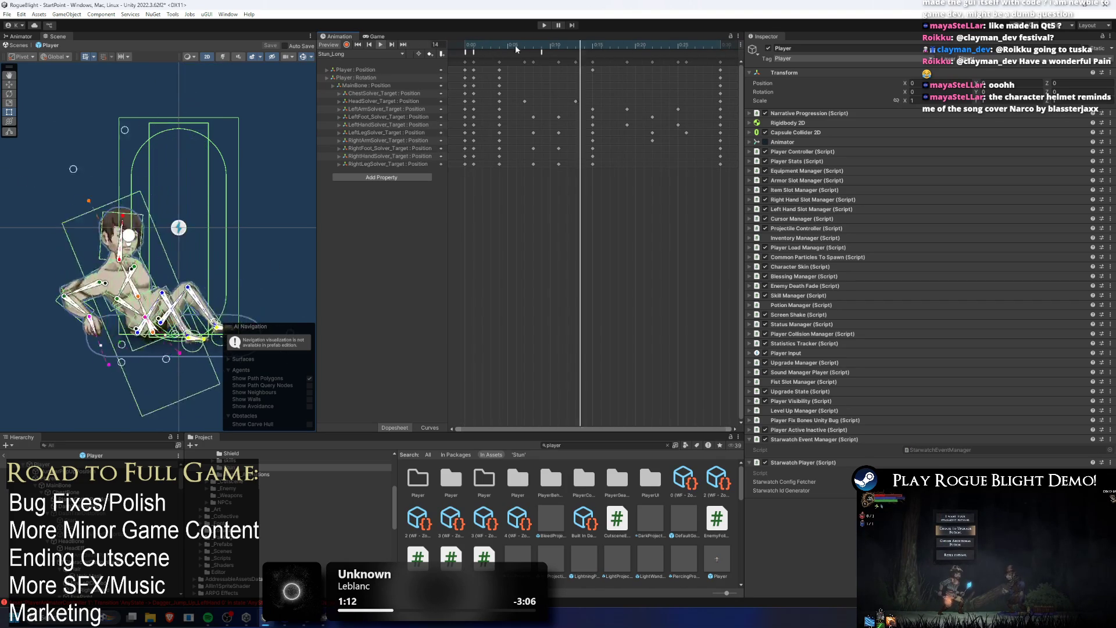
left_click(478, 45)
left_click(467, 51)
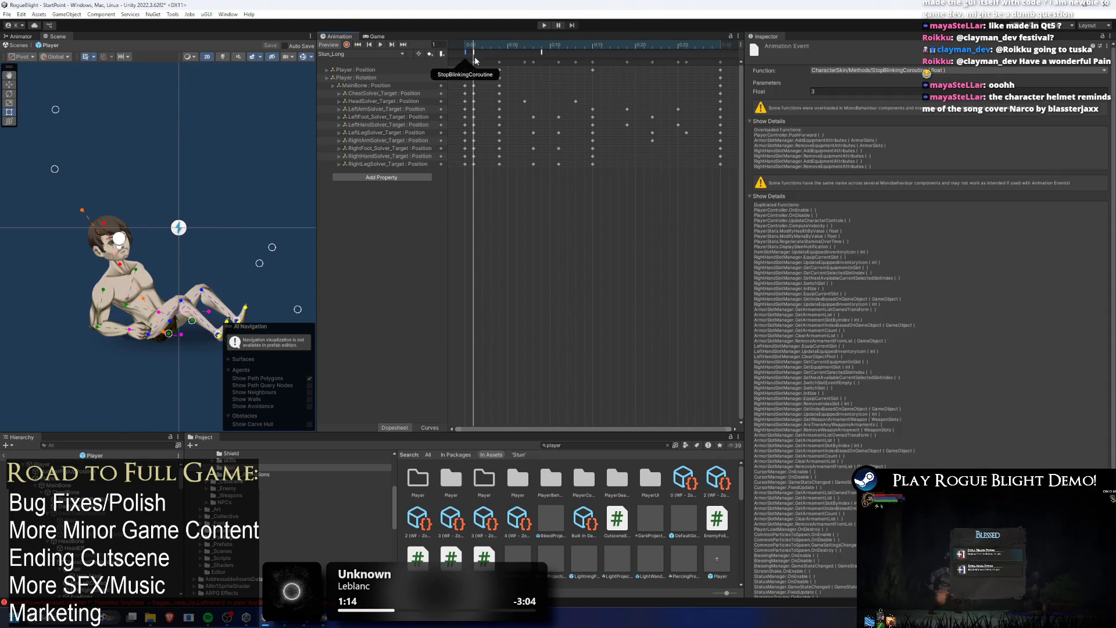
left_click(541, 52)
mouse_move(502, 45)
left_mouse_down()
mouse_move(623, 33)
mouse_move(713, 39)
mouse_move(590, 37)
mouse_move(708, 41)
mouse_move(675, 45)
left_mouse_up()
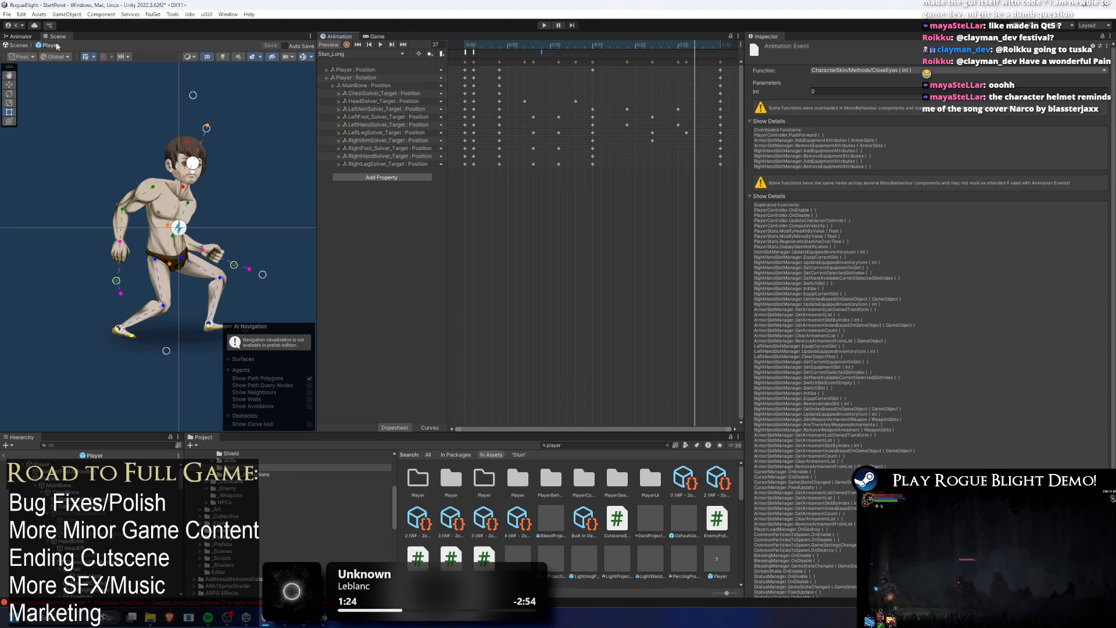
left_click(20, 36)
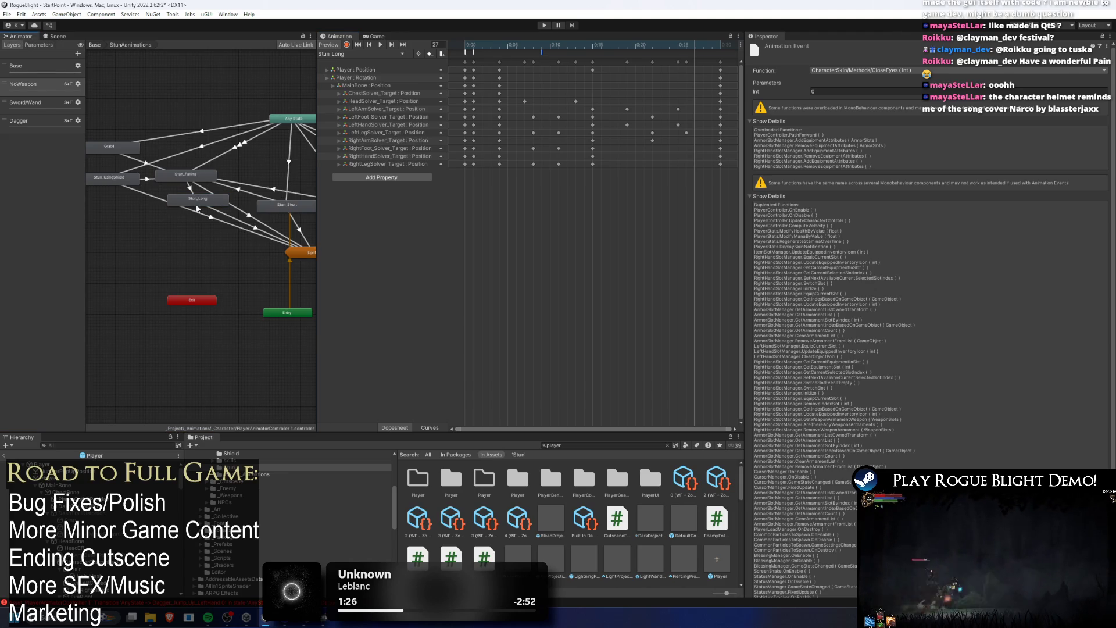
left_click(234, 212)
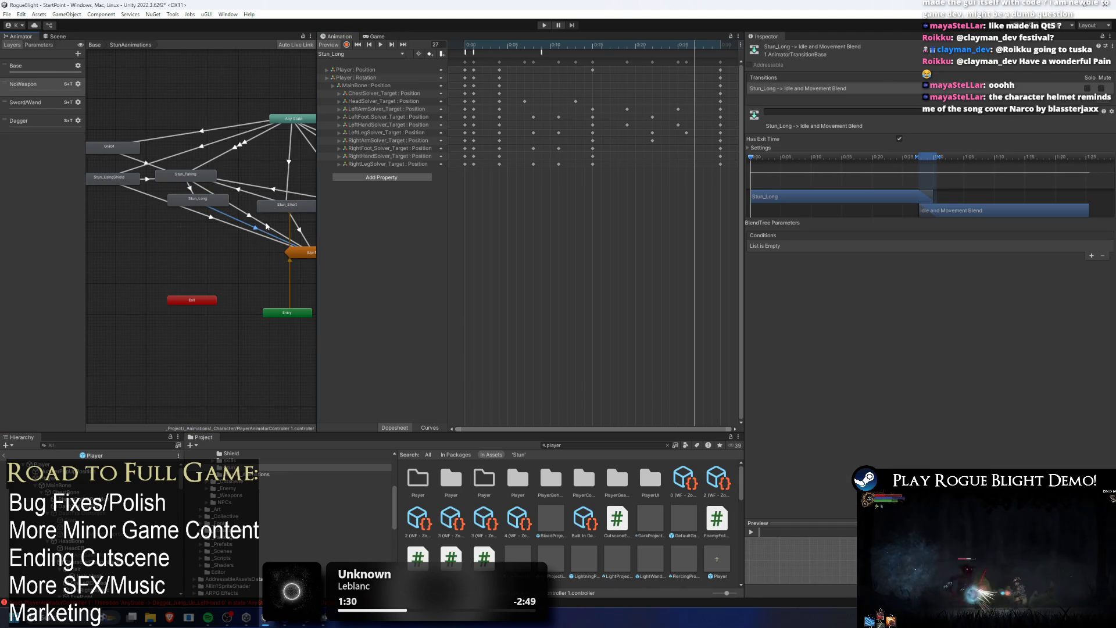
- Try an Exit Time of 0.9 on the Stun_Long exit transition, then undo it
left_click_drag(942, 160, 938, 160)
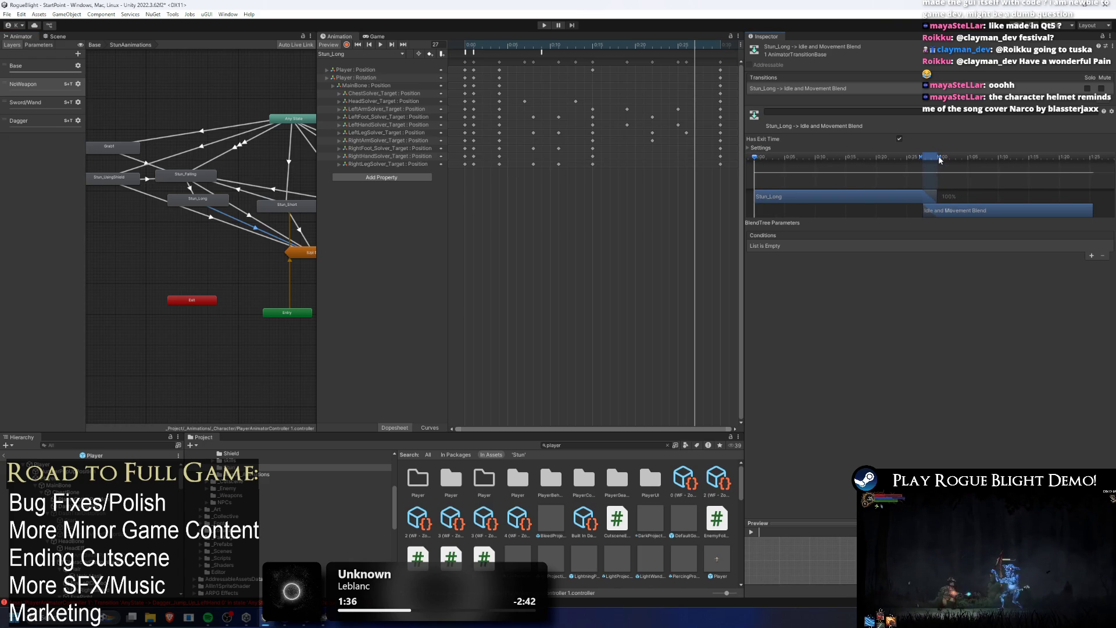
left_click(939, 156)
left_click(937, 174)
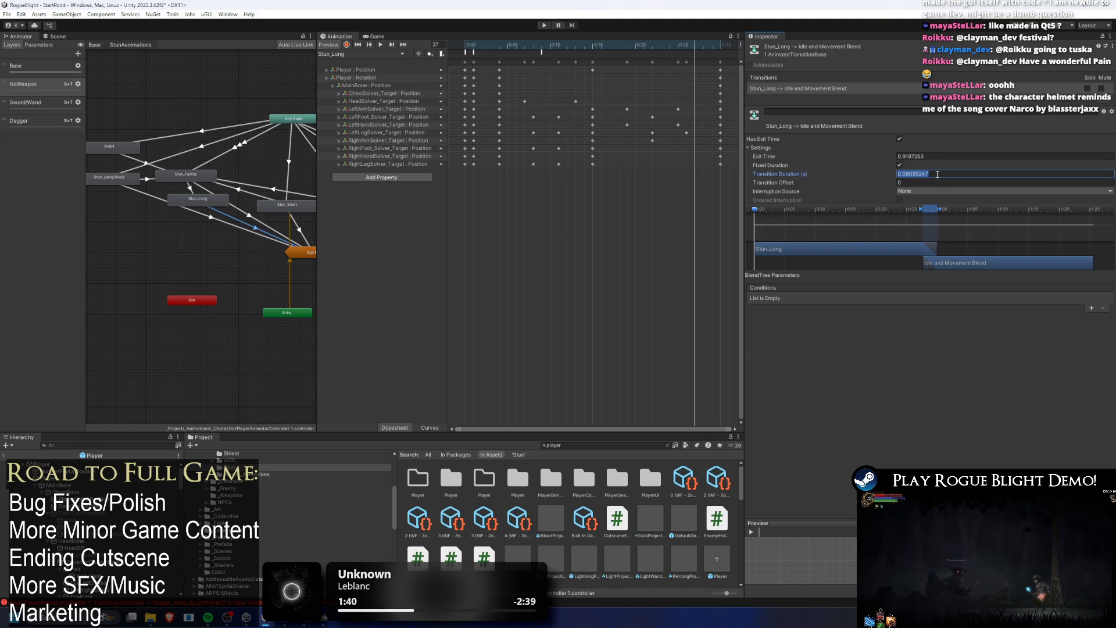
left_click(929, 158)
key("BackSpace")
key("BackSpace")
key("BackSpace")
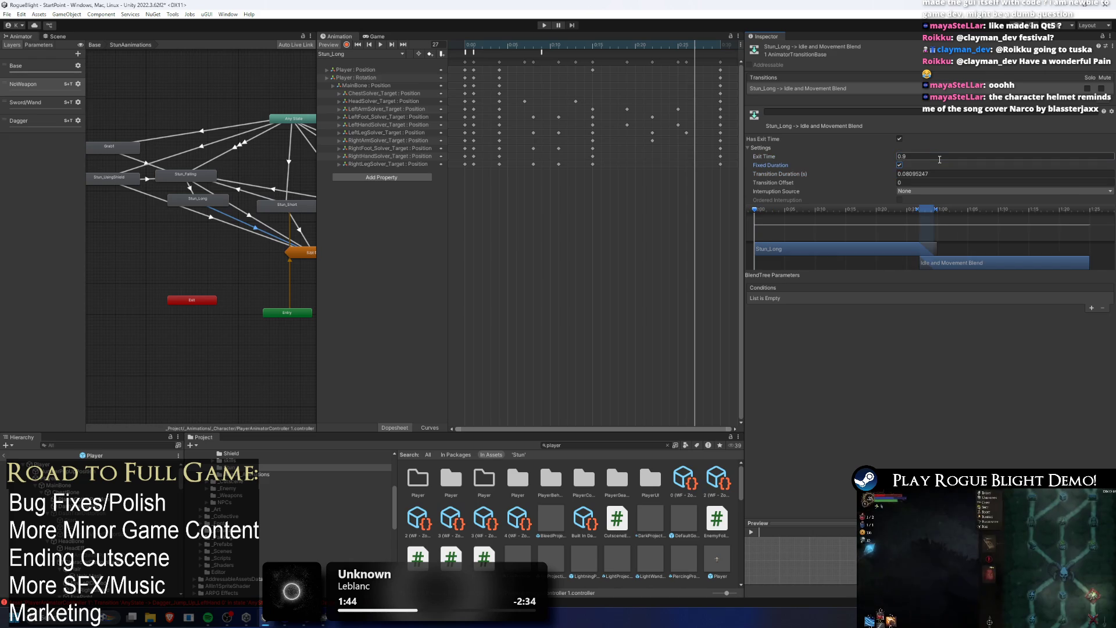
key("Tab")
key("Tab")
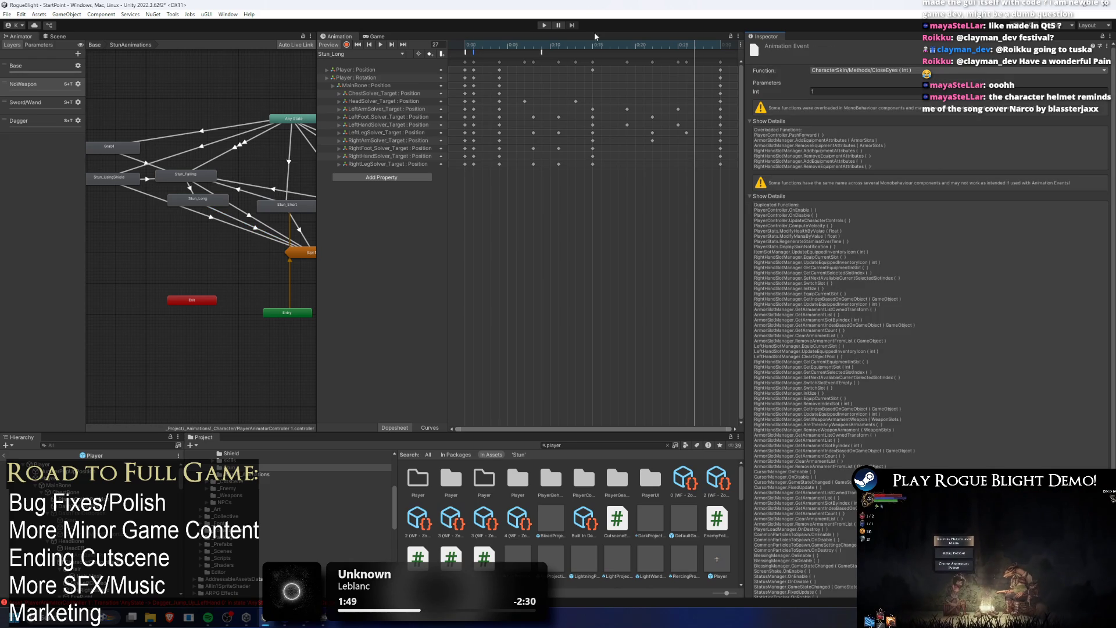
- Shorten the Stun_Long to Idle and Movement Blend transition duration to about 0.08 seconds
left_click(202, 201)
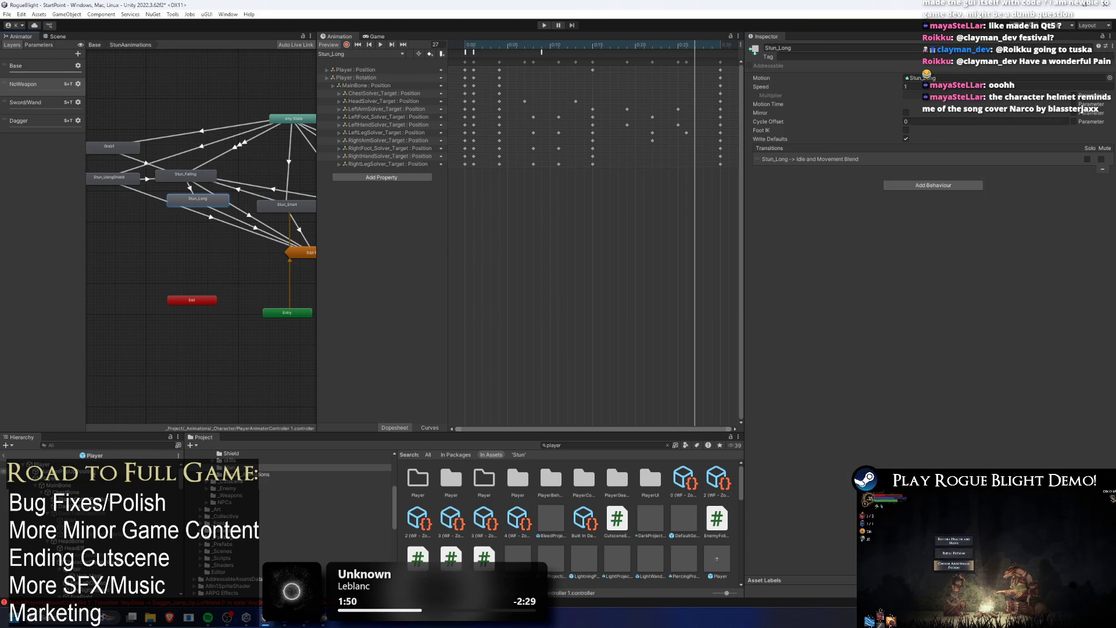
left_click(809, 159)
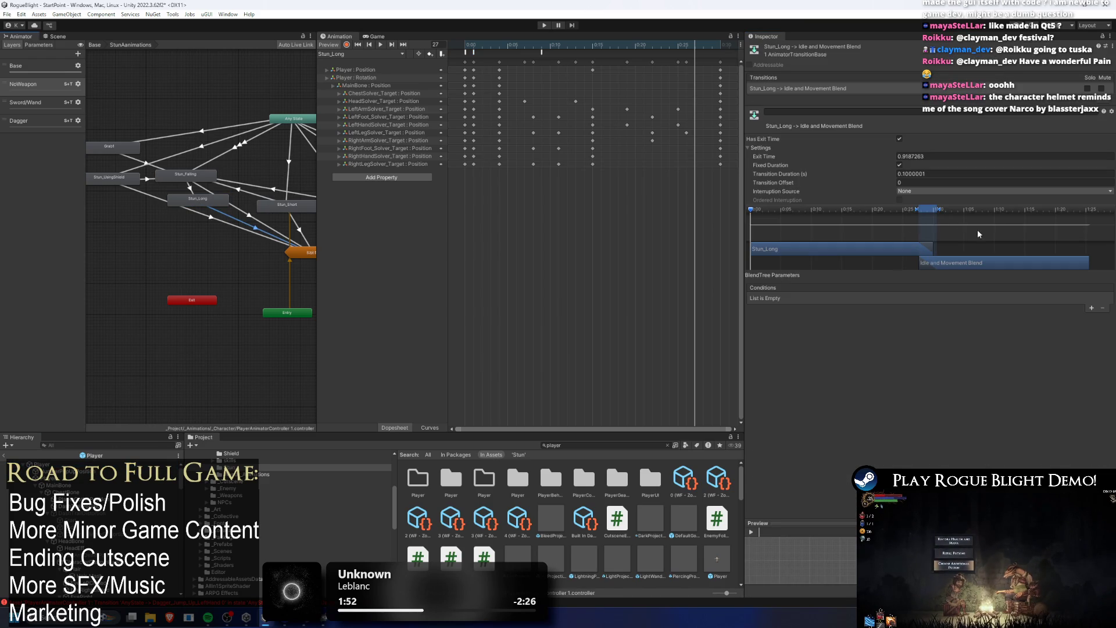
scroll(930, 244, "up", 5)
scroll(919, 247, "up", 3)
left_click_drag(940, 210, 920, 209)
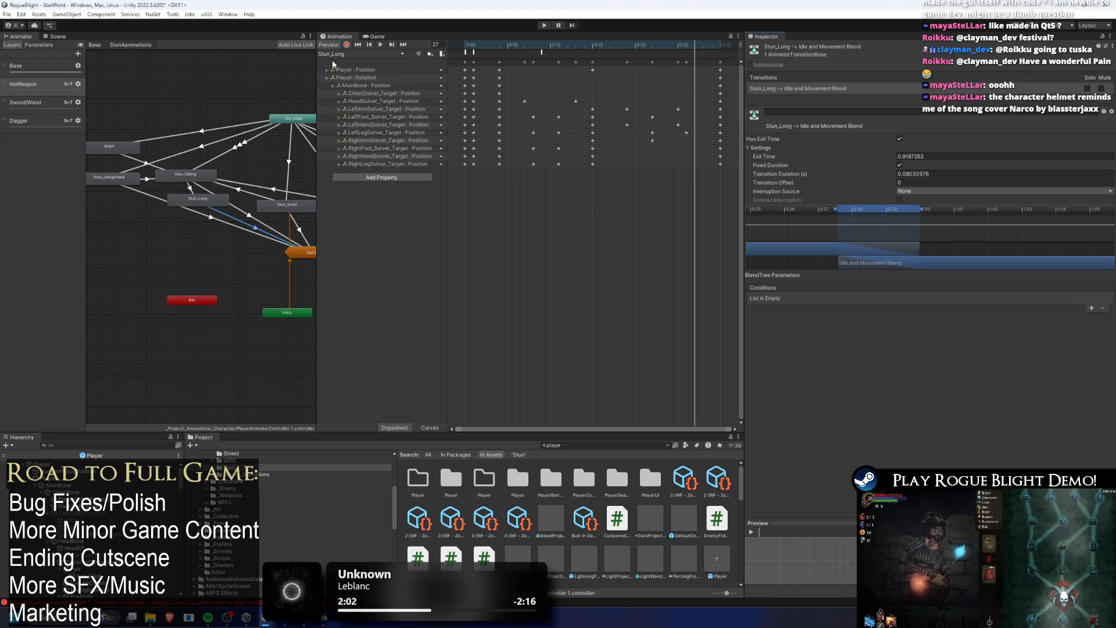
scroll(181, 186, "down", 5)
scroll(181, 186, "up", 3)
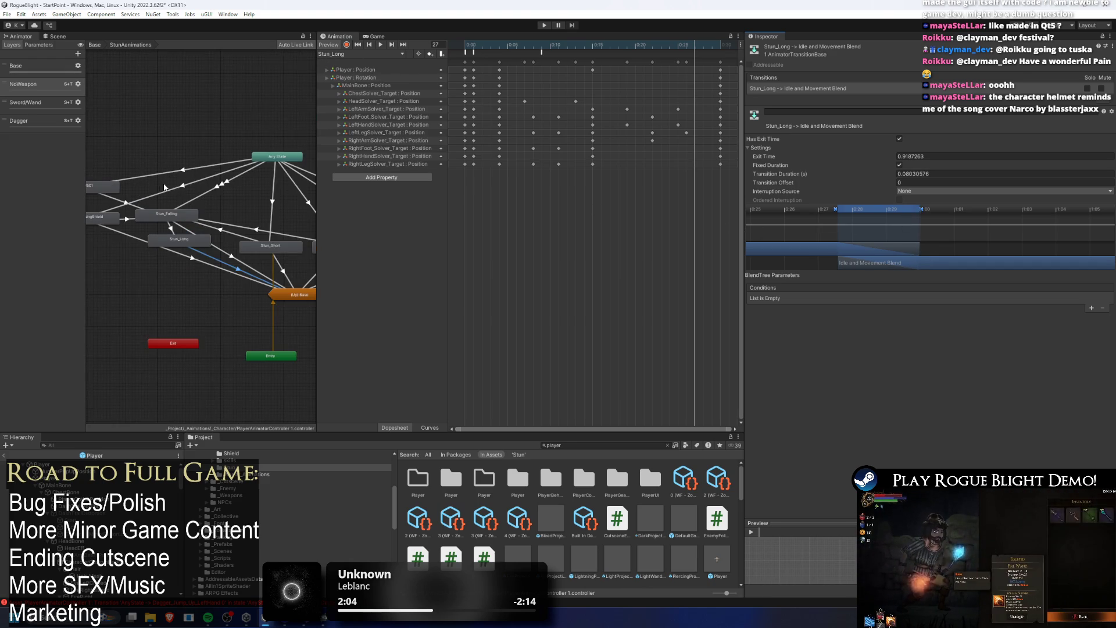
scroll(181, 187, "up", 3)
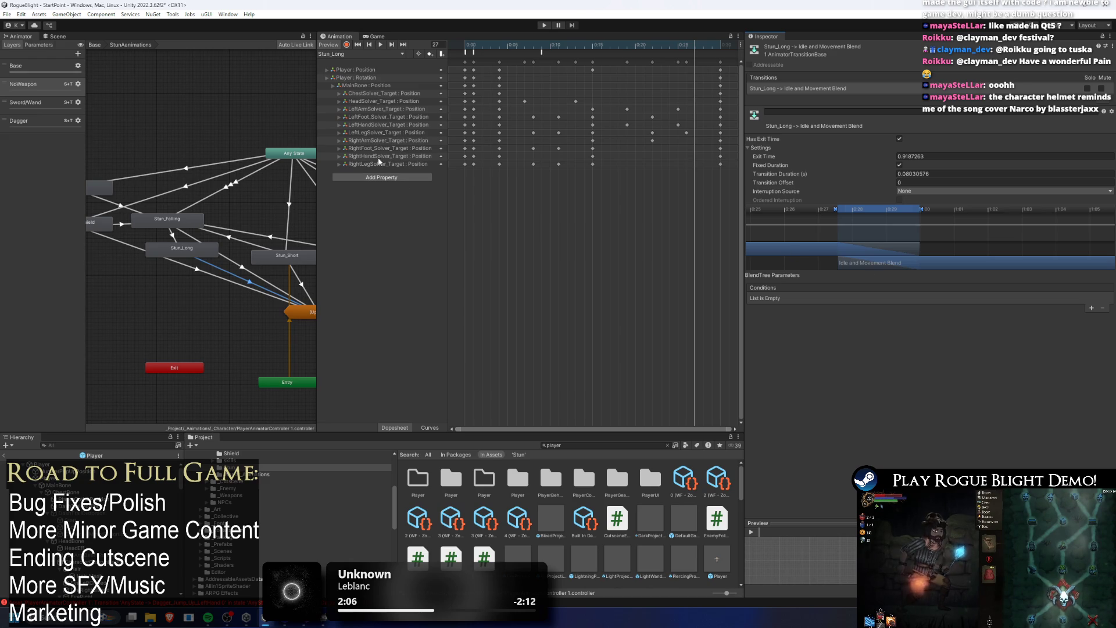
left_click_drag(646, 46, 671, 53)
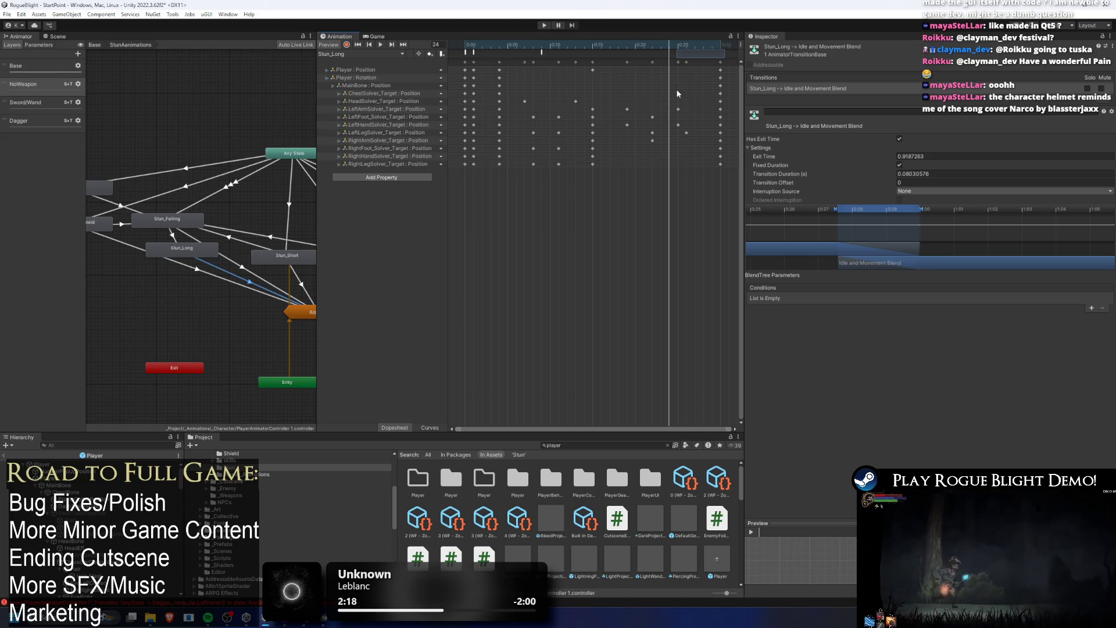
- Inspect the CloseEyes event and scrub Stun_Long frames 0–29 on the Player in the Scene
left_click(546, 53)
left_click(542, 52)
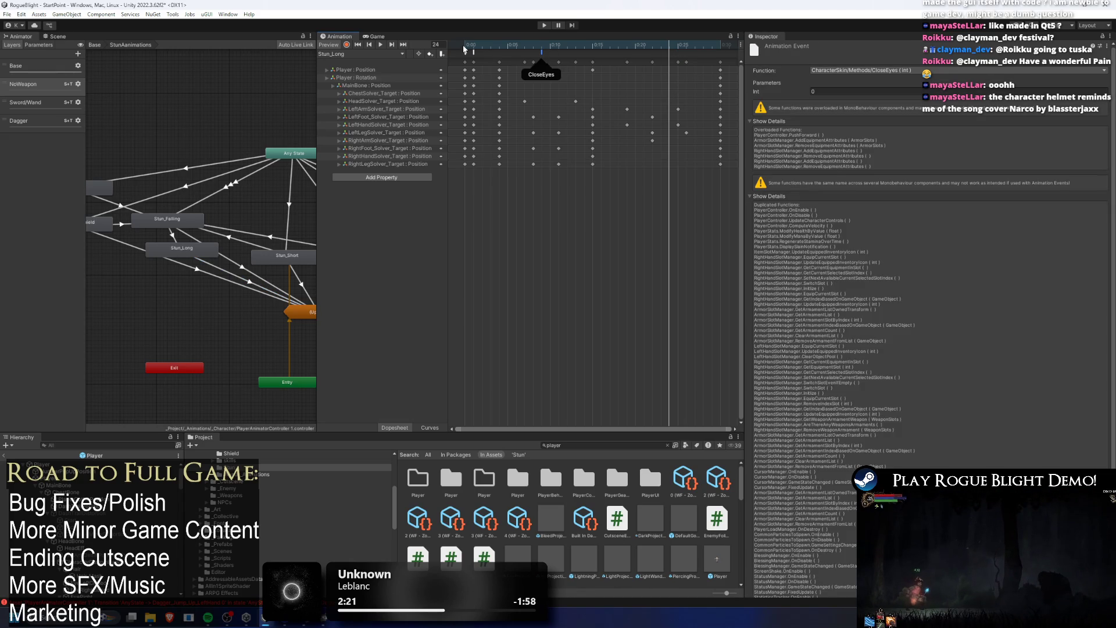
left_click(57, 36)
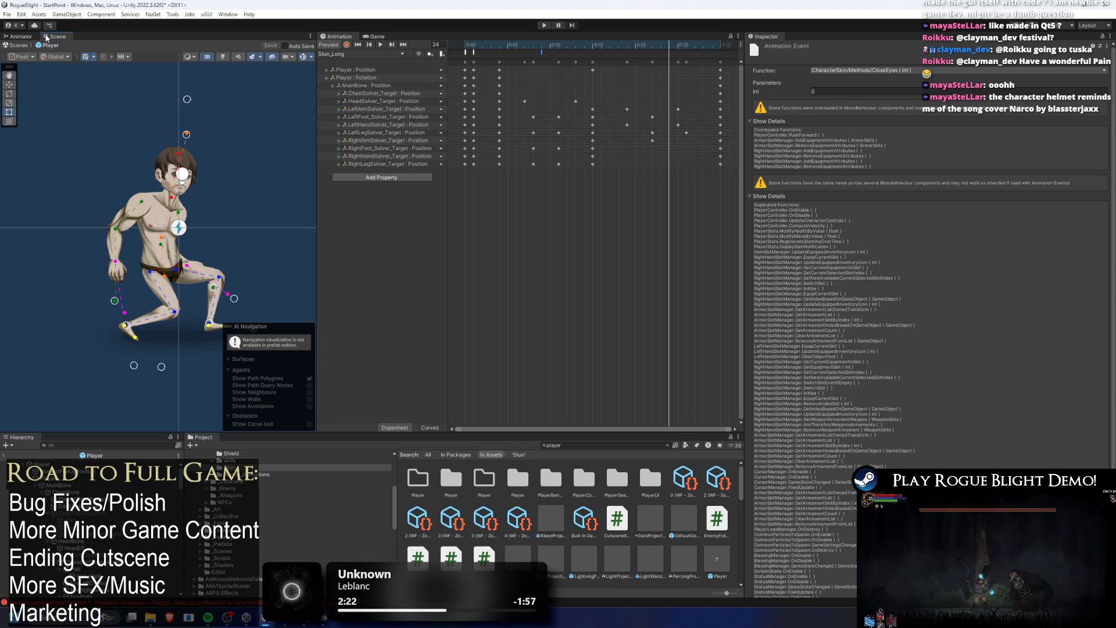
left_click(42, 464)
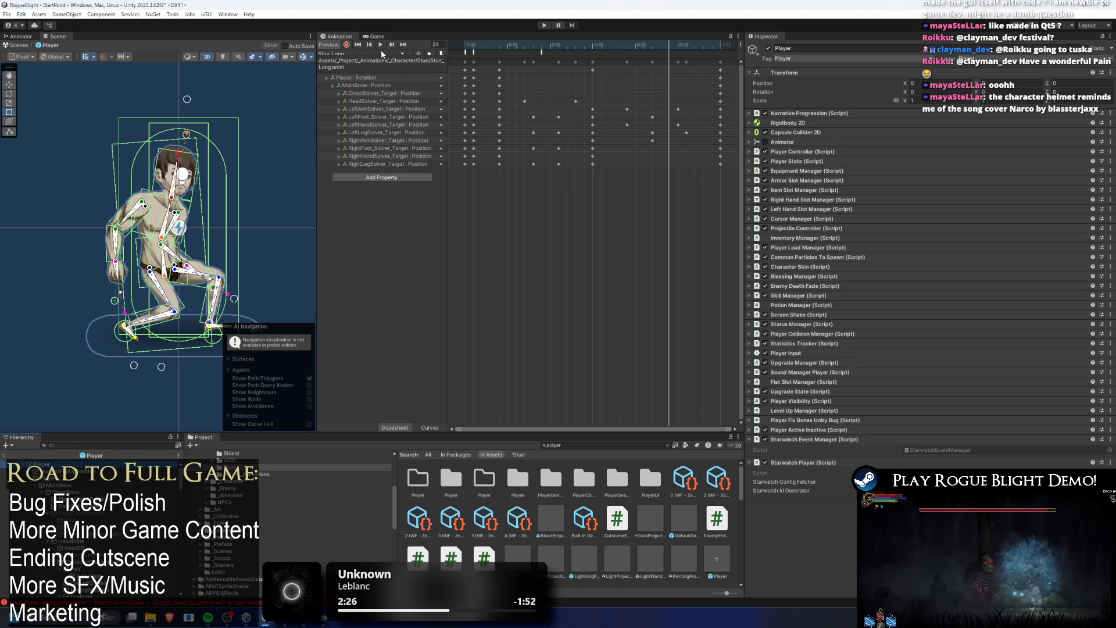
mouse_move(481, 49)
left_mouse_down()
mouse_move(458, 51)
mouse_move(686, 51)
mouse_move(515, 51)
mouse_move(703, 39)
mouse_move(550, 45)
mouse_move(686, 44)
mouse_move(591, 67)
mouse_move(662, 65)
mouse_move(688, 50)
mouse_move(448, 61)
mouse_move(593, 64)
mouse_move(462, 67)
mouse_move(489, 72)
mouse_move(463, 69)
mouse_move(695, 70)
mouse_move(676, 88)
mouse_move(660, 76)
left_mouse_up()
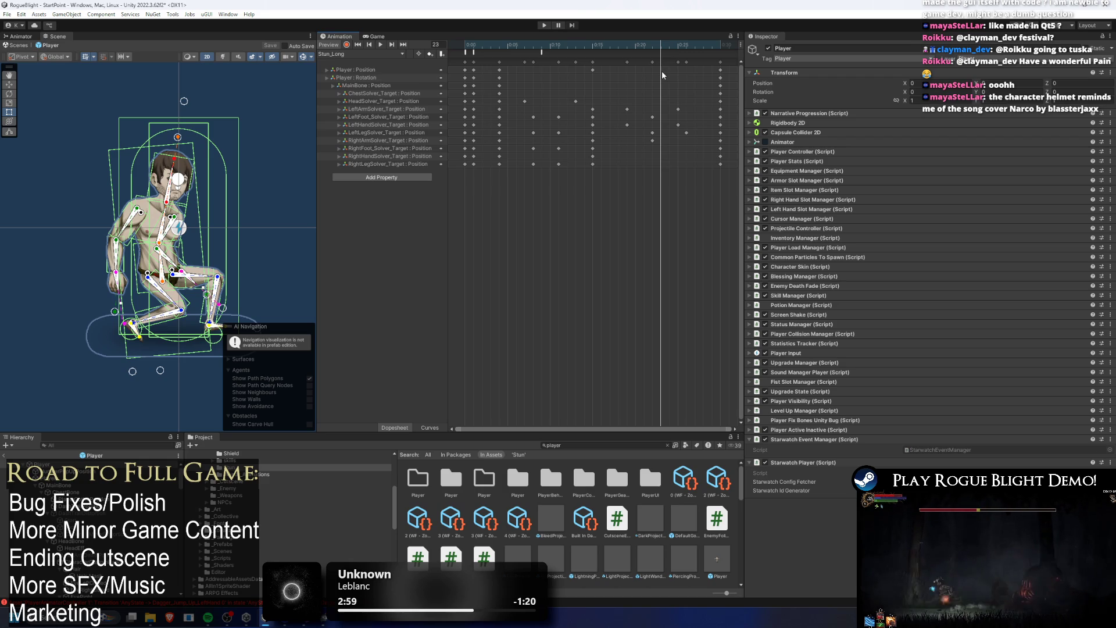
mouse_move(663, 75)
left_mouse_down()
mouse_move(689, 73)
mouse_move(714, 125)
mouse_move(729, 129)
mouse_move(710, 125)
mouse_move(708, 70)
left_mouse_up()
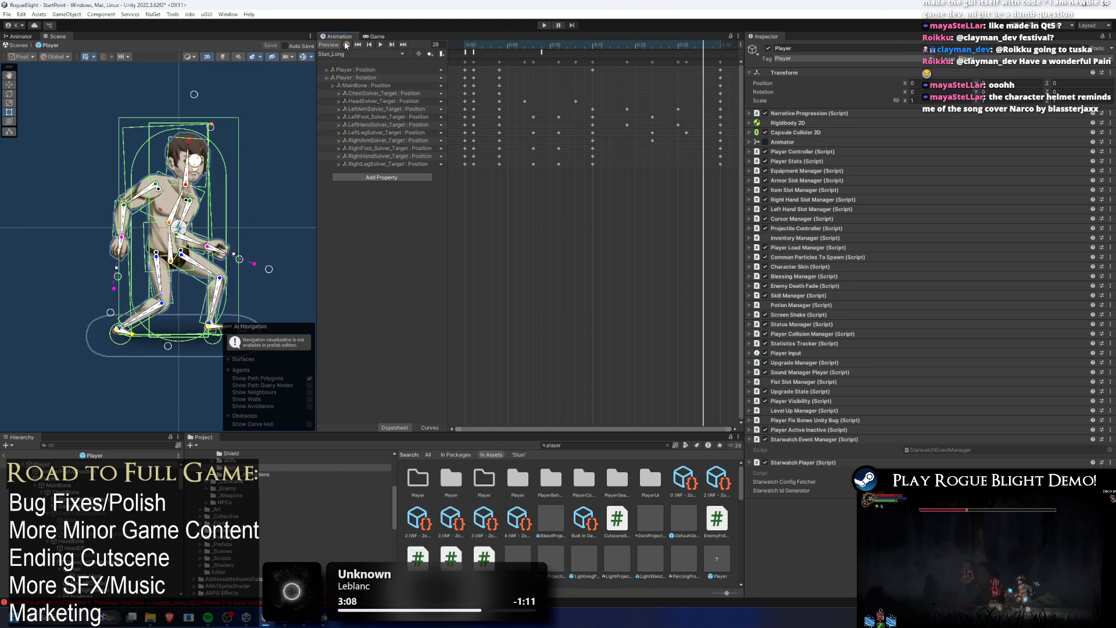
left_click(29, 37)
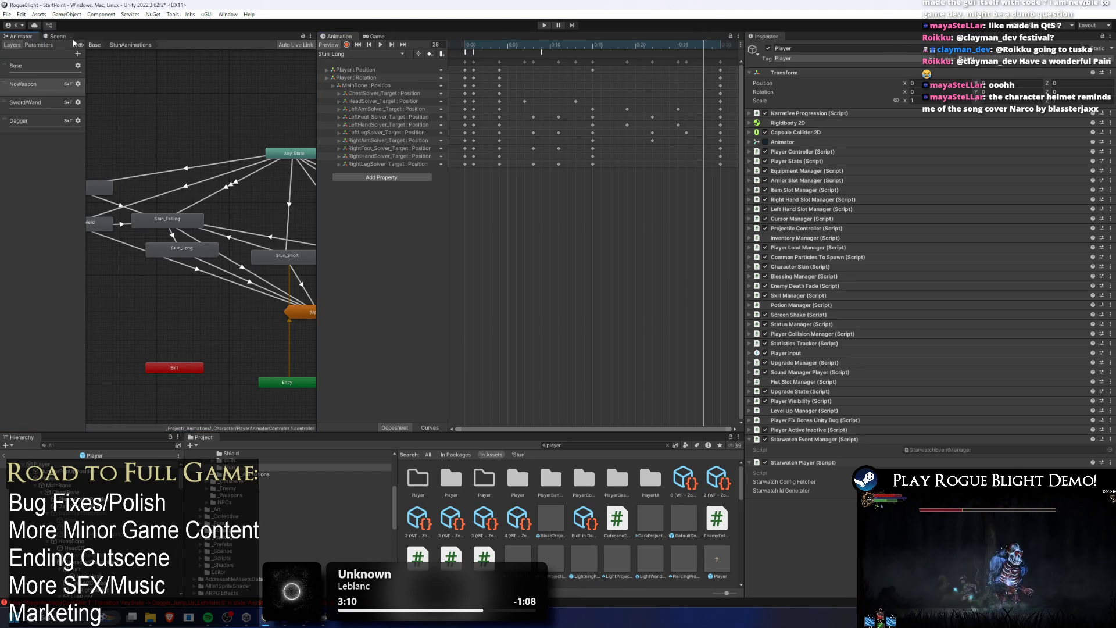
- Reselect Stun_Long in StunAnimations and glance at its StunBehaviour script in Visual Studio
left_click(174, 248)
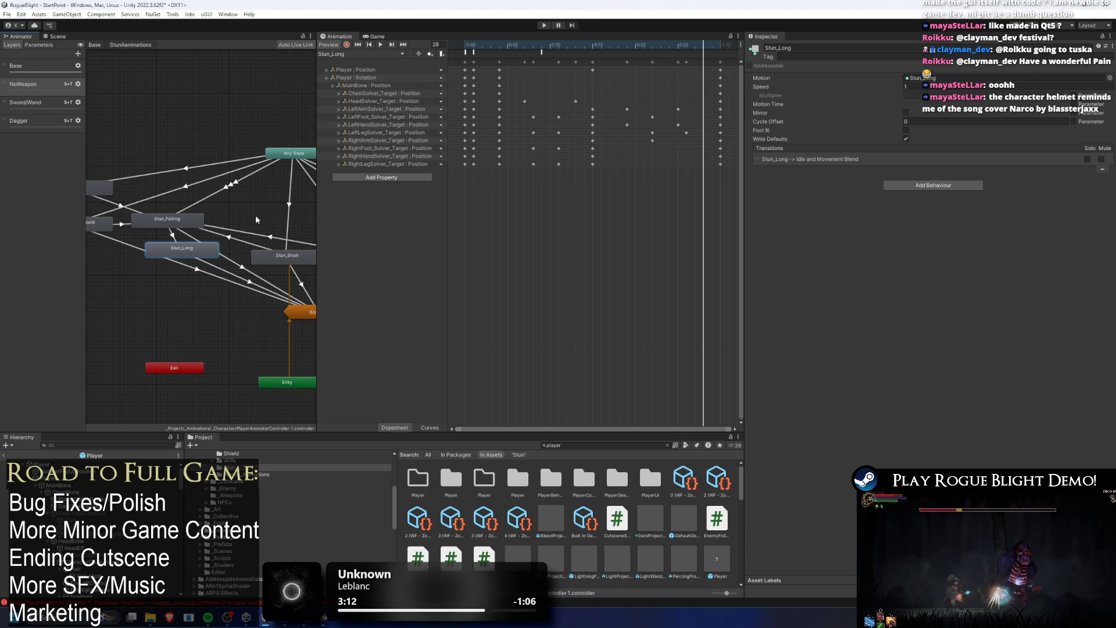
left_click(94, 45)
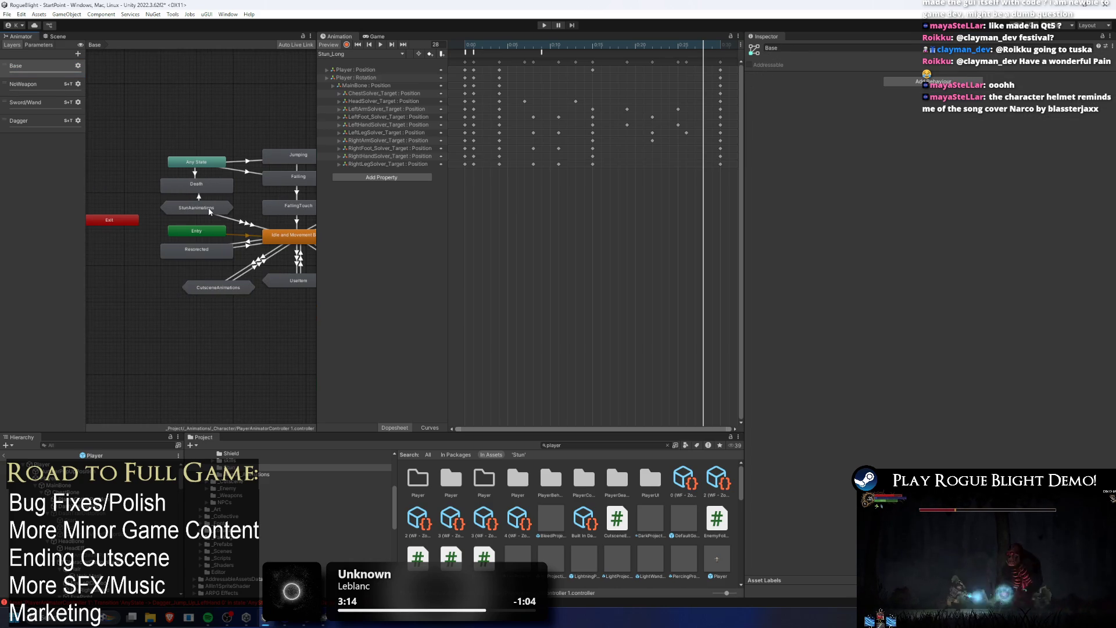
double_click(208, 207)
left_click(179, 252)
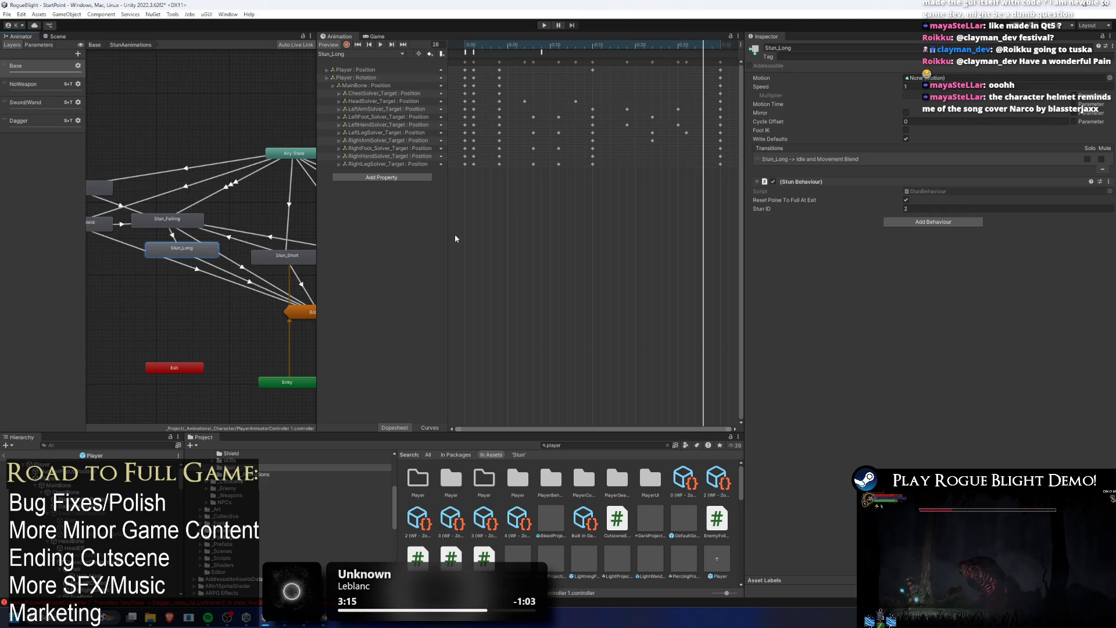
double_click(941, 190)
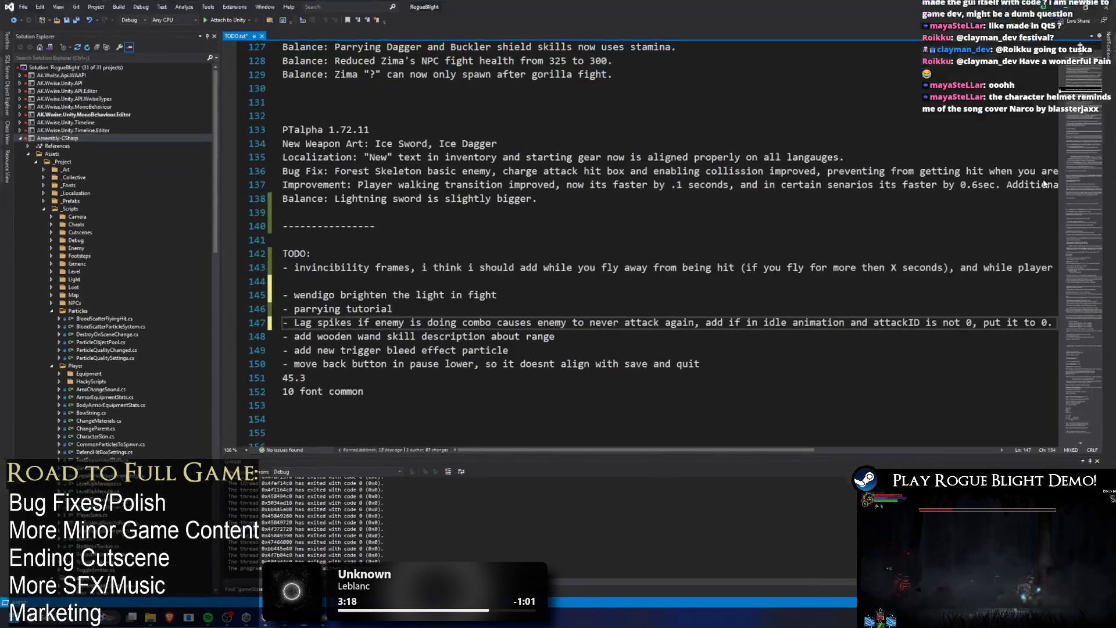
key("alt+Tab")
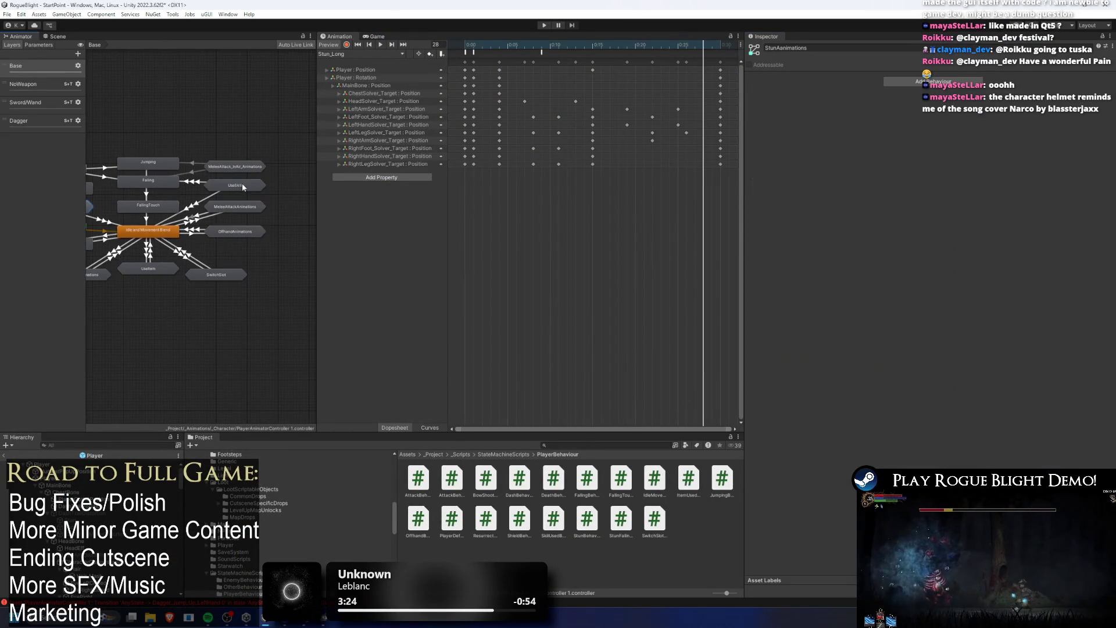
- Enter UseSkill and select Dash to show its Skill Used Behaviour with dash_event
double_click(242, 183)
mouse_move(210, 165)
left_mouse_down()
mouse_move(244, 151)
mouse_move(205, 144)
mouse_move(311, 159)
left_mouse_up()
left_click(262, 207)
left_click(935, 201)
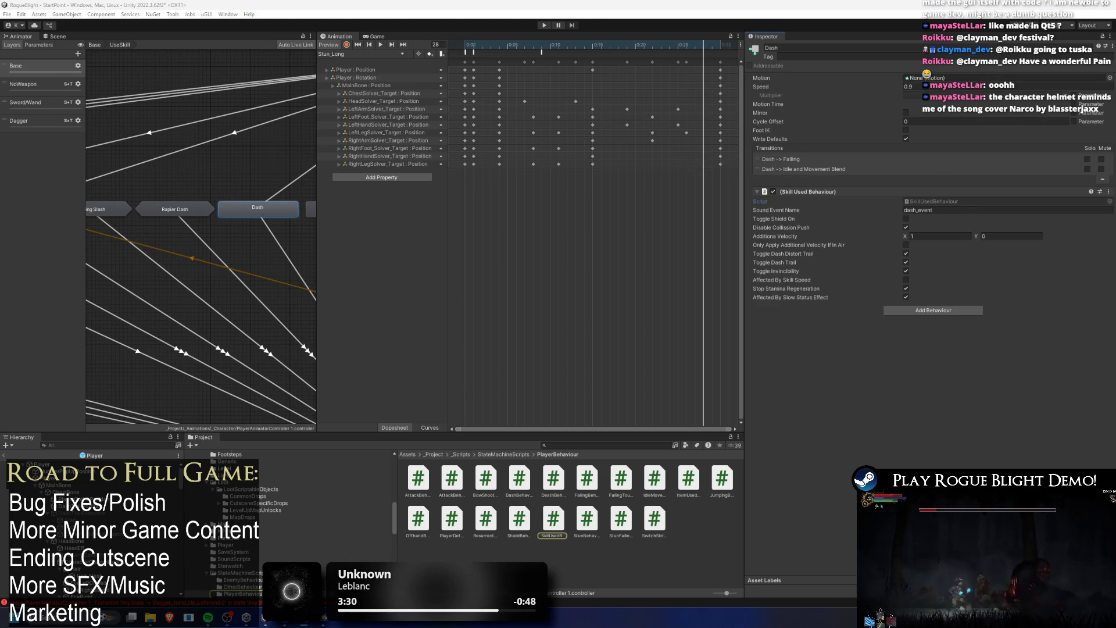
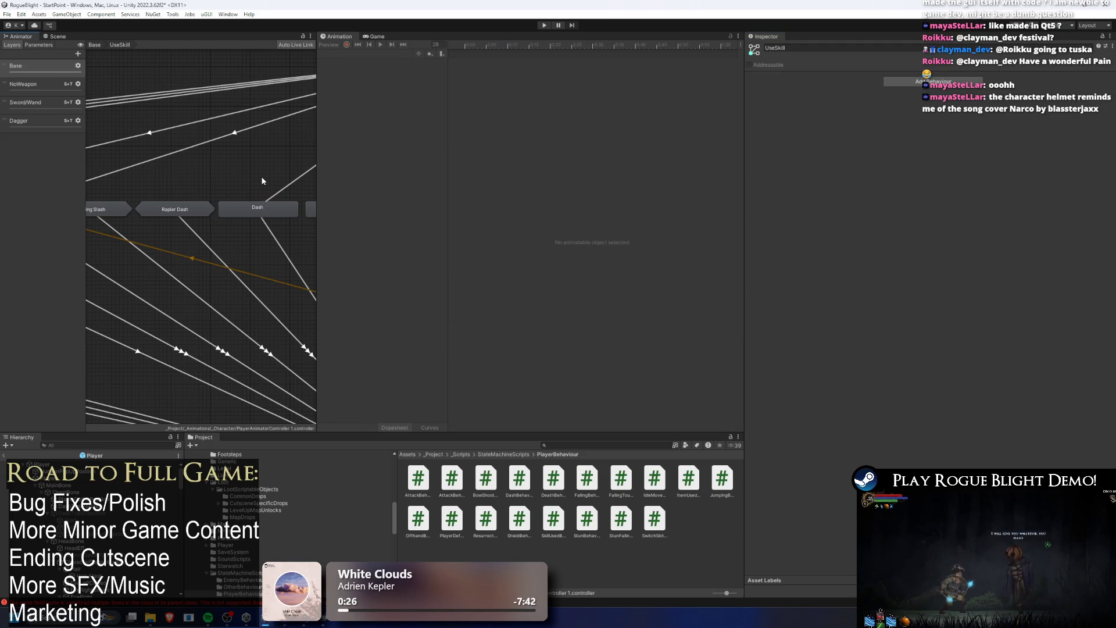
- Pan the UseSkill graph to the Dash state and select it to show its dash_event Skill Used Behaviour
mouse_move(213, 143)
left_mouse_down()
mouse_move(408, 155)
mouse_move(155, 149)
mouse_move(261, 124)
left_mouse_up()
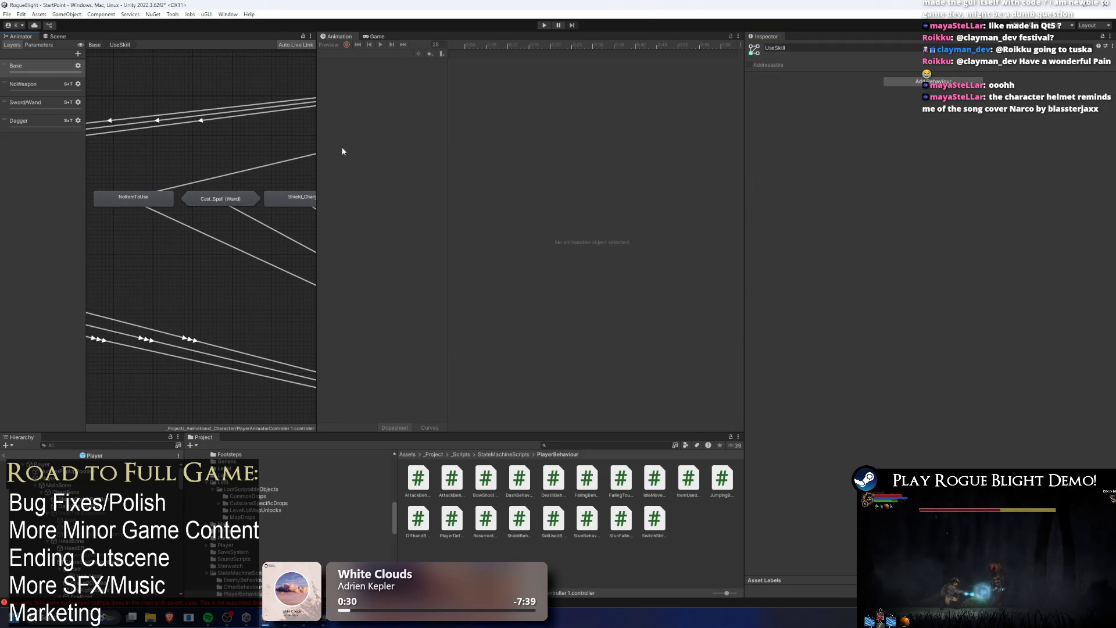
mouse_move(304, 169)
left_mouse_down()
mouse_move(194, 142)
mouse_move(257, 152)
mouse_move(220, 184)
mouse_move(155, 115)
left_mouse_up()
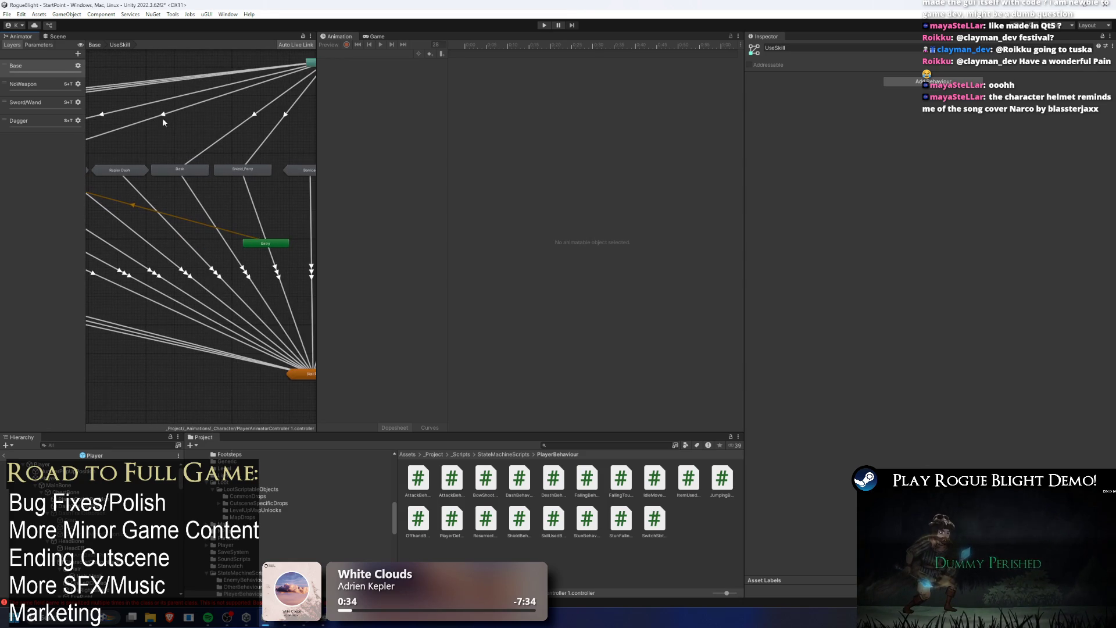
left_click(185, 173)
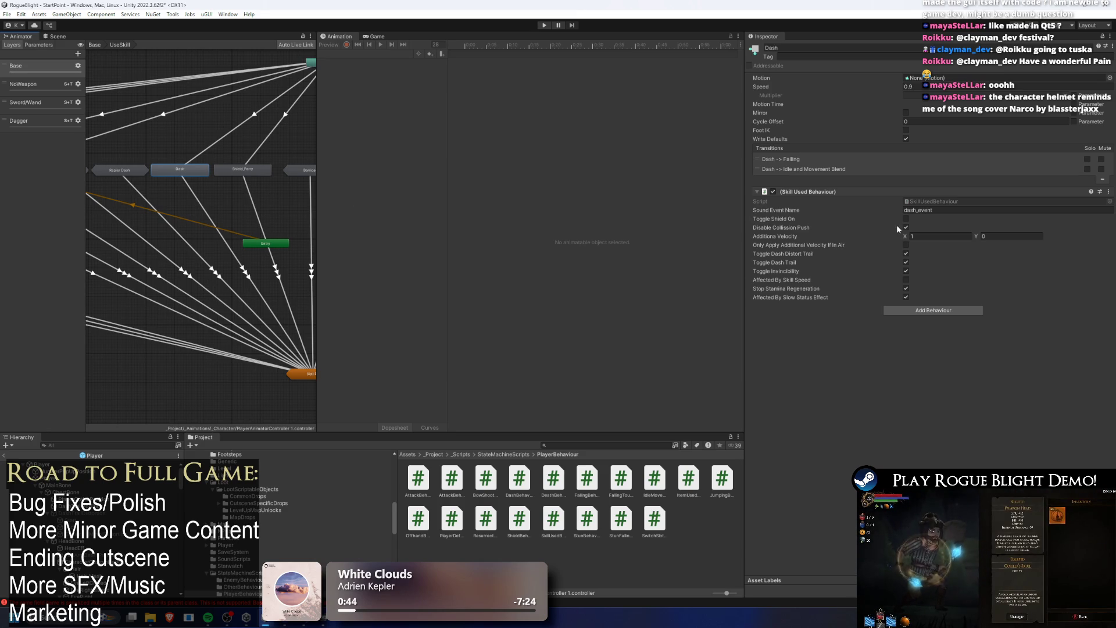
- From the Base layer, enter the StunAnimations state machine and make Stun_Long grant invincibility
double_click(169, 116)
double_click(243, 199)
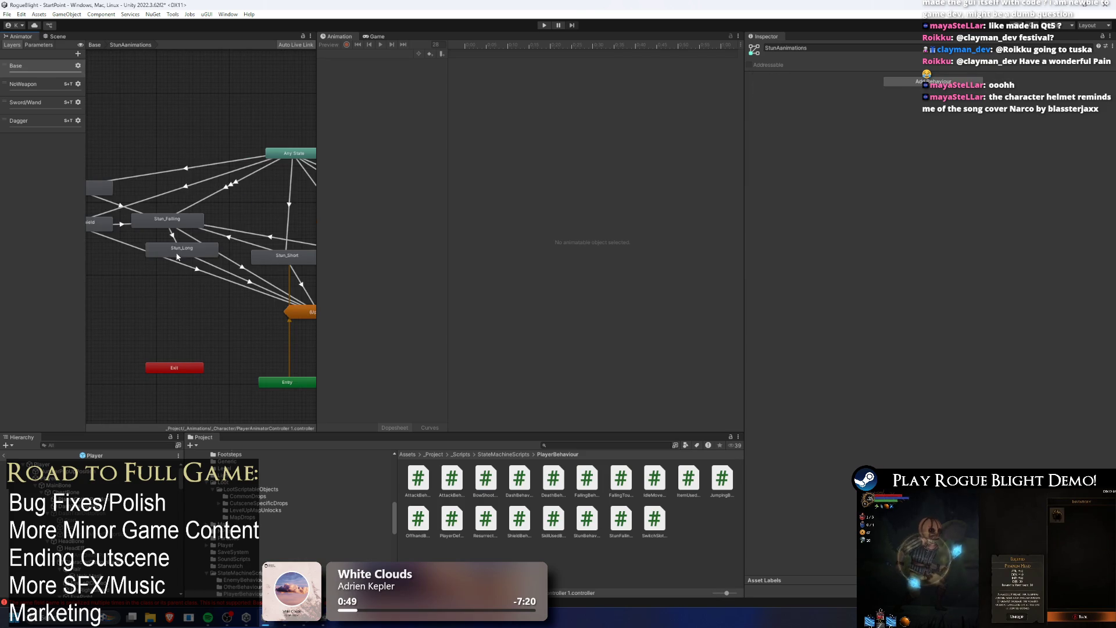
left_click(179, 251)
left_click(905, 216)
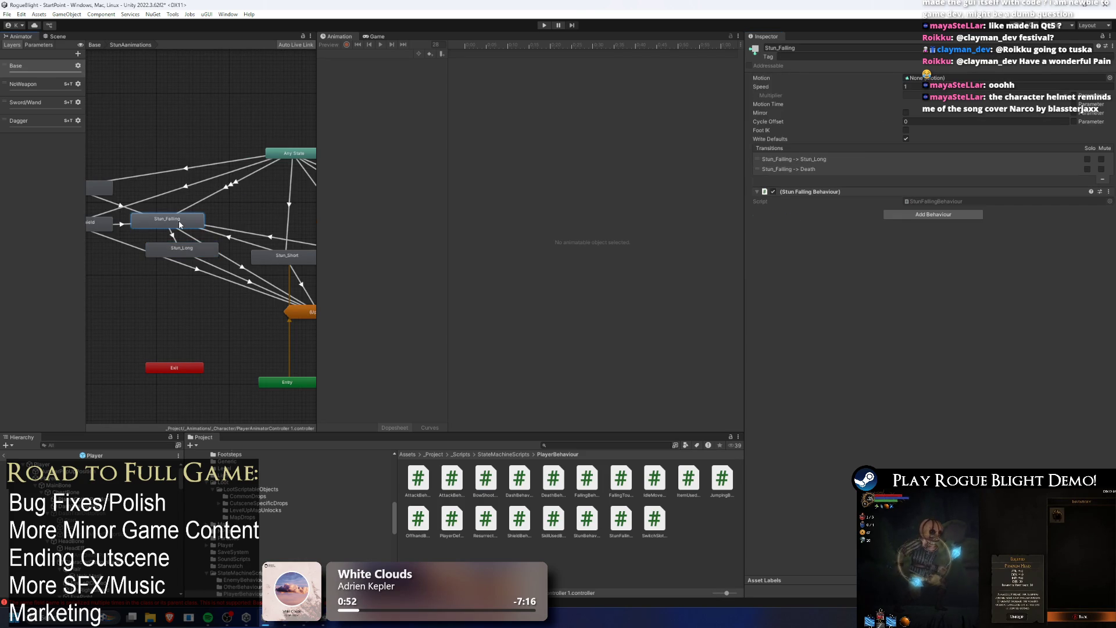
- Select Stun_Falling to show its Stun Falling Behaviour and transitions to Stun_Long and Death
left_click(174, 254)
left_click(182, 223)
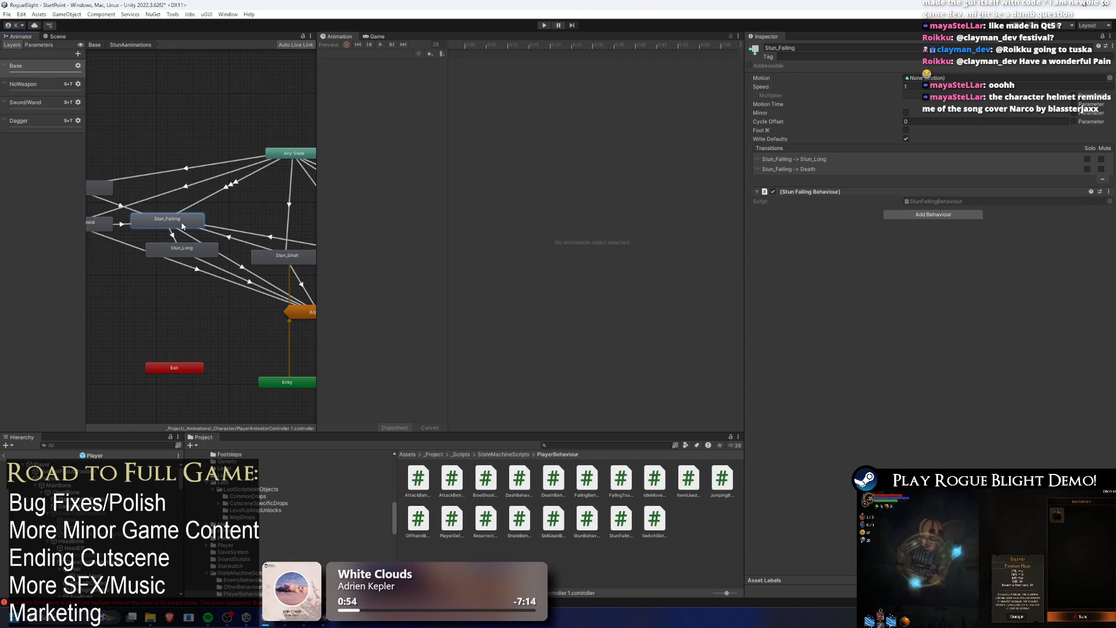
left_click(935, 201)
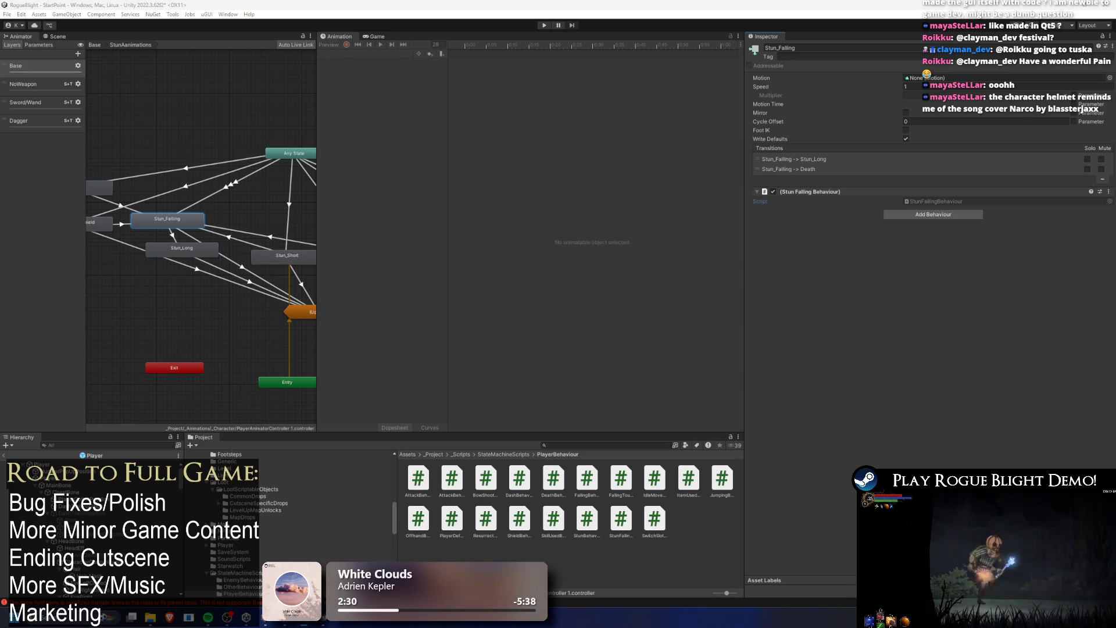
- Select the Stun_Falling to Stun_Long transition and expand its timing Settings
left_click(172, 235)
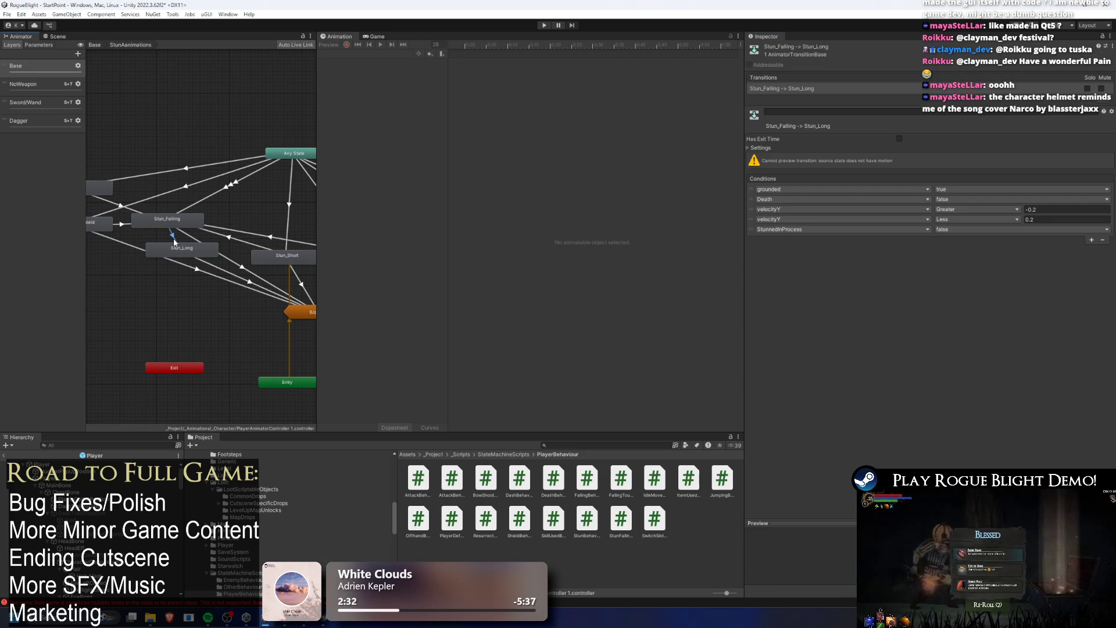
left_click(761, 147)
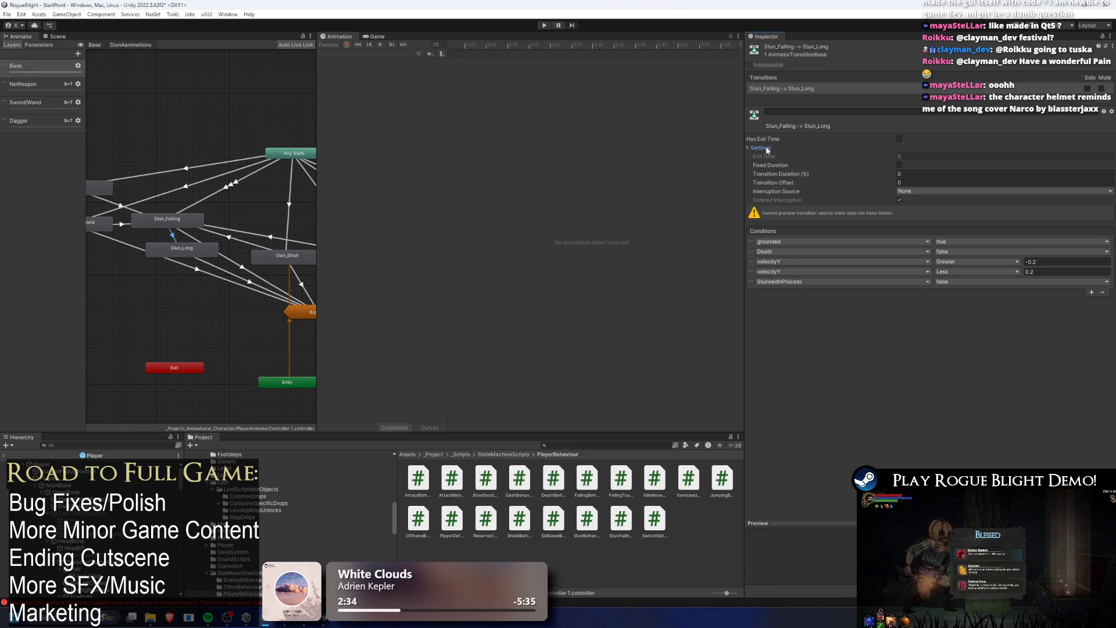